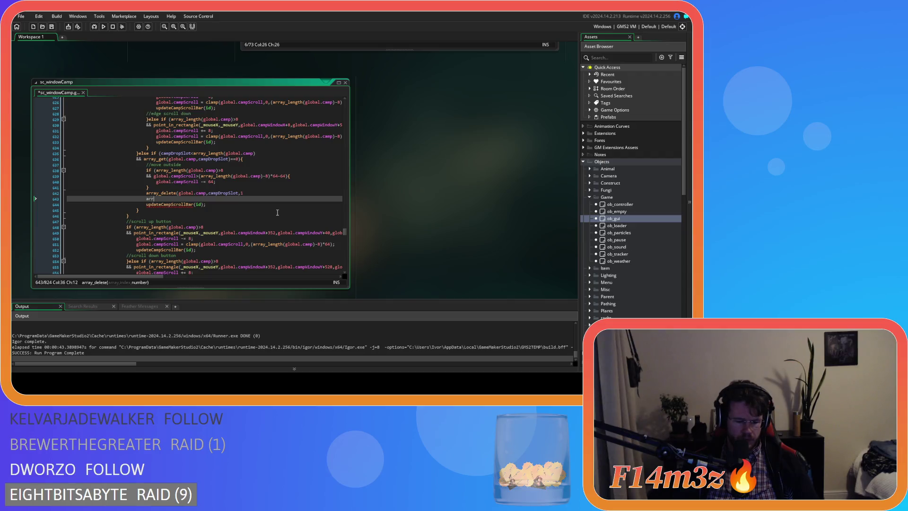
Complete the array_push(global.camp,0); line after array_delete, fix its closing parenthesis, and save.
key("BackSpace")
type("us")
type("h(global.")
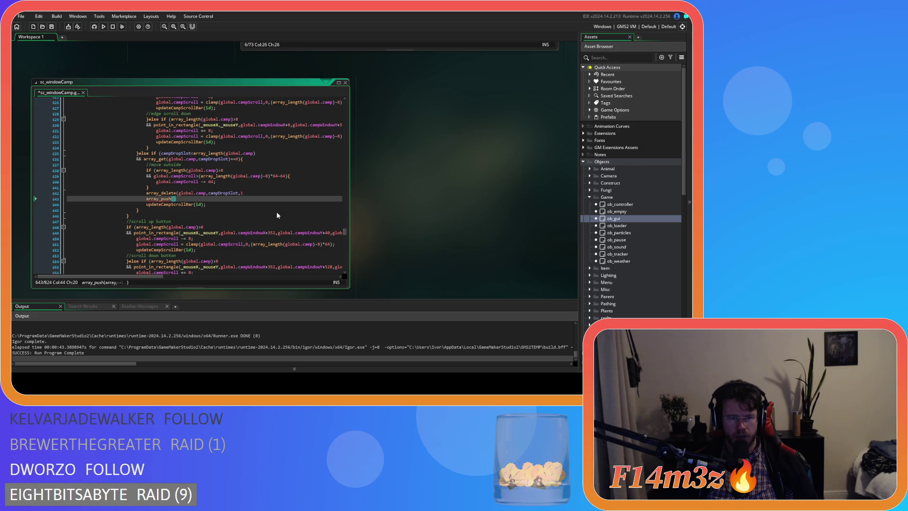
type("camp,")
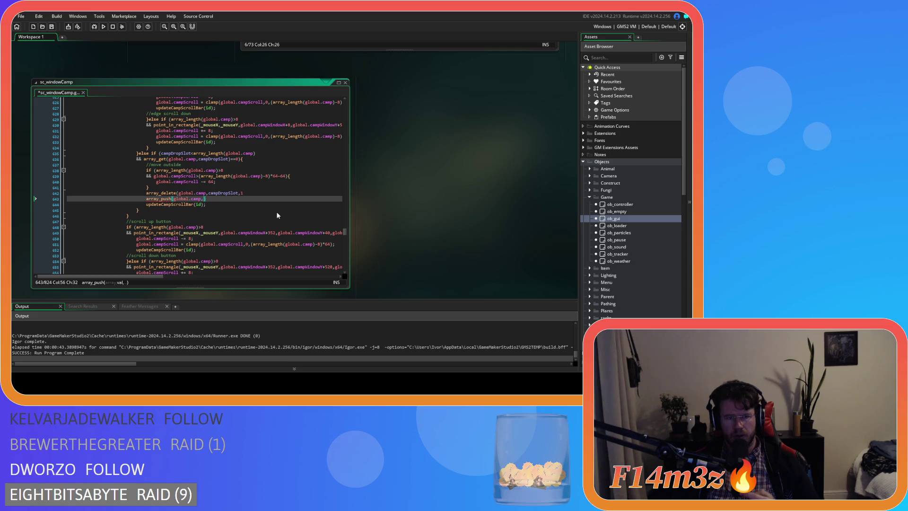
type("0);")
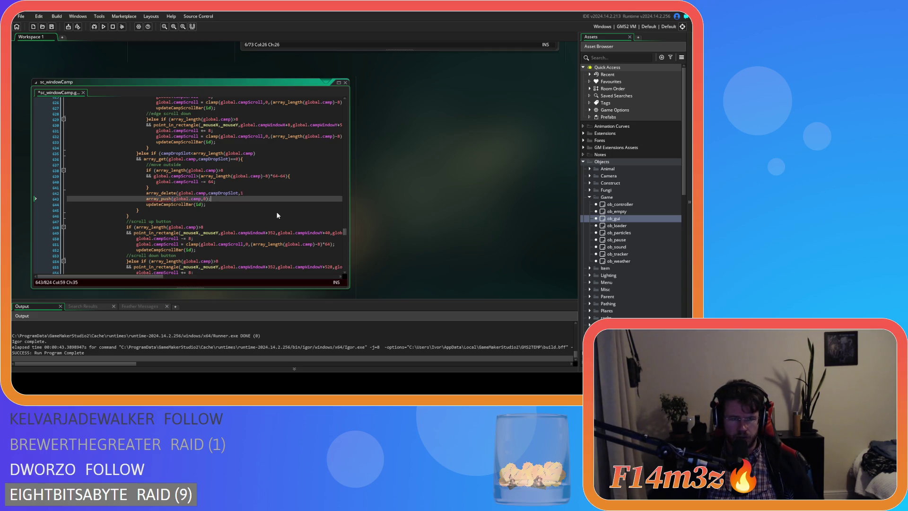
key("Return")
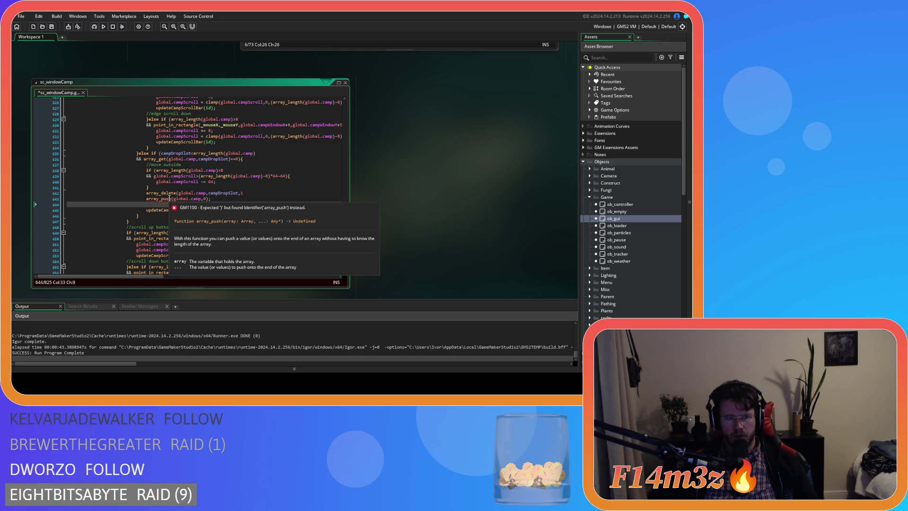
left_click(169, 198)
left_click(165, 199)
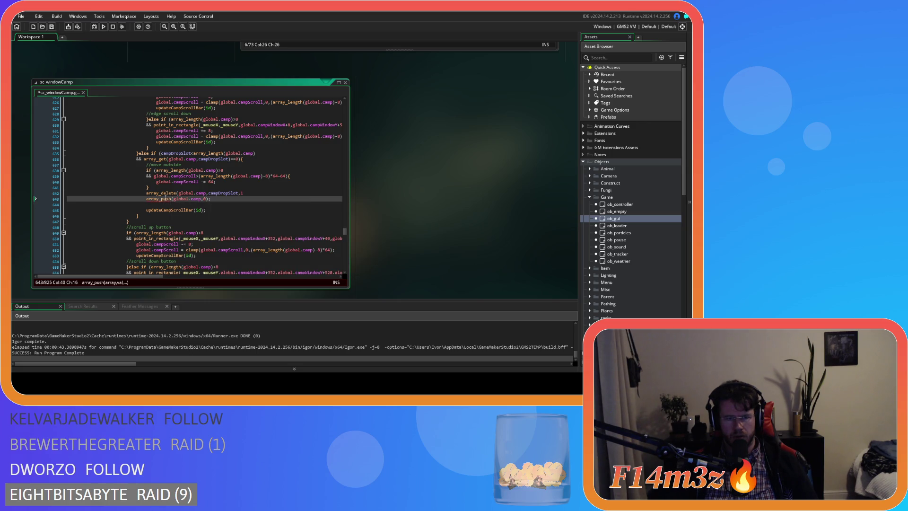
mouse_move(160, 199)
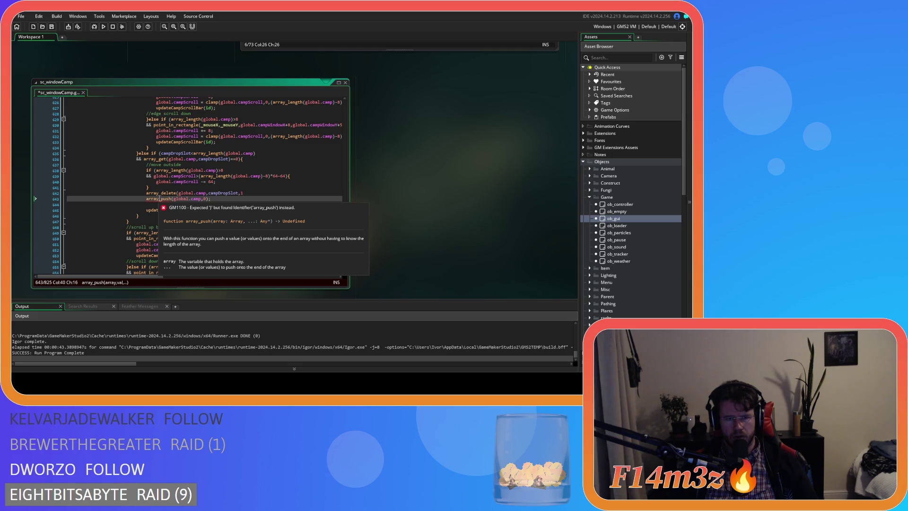
left_click(257, 192)
type(")")
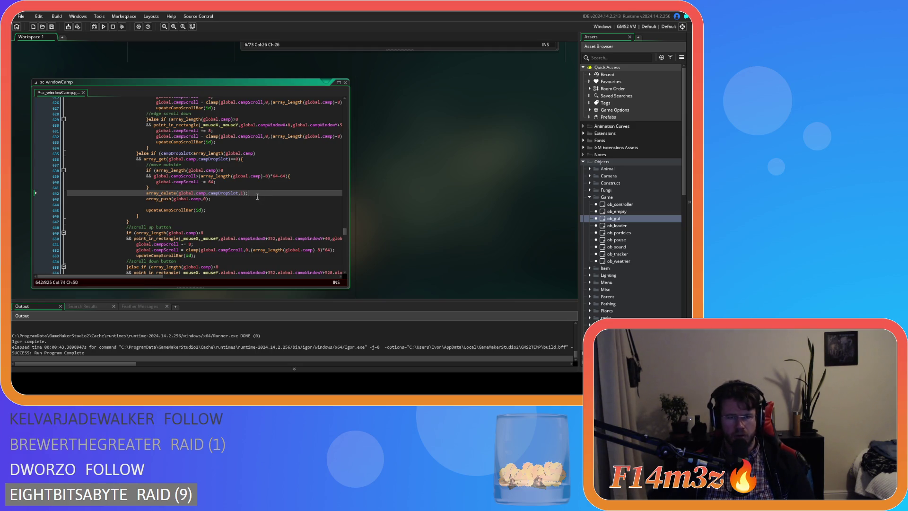
type(";")
left_click(254, 199)
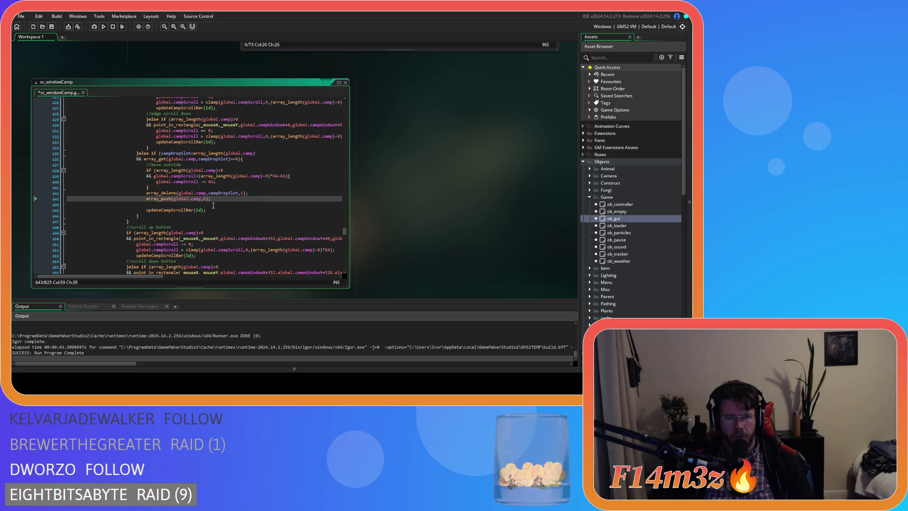
key("ctrl+s")
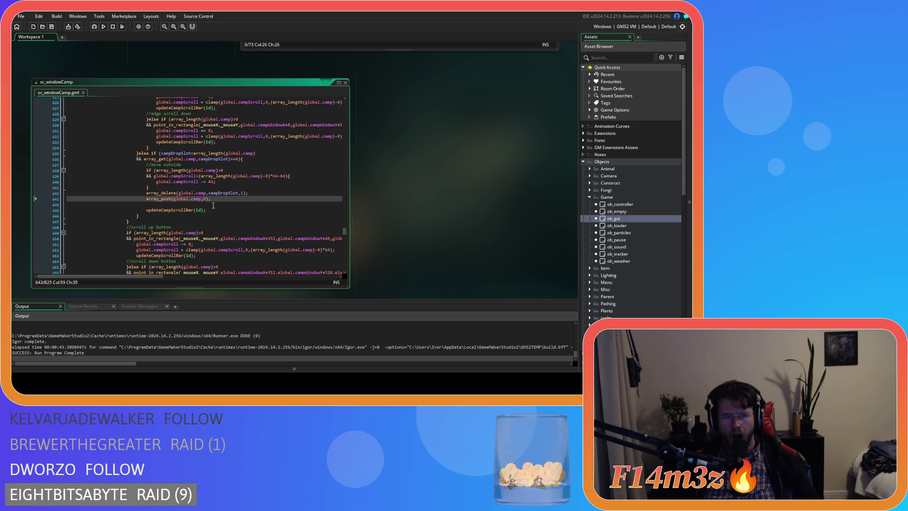
Add campDropSlot = array_length(global.camp)-1; on line 644 and save the script.
double_click(223, 193)
key("ctrl+c")
left_click(208, 205)
key("ctrl+v")
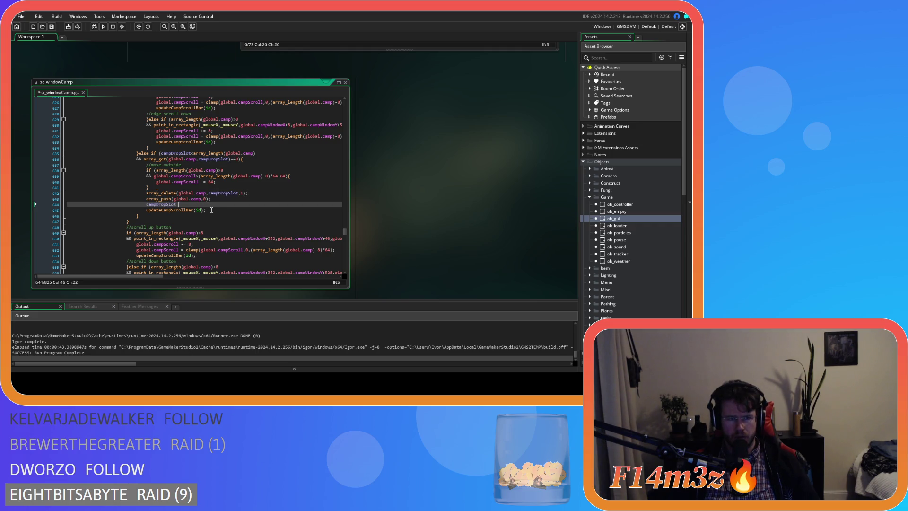
left_click_drag(219, 170, 156, 171)
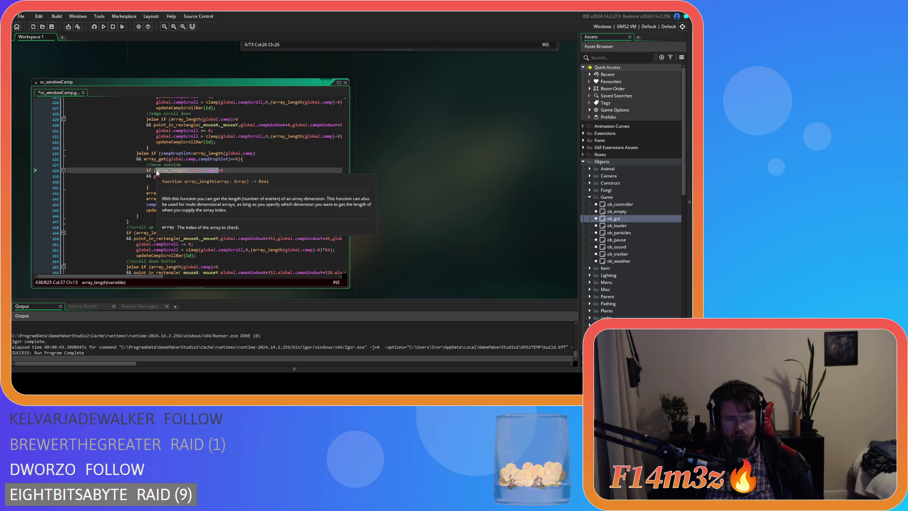
key("ctrl+c")
left_click(200, 204)
key("ctrl+v")
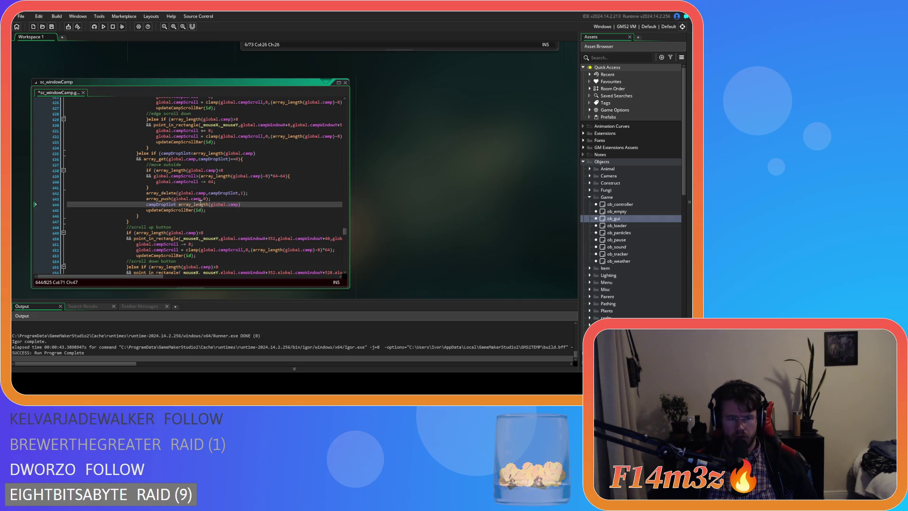
type("=")
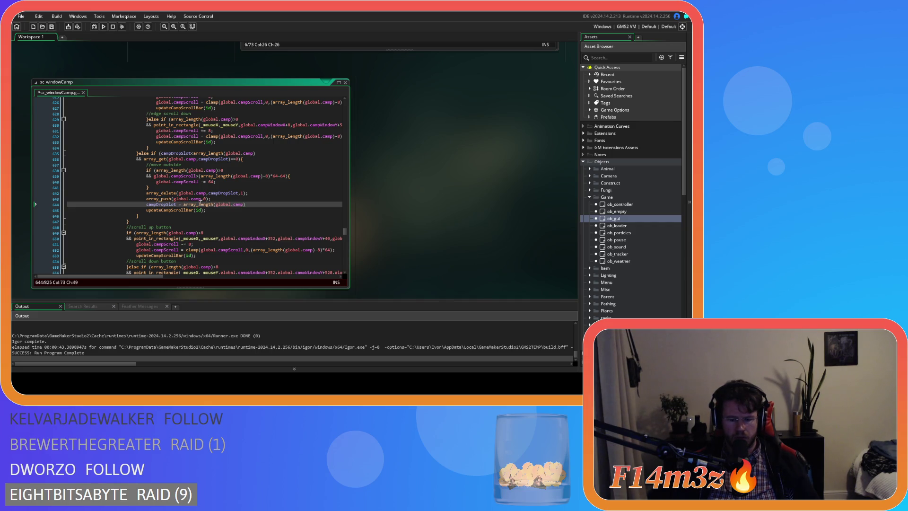
type(" -1;")
key("ctrl+s")
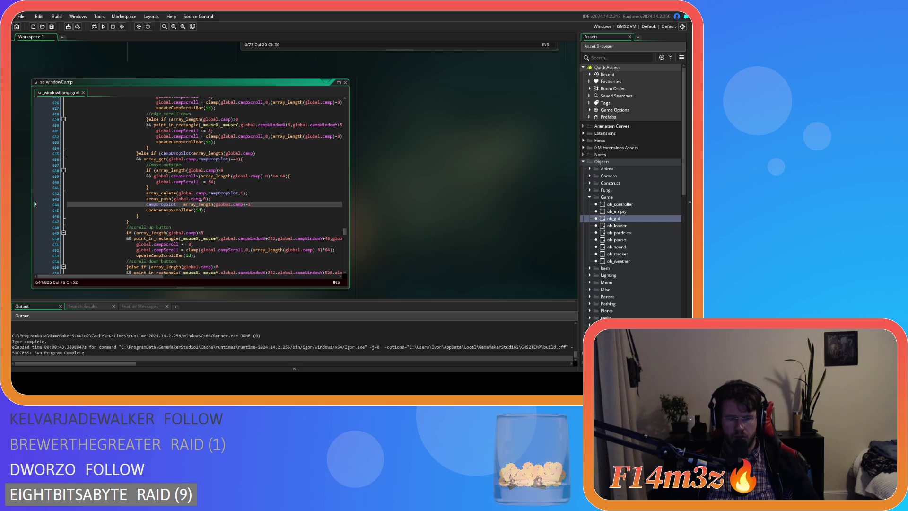
scroll(213, 205, "down", 2)
Undo the last edit on line 644, add the closing semicolon, and save.
scroll(212, 206, "down", 10)
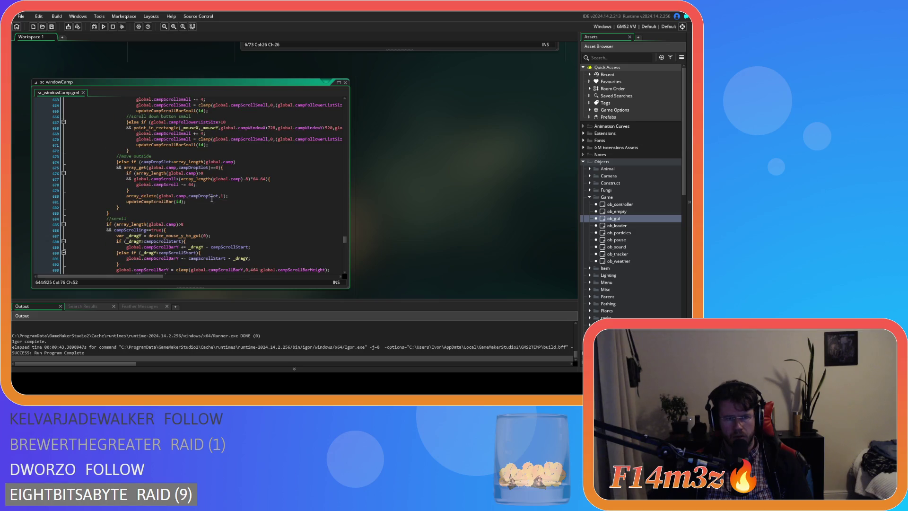
left_click(256, 199)
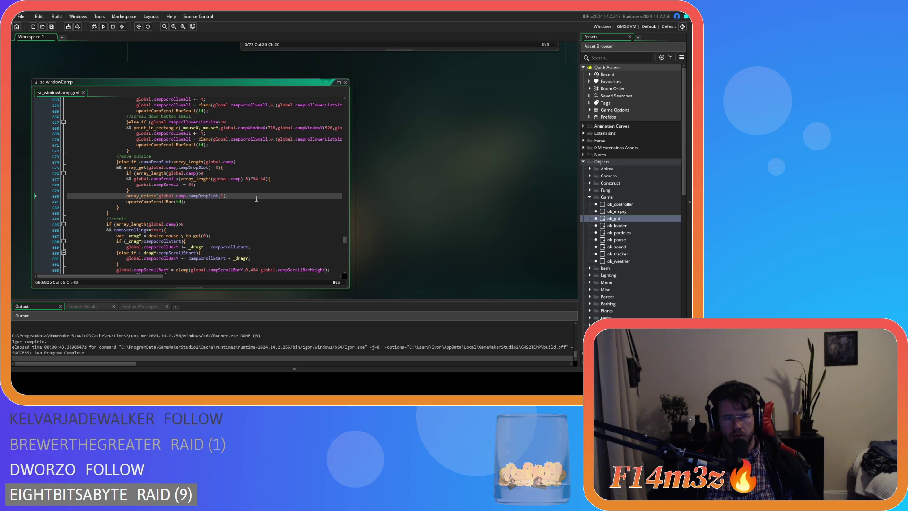
key("ctrl+z")
scroll(256, 198, "up", 8)
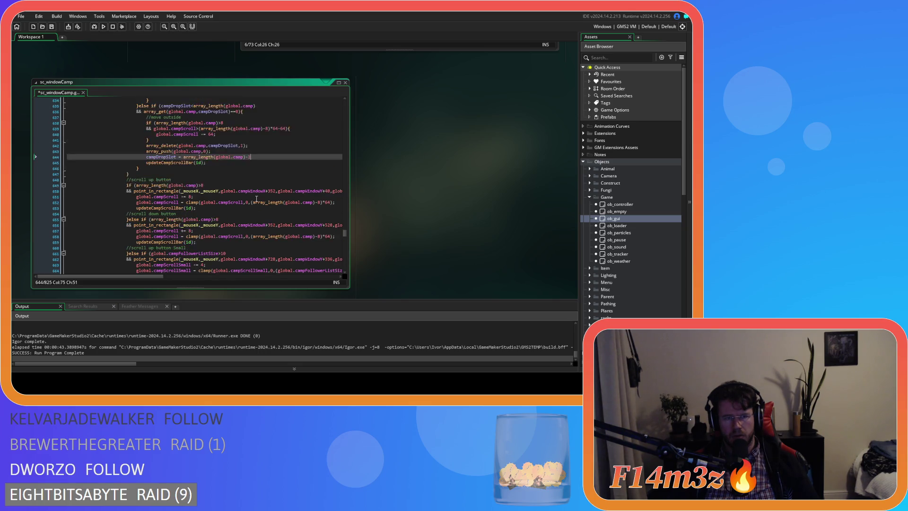
type(";")
key("ctrl+s")
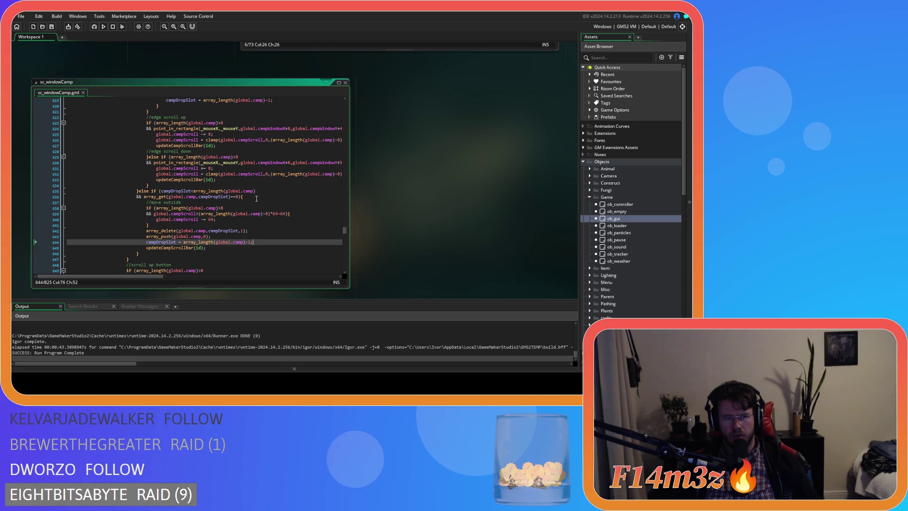
Scroll through the script to review the lower move-outside code near line 680.
scroll(256, 199, "down", 10)
scroll(256, 199, "up", 7)
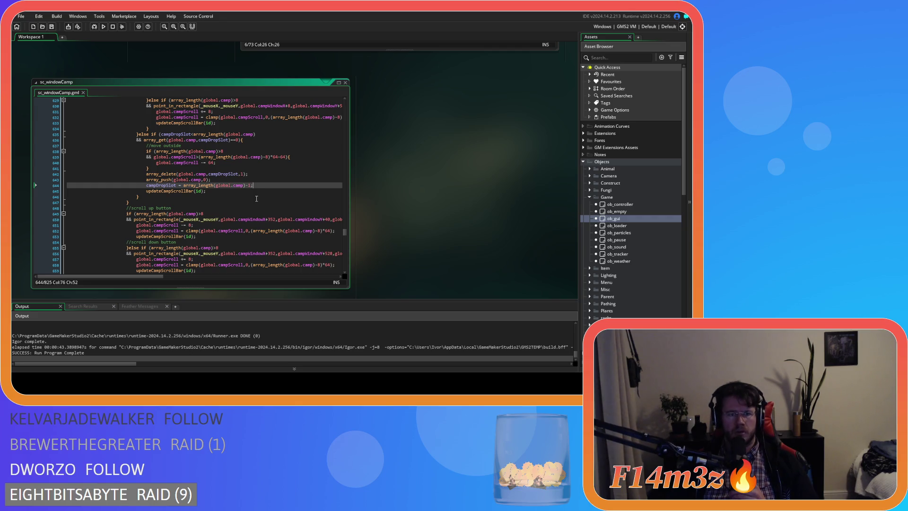
scroll(256, 199, "down", 6)
scroll(256, 199, "down", 4)
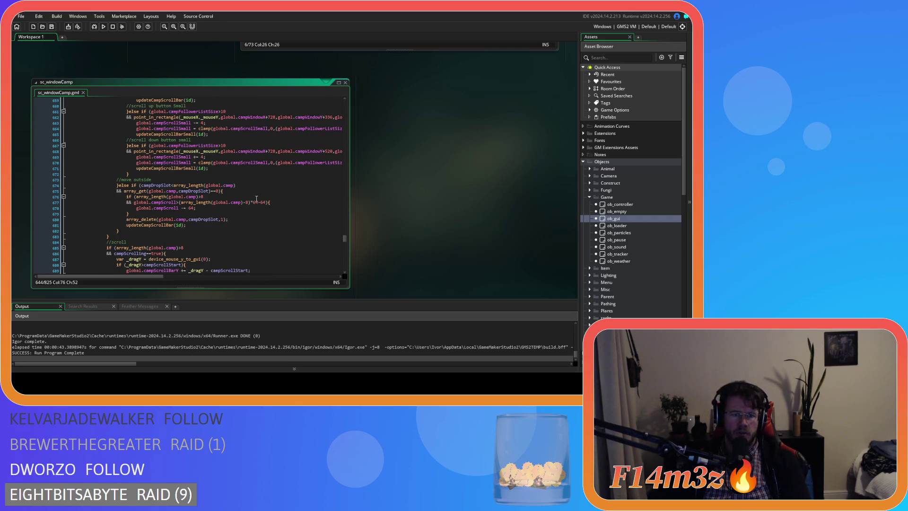
scroll(236, 211, "up", 20)
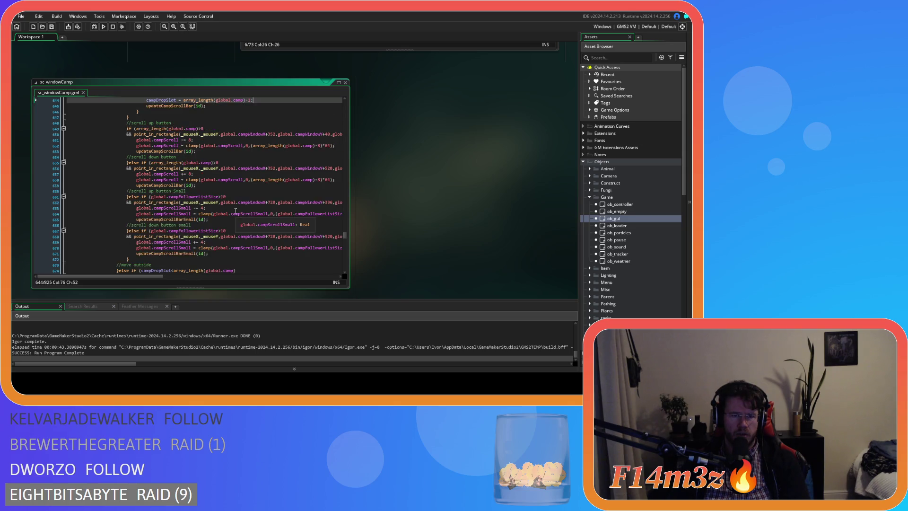
scroll(235, 211, "down", 20)
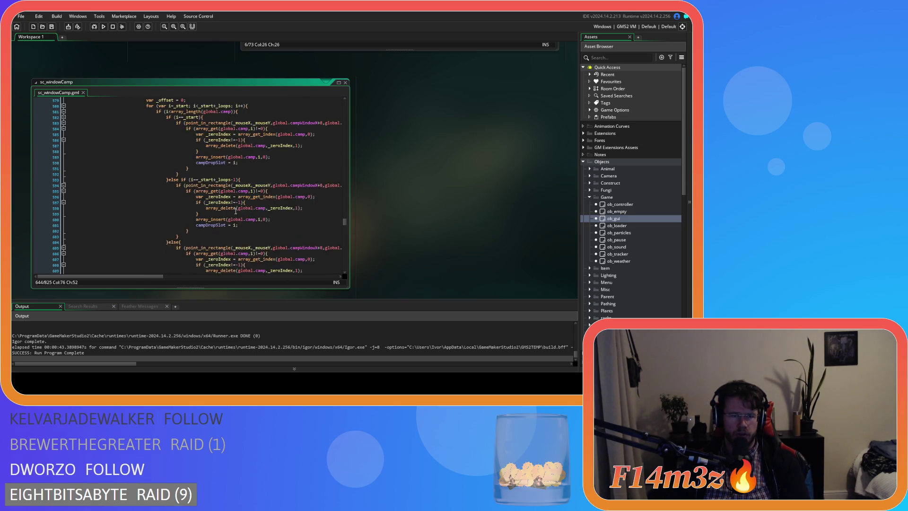
scroll(234, 208, "down", 6)
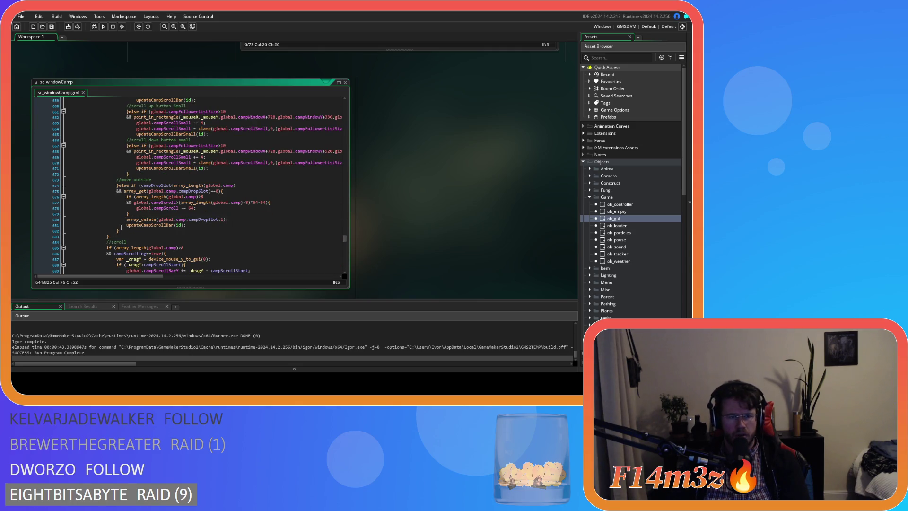
scroll(203, 226, "up", 11)
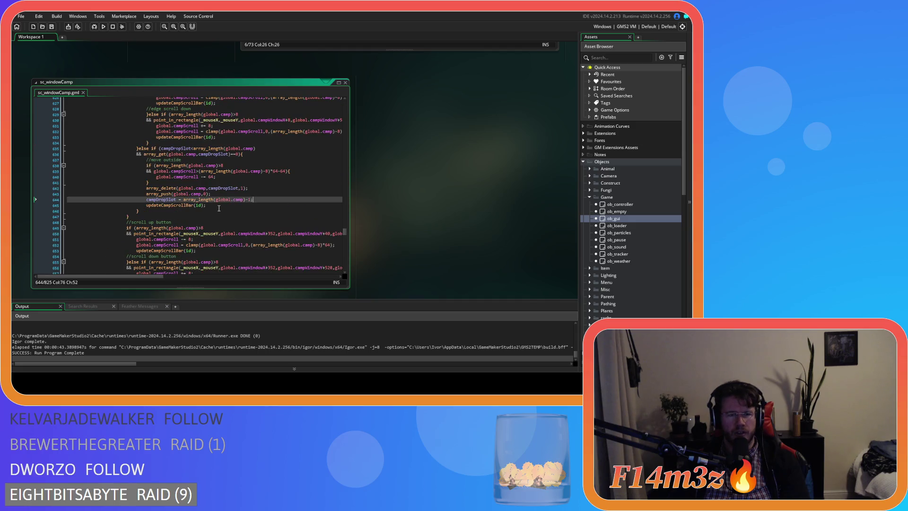
scroll(219, 208, "down", 10)
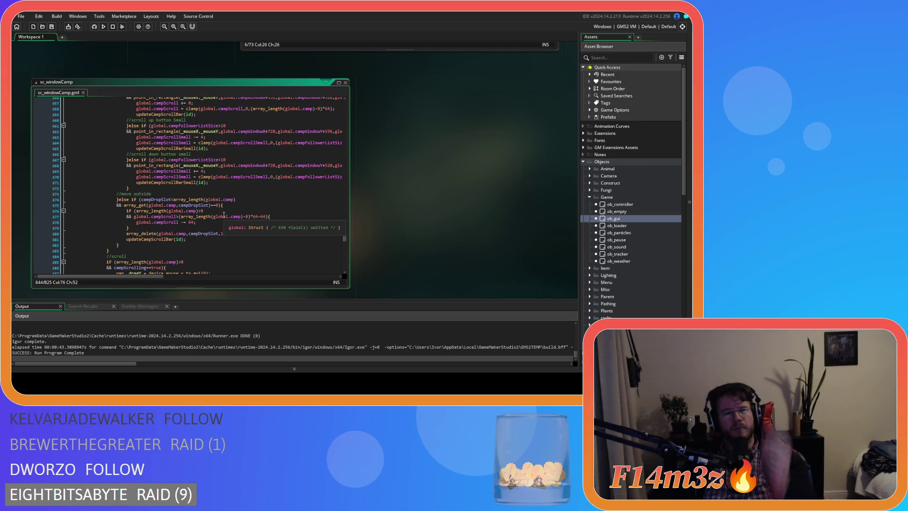
left_click(246, 188)
left_click(253, 211)
left_click(261, 194)
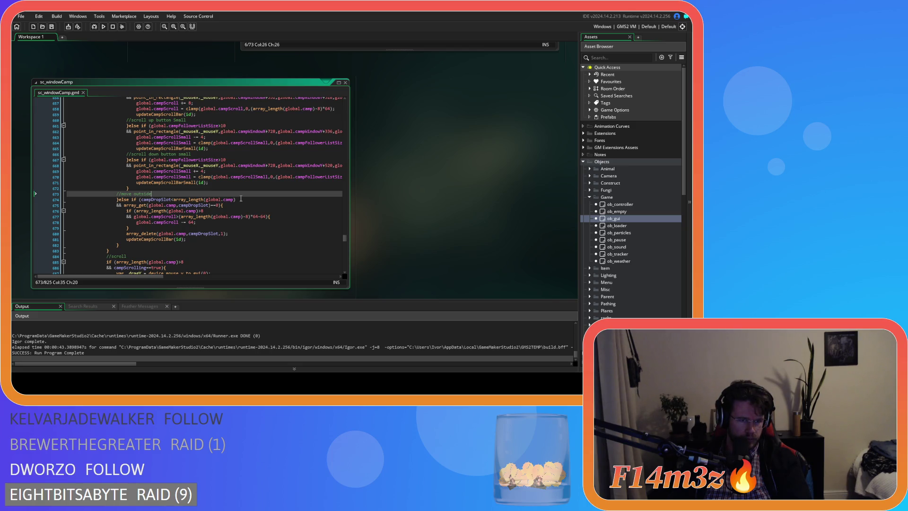
scroll(240, 198, "up", 10)
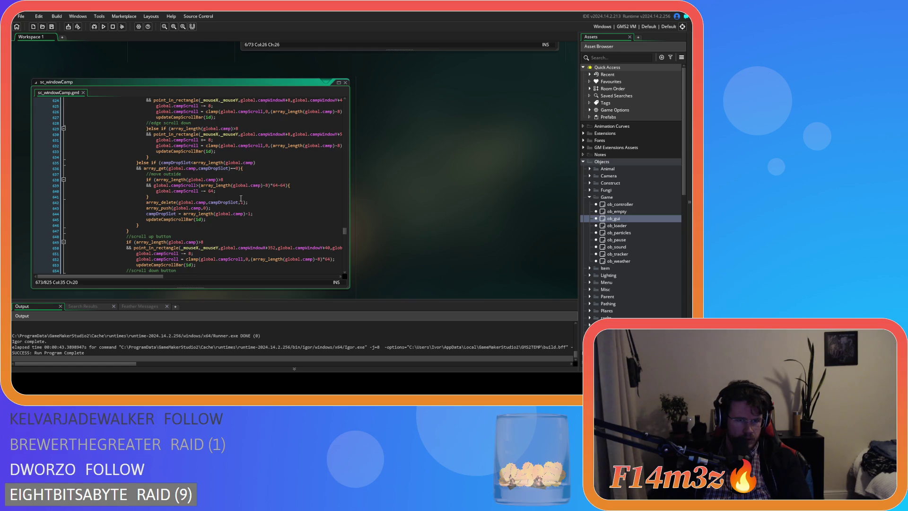
Copy the first move-outside branch (lines 635–646) over the lower move-outside branch.
left_click_drag(144, 223, 137, 163)
right_click(150, 181)
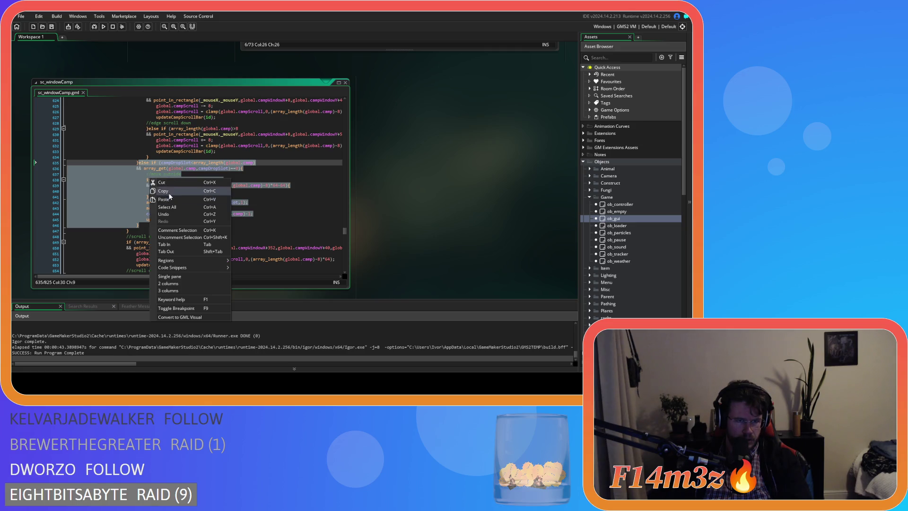
left_click(170, 191)
scroll(171, 191, "down", 12)
left_click(125, 225)
left_click_drag(124, 226, 118, 186)
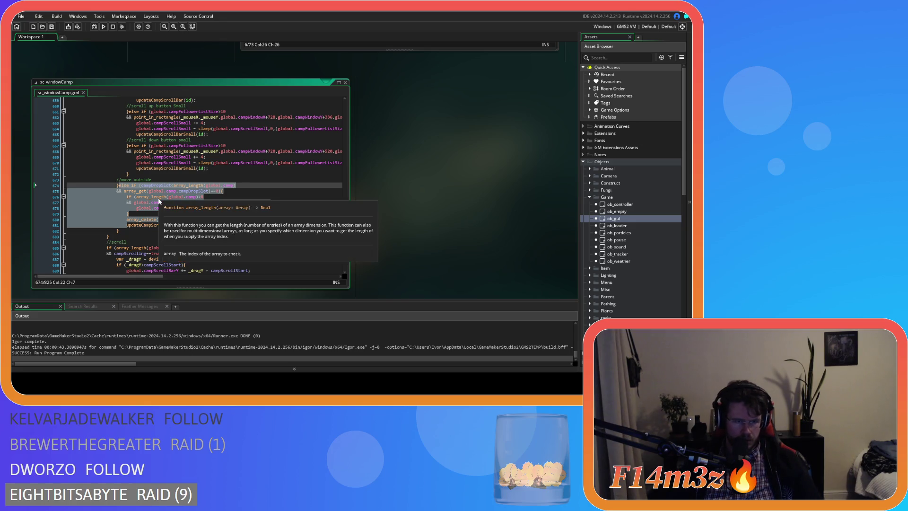
key("ctrl+v")
Dedent the pasted lines 675–685, save, and go to the end of campDropSlot line 683.
left_click_drag(199, 248, 67, 191)
key("shift+Tab")
key("shift+Tab")
left_click(201, 218)
key("ctrl+s")
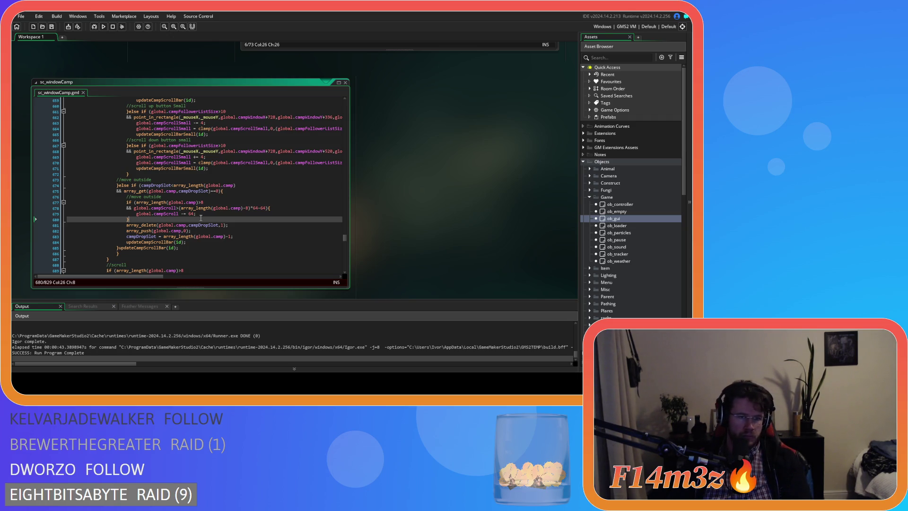
key("Down")
key("Down")
key("Down")
key("End")
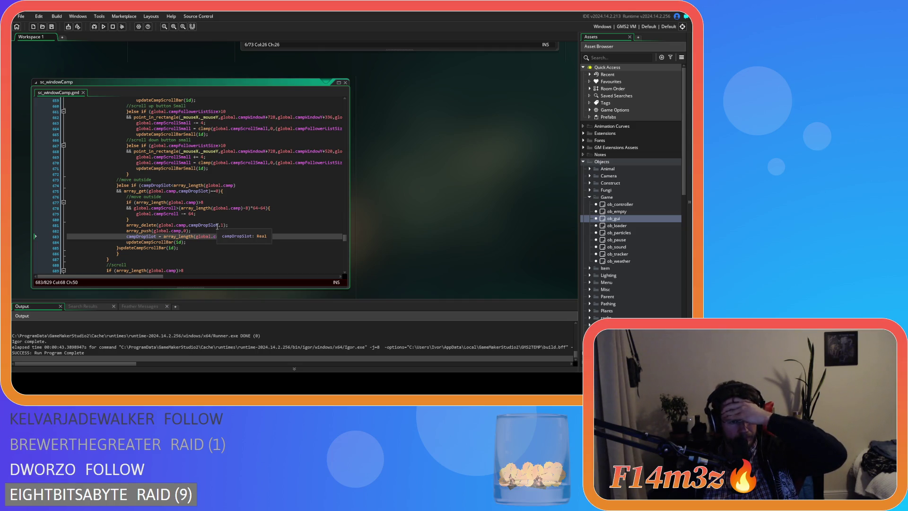
scroll(213, 225, "down", 20)
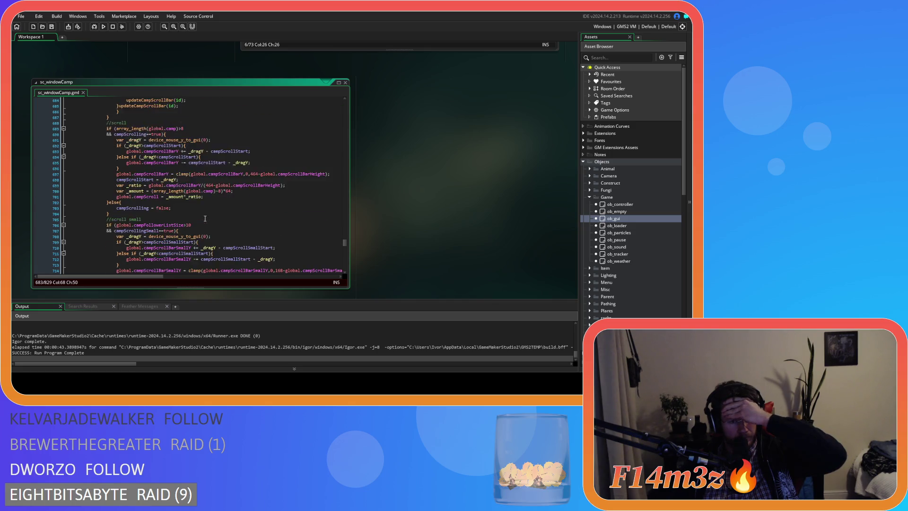
scroll(198, 212, "down", 10)
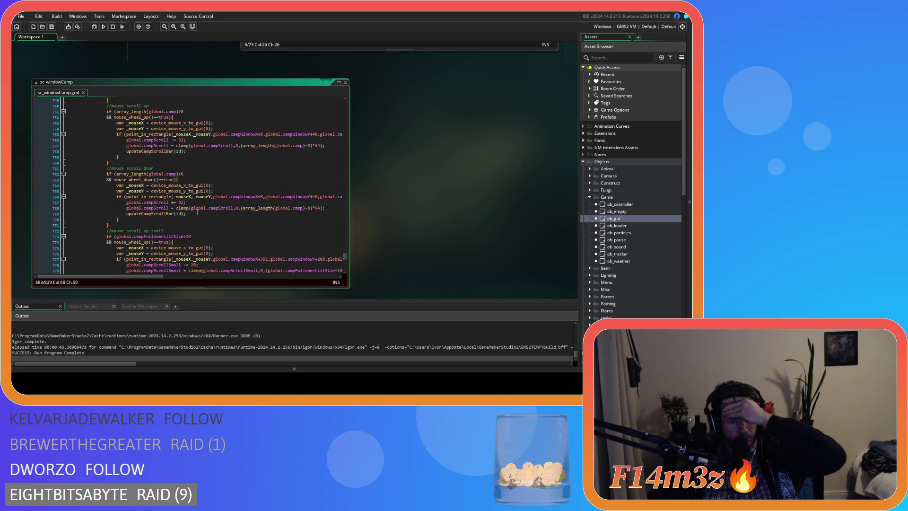
scroll(198, 212, "down", 5)
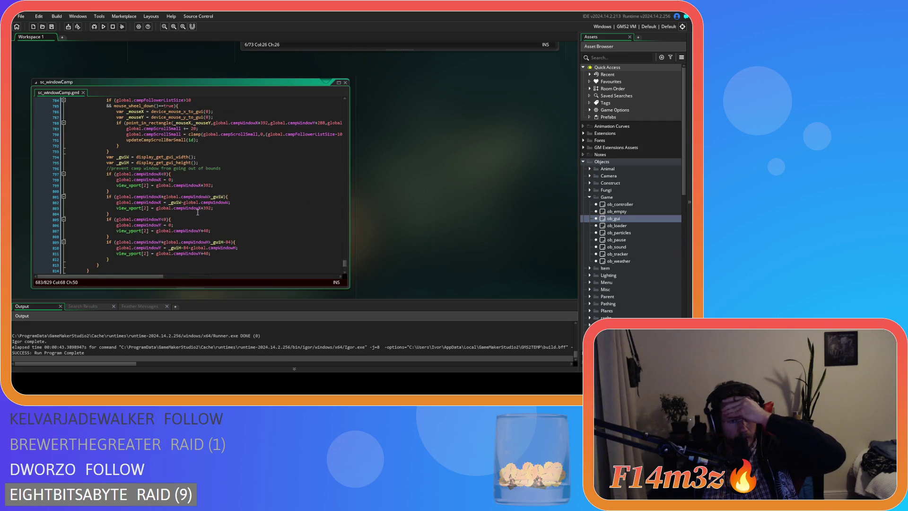
scroll(198, 212, "down", 4)
scroll(198, 212, "up", 7)
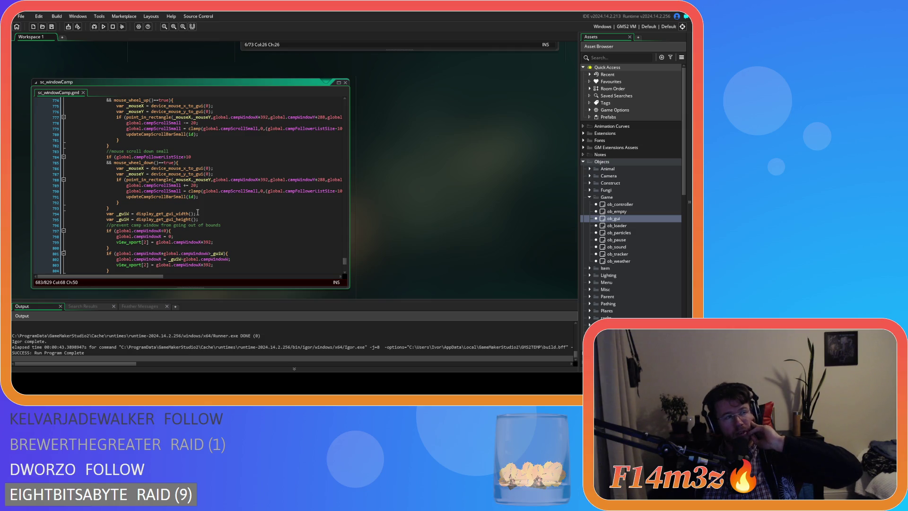
scroll(198, 213, "up", 20)
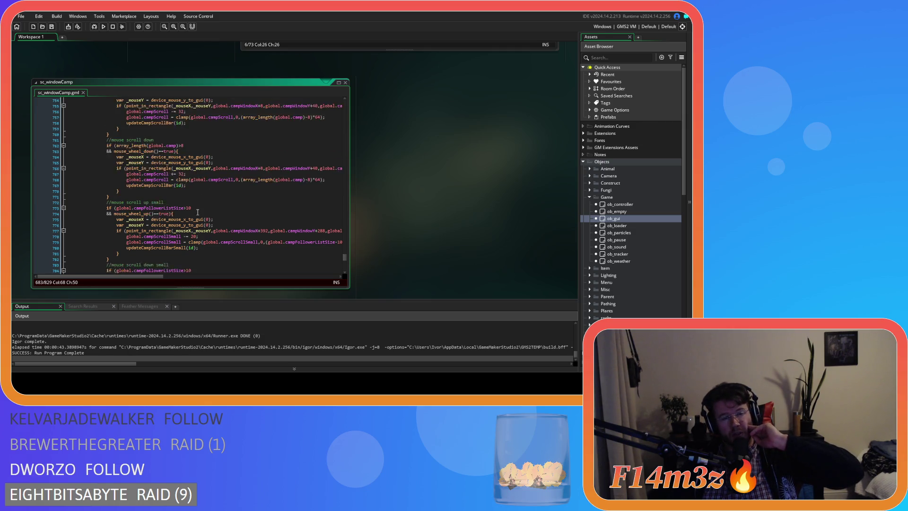
scroll(186, 198, "up", 10)
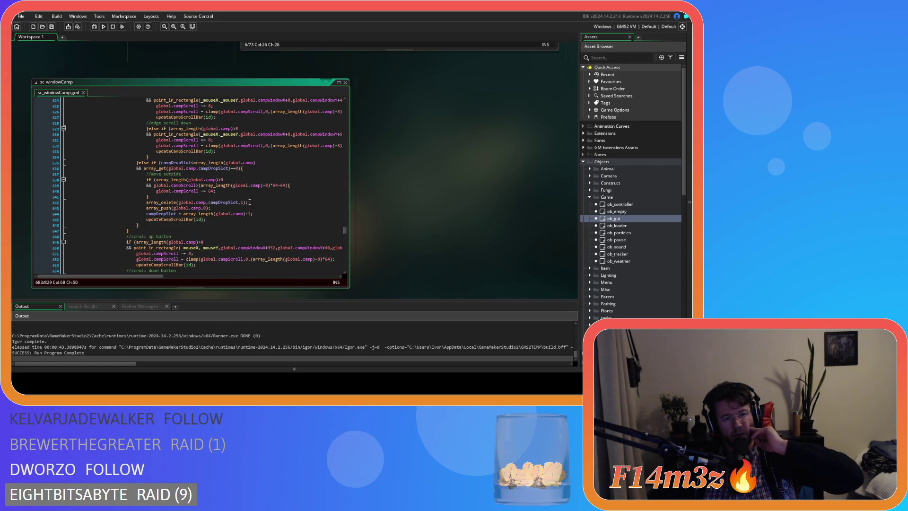
scroll(250, 202, "up", 1)
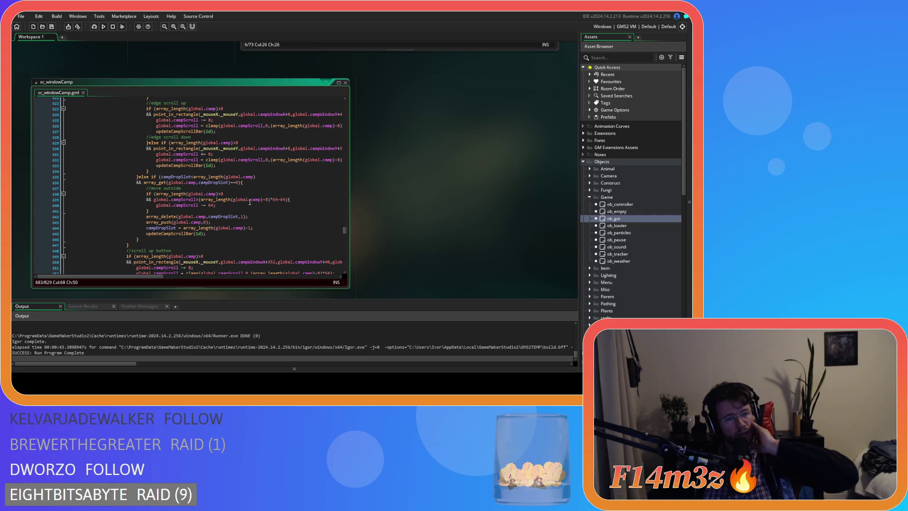
scroll(250, 202, "up", 15)
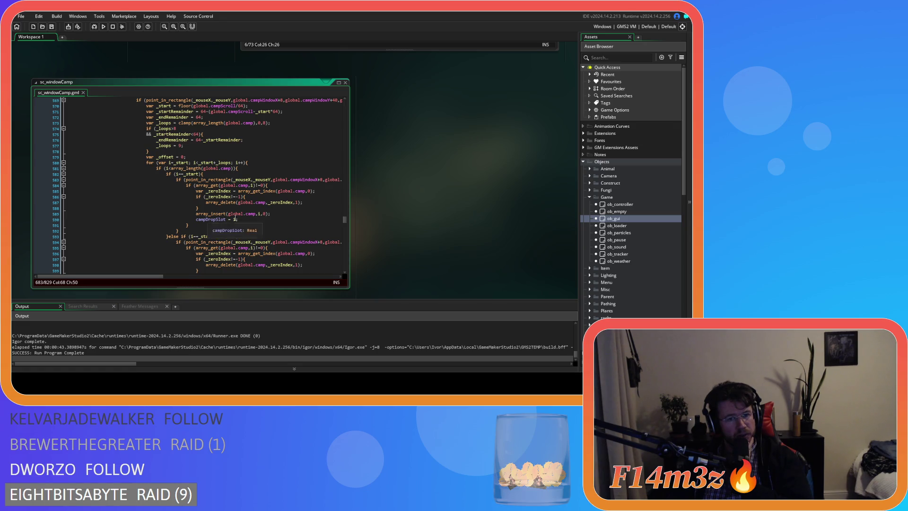
scroll(289, 220, "down", 20)
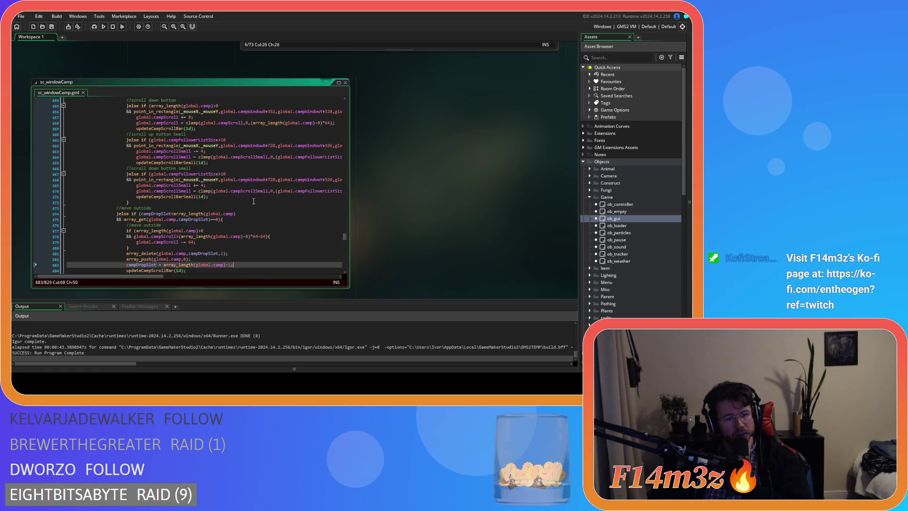
scroll(253, 201, "down", 14)
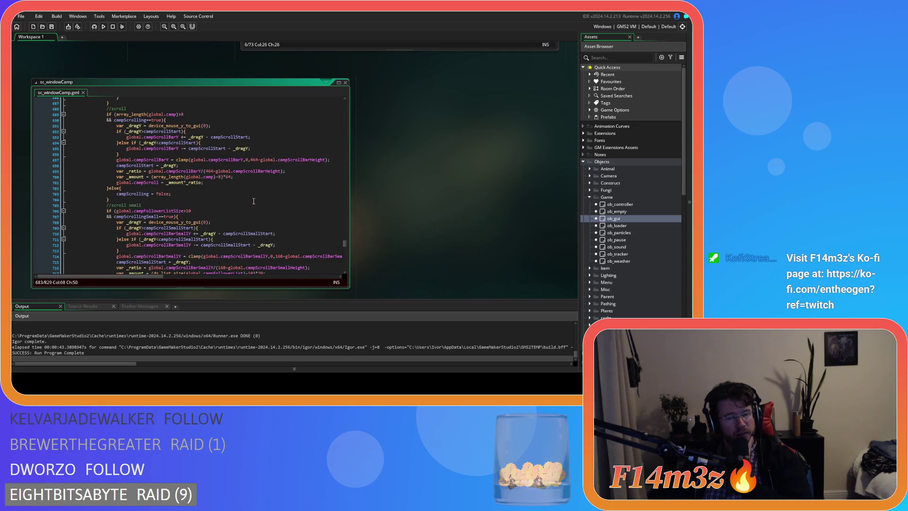
scroll(253, 201, "down", 2)
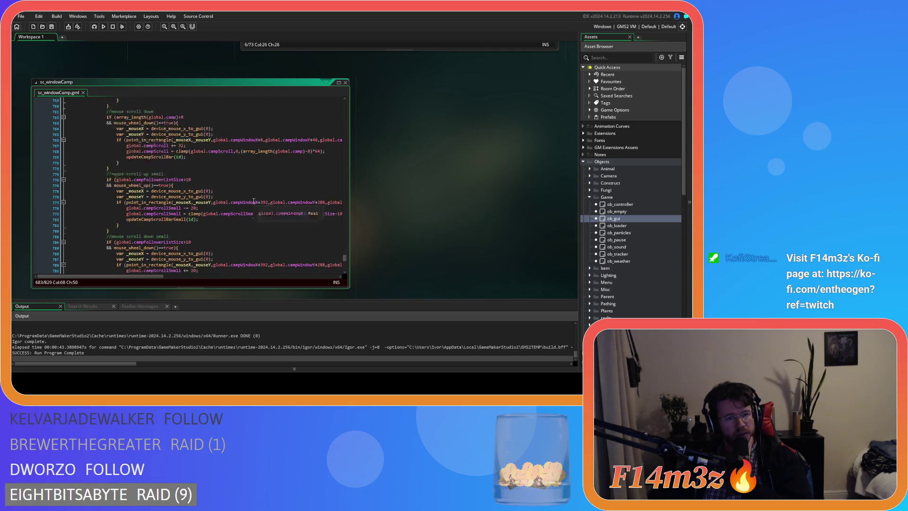
scroll(253, 201, "up", 5)
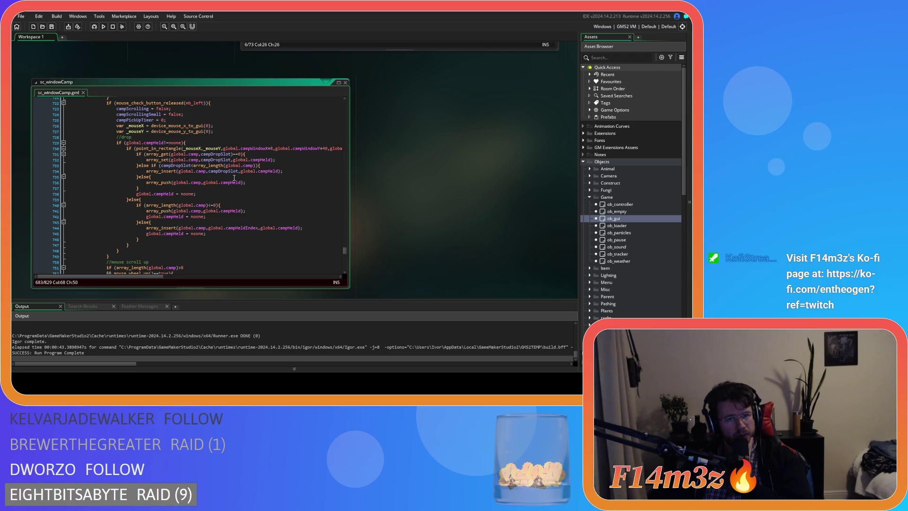
left_click(204, 149)
Delete the extra else branches and the array_get empty-slot check from the drop code, then save.
left_click(233, 154)
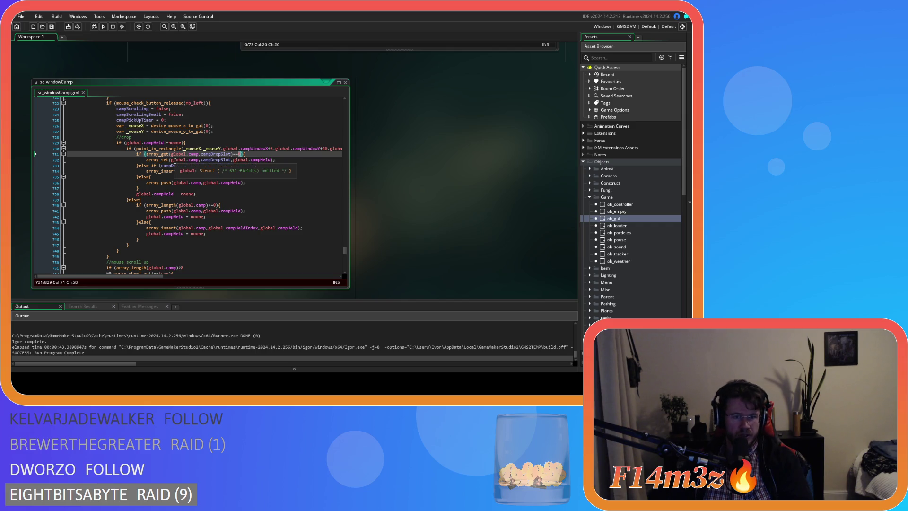
left_click_drag(201, 159, 223, 161)
mouse_move(149, 189)
left_mouse_down()
mouse_move(76, 166)
mouse_move(24, 163)
left_mouse_up()
key("BackSpace")
key("BackSpace")
left_click_drag(244, 154, 20, 155)
key("BackSpace")
key("BackSpace")
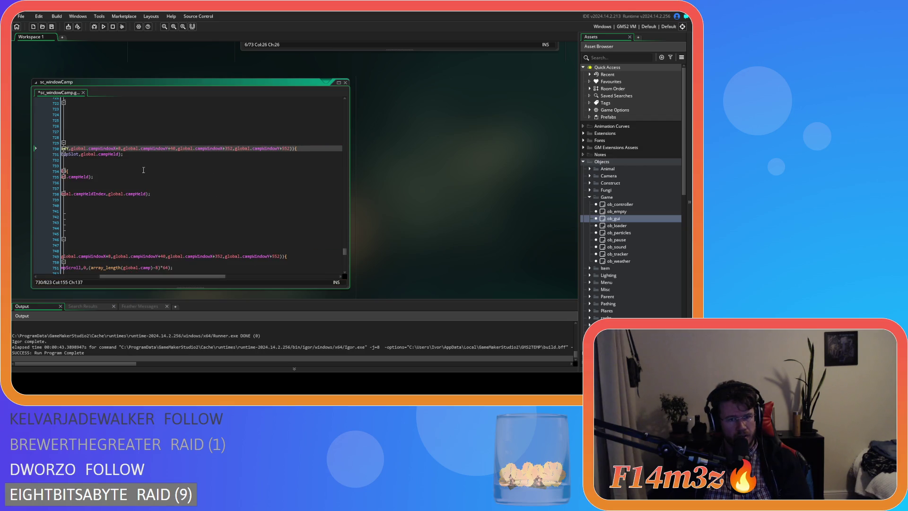
left_click_drag(114, 276, 52, 276)
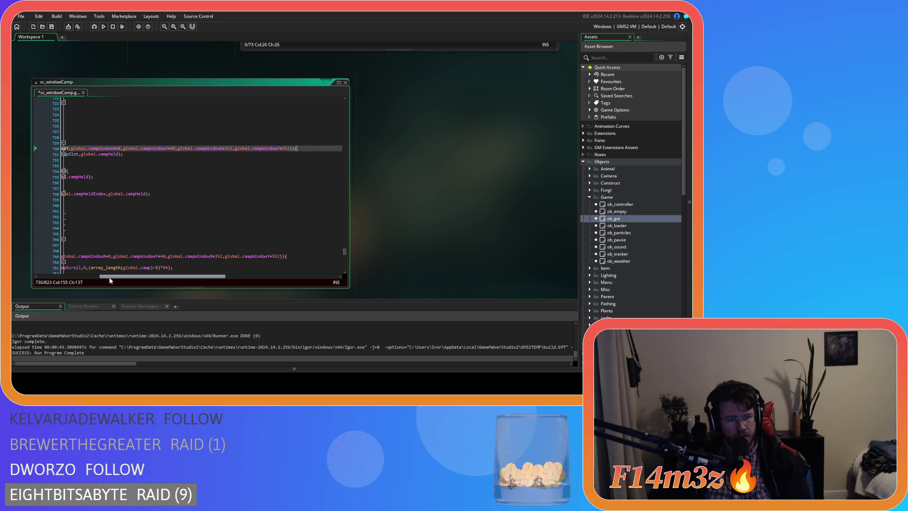
left_click(137, 154)
left_click(282, 154)
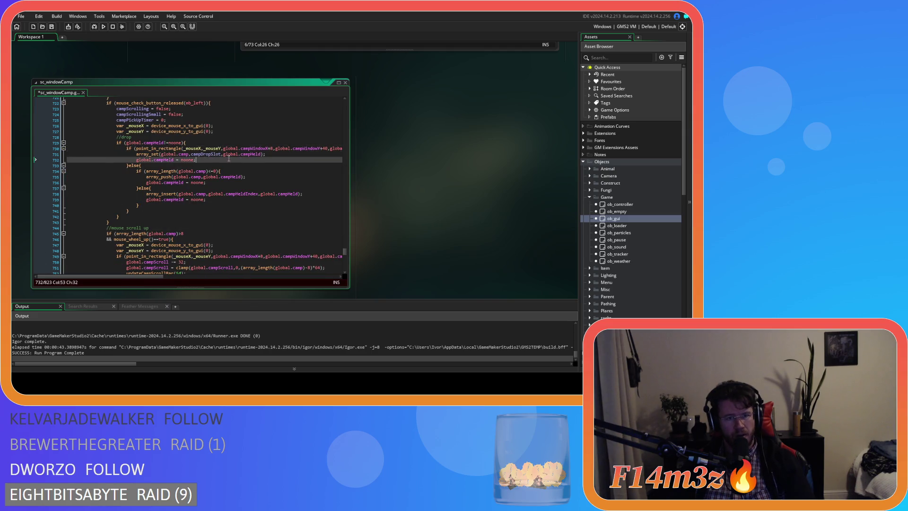
key("ctrl+s")
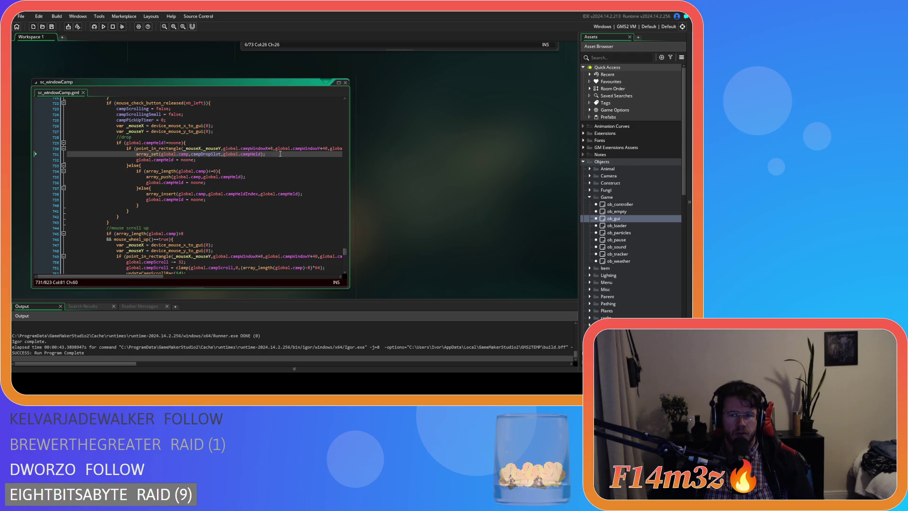
Re-paste the move-outside block over lines 674–686, de-indent lines 675–685, and run with F5.
scroll(204, 237, "up", 10)
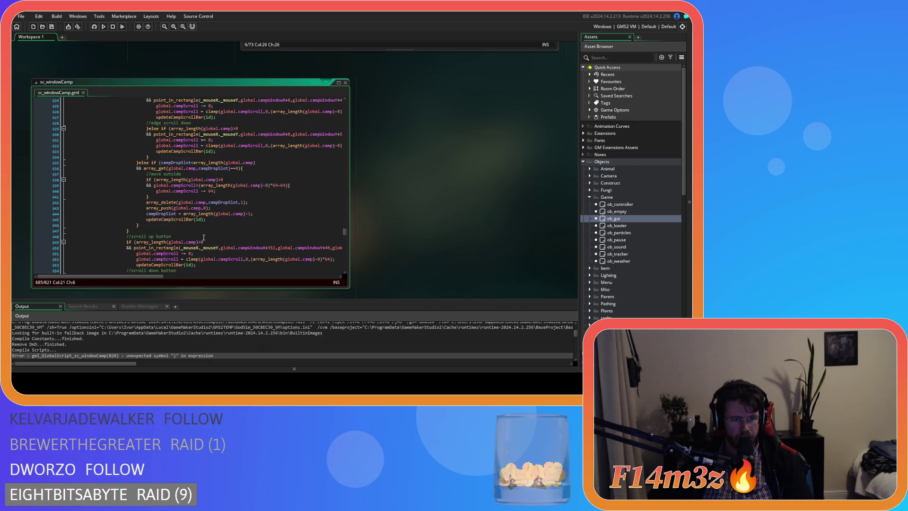
left_click_drag(151, 225, 139, 163)
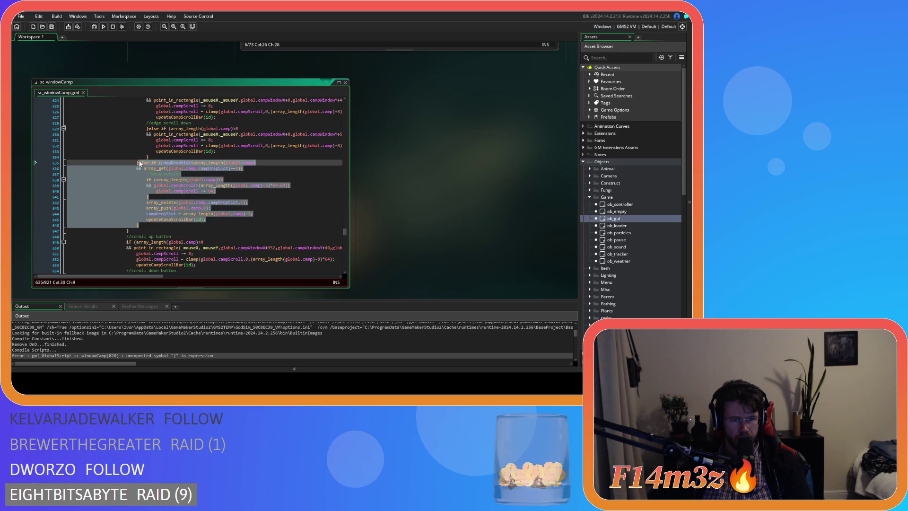
right_click(146, 187)
key("Escape")
scroll(153, 208, "down", 5)
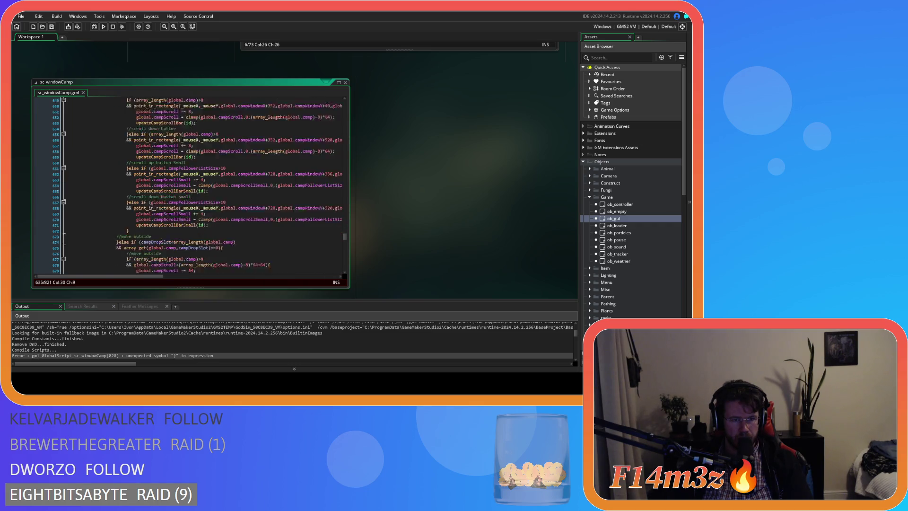
scroll(153, 208, "down", 10)
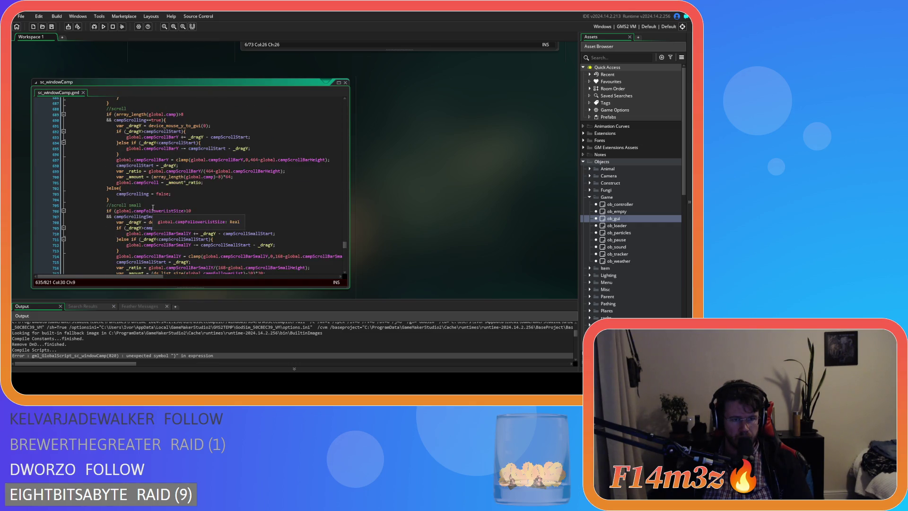
scroll(151, 215, "up", 3)
left_click_drag(121, 237, 128, 173)
key("ctrl+v")
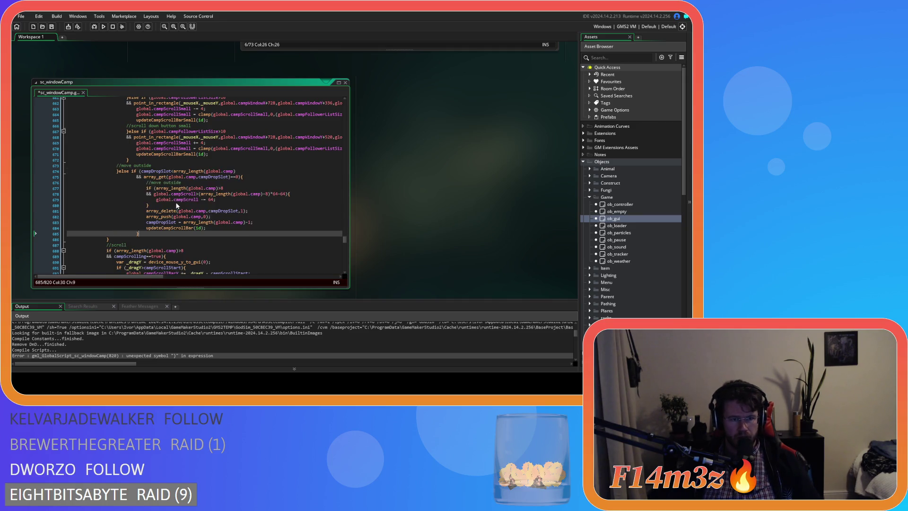
mouse_move(150, 232)
left_mouse_down()
mouse_move(69, 209)
mouse_move(66, 178)
left_mouse_up()
key("shift+Tab")
key("shift+Tab")
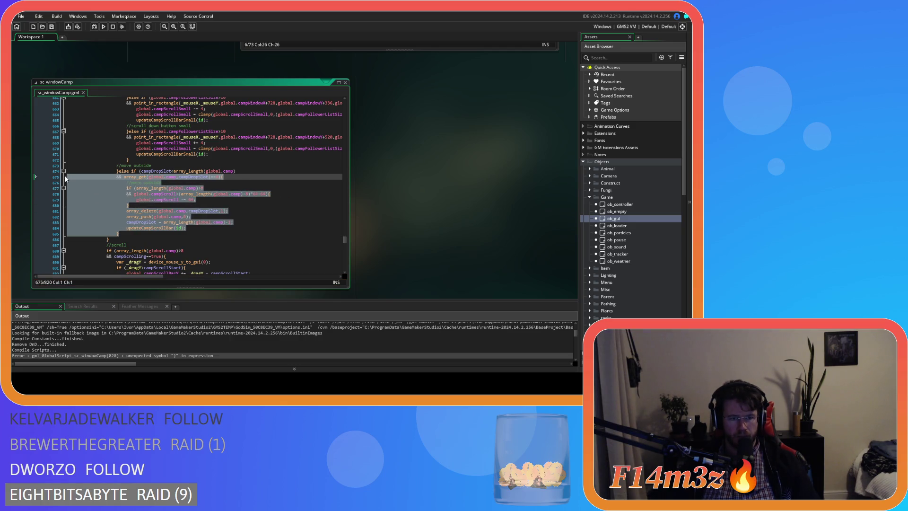
key("F5")
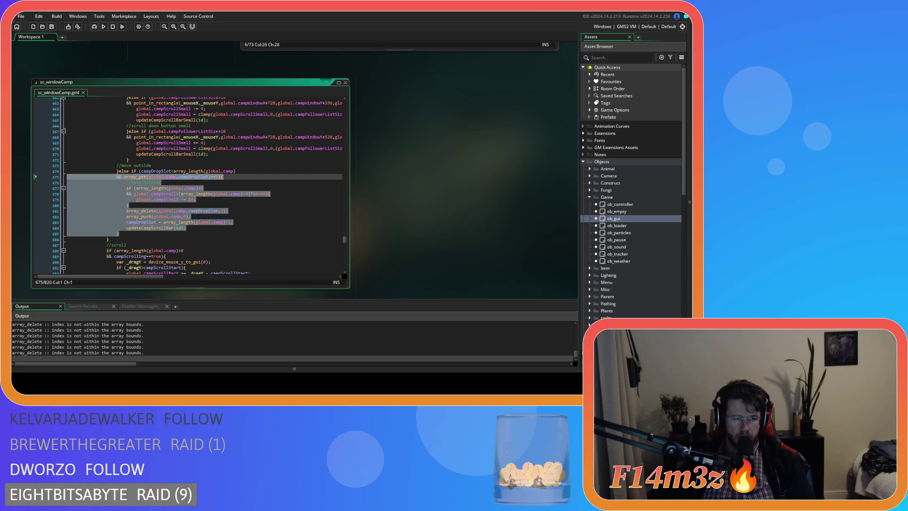
key("alt+Tab")
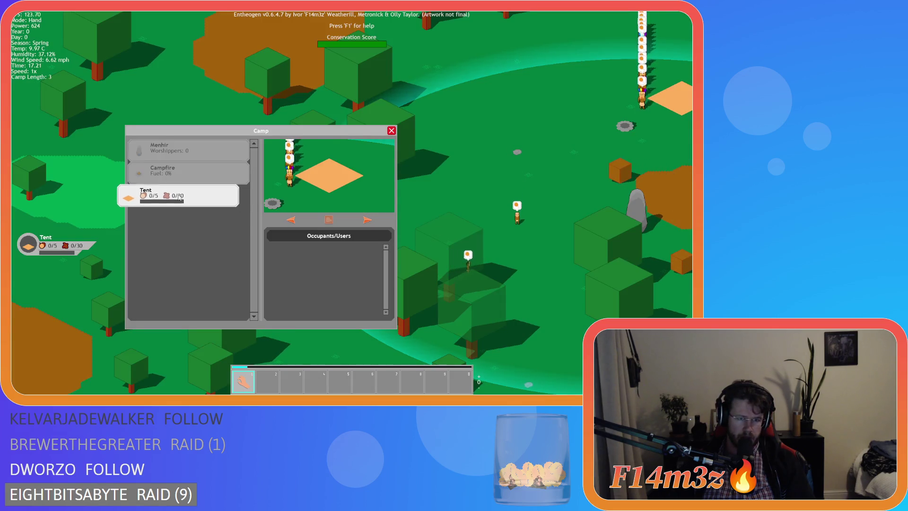
Try dragging the Tent and Campfire out of and around the Camp list, then ask to quit.
mouse_move(183, 199)
left_mouse_down()
mouse_move(173, 149)
mouse_move(173, 187)
mouse_move(189, 200)
mouse_move(187, 257)
left_mouse_up()
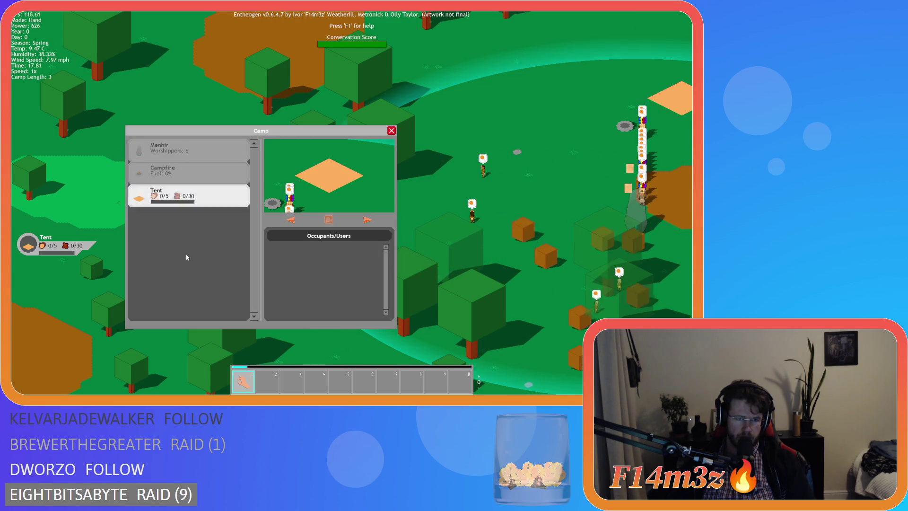
mouse_move(186, 198)
left_mouse_down()
mouse_move(187, 273)
mouse_move(188, 244)
mouse_move(189, 264)
left_mouse_up()
left_click_drag(200, 203, 75, 182)
mouse_move(141, 173)
left_mouse_down()
mouse_move(34, 168)
mouse_move(142, 173)
mouse_move(169, 160)
mouse_move(76, 159)
mouse_move(142, 151)
left_mouse_up()
left_click(186, 203)
mouse_move(187, 203)
left_mouse_down()
mouse_move(61, 201)
mouse_move(52, 217)
mouse_move(67, 256)
mouse_move(185, 273)
left_mouse_up()
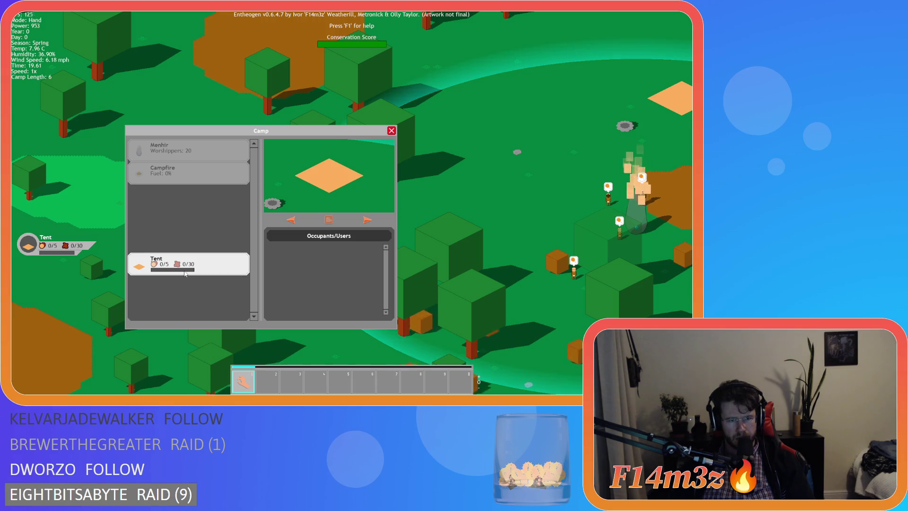
mouse_move(184, 273)
left_mouse_down()
mouse_move(155, 275)
mouse_move(116, 309)
mouse_move(164, 301)
mouse_move(179, 274)
mouse_move(134, 262)
mouse_move(158, 293)
mouse_move(176, 275)
mouse_move(88, 271)
mouse_move(153, 240)
mouse_move(171, 265)
mouse_move(189, 207)
left_mouse_up()
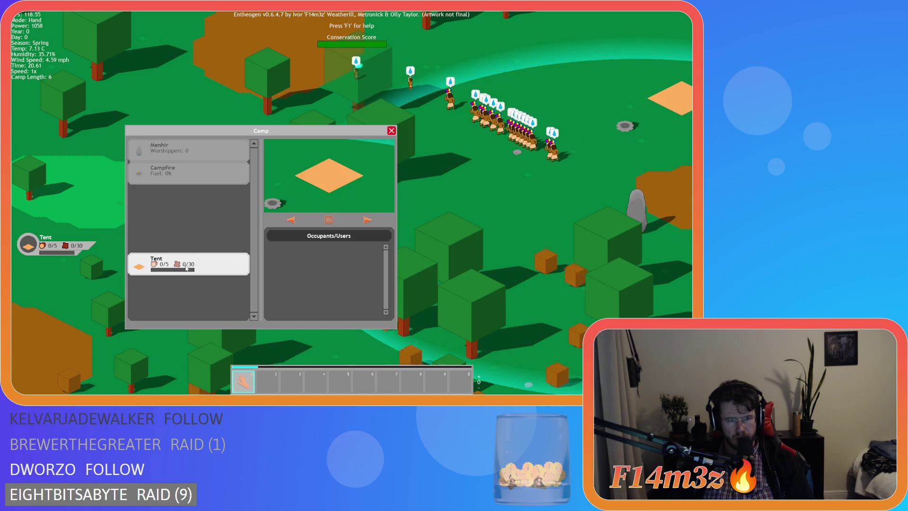
left_click_drag(186, 268, 194, 200)
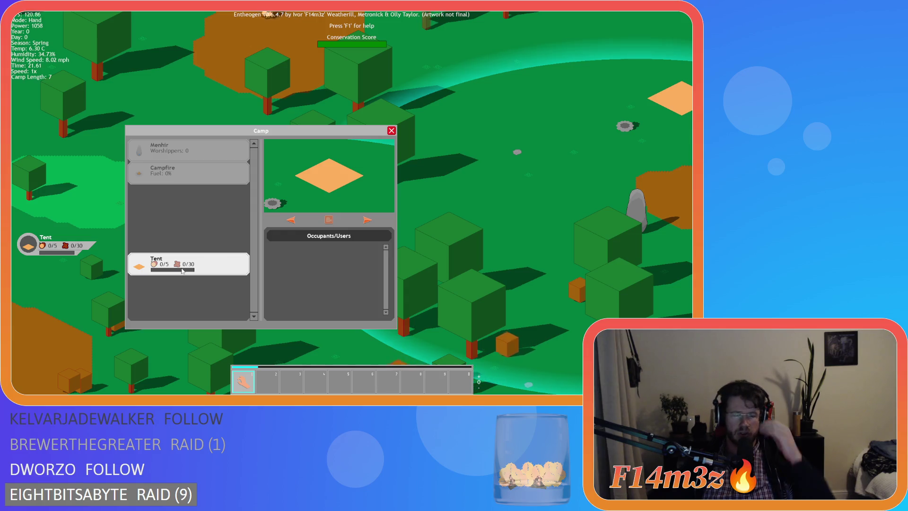
key("Escape")
key("Escape")
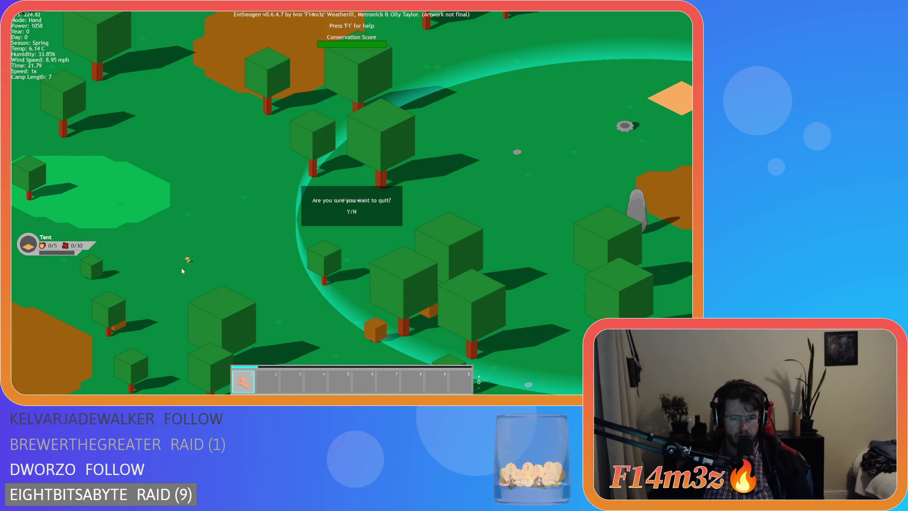
Quit to the menu, quickload, open Camp, and place the Tent between Menhir and Campfire.
key("y")
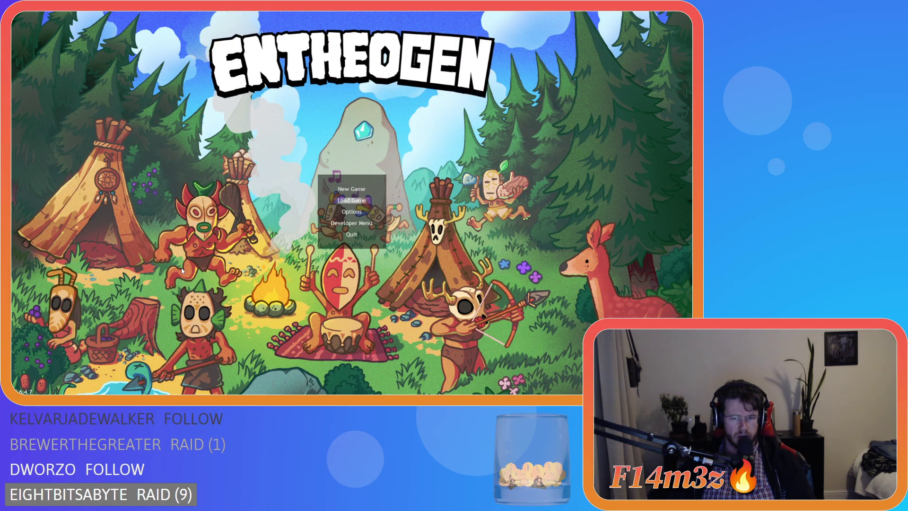
key("Return")
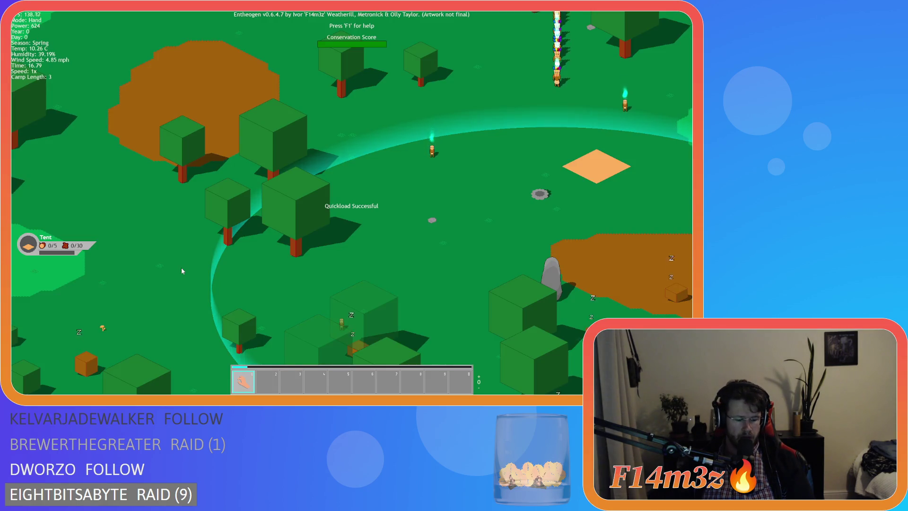
key("c")
left_click_drag(194, 197, 194, 246)
left_click_drag(194, 196, 189, 150)
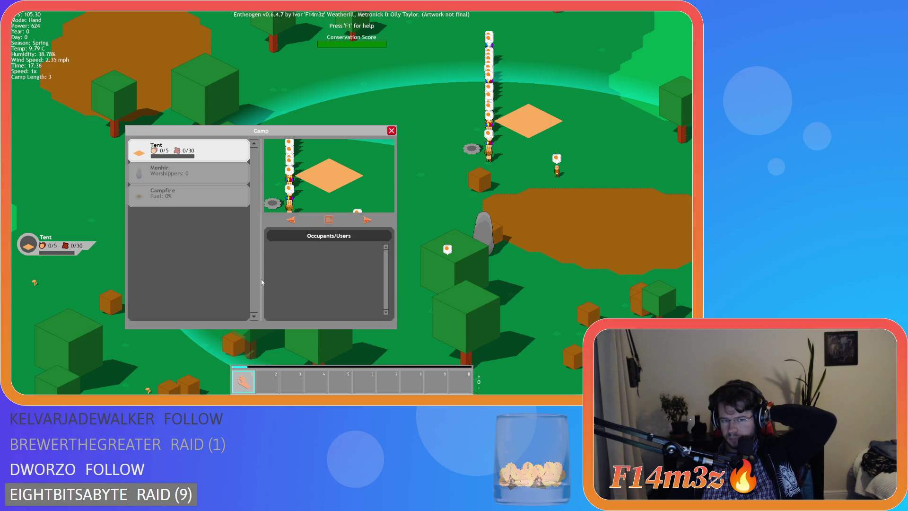
key("alt+Tab")
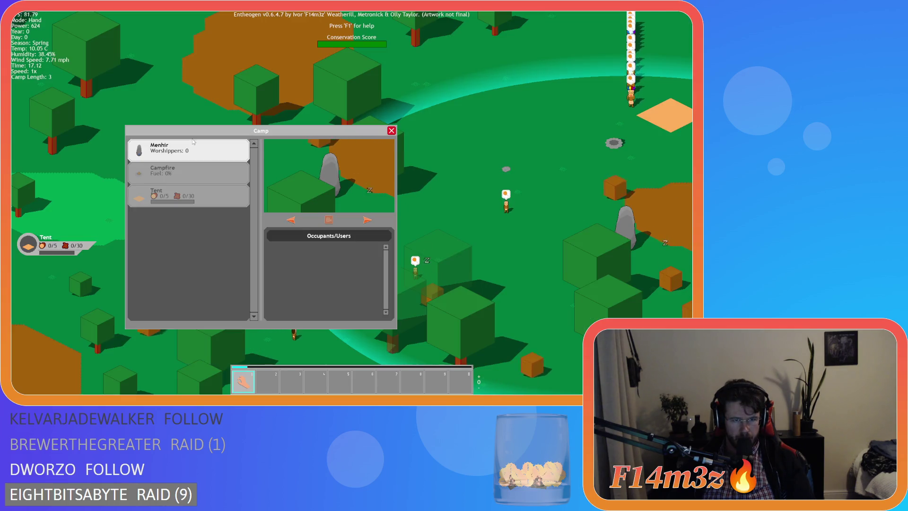
Reorder the camp list so the Tent is on top and the Campfire is second.
left_click(196, 144)
left_click(195, 145)
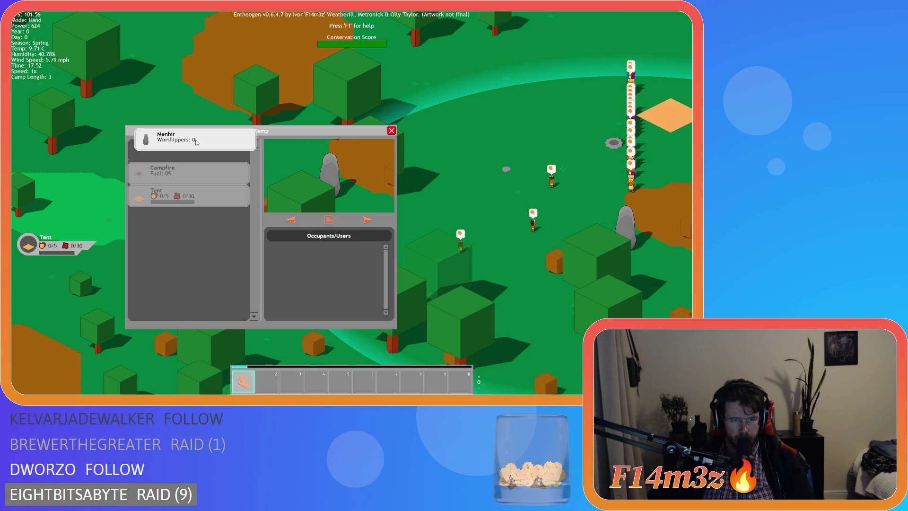
left_click_drag(196, 144, 196, 146)
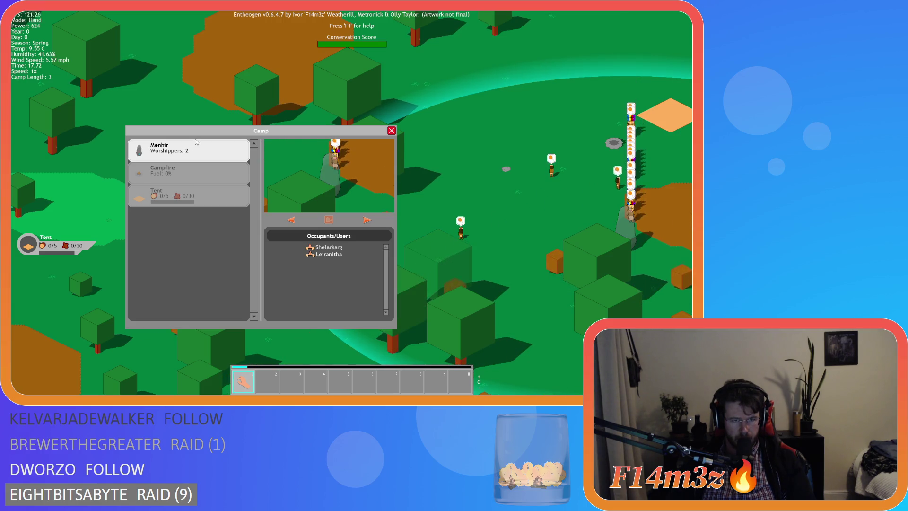
left_click_drag(198, 195, 199, 154)
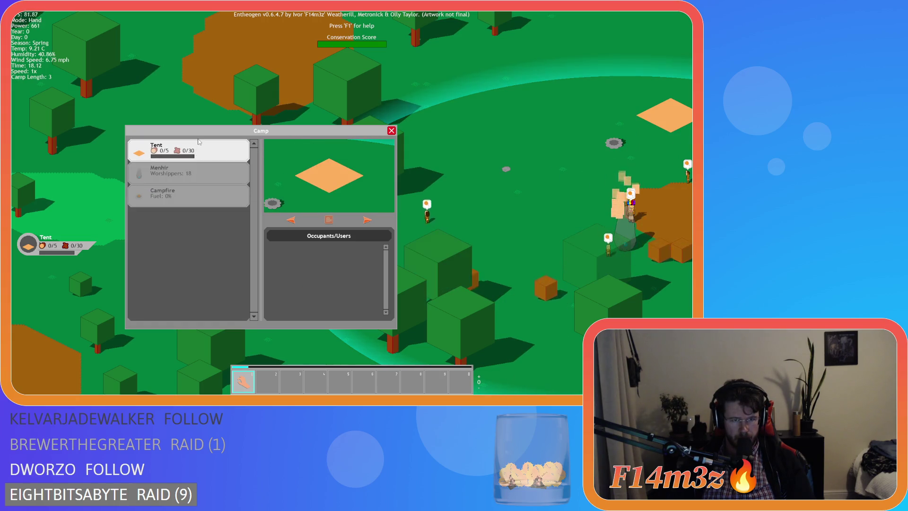
mouse_move(189, 200)
left_mouse_down()
mouse_move(189, 156)
mouse_move(188, 196)
left_mouse_up()
Select the Menhir, Campfire and Tent in turn to check each one's occupants.
left_click(189, 180)
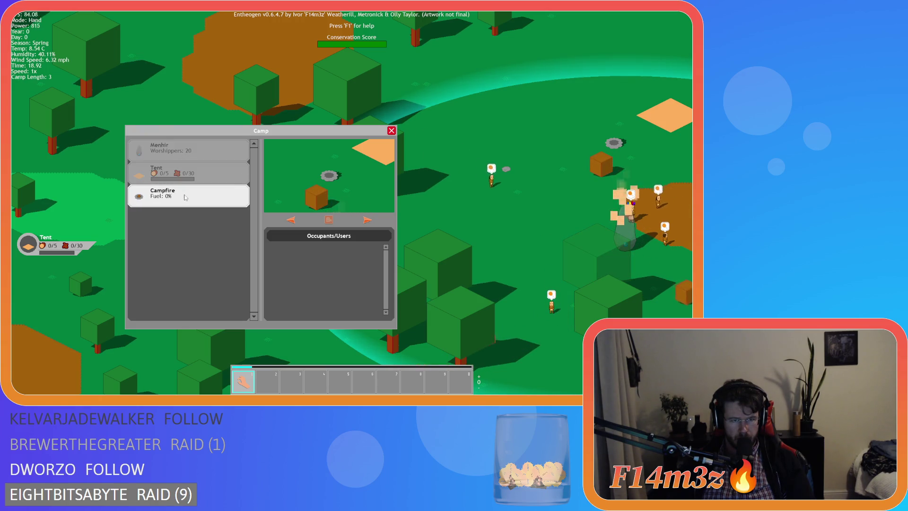
left_click(193, 165)
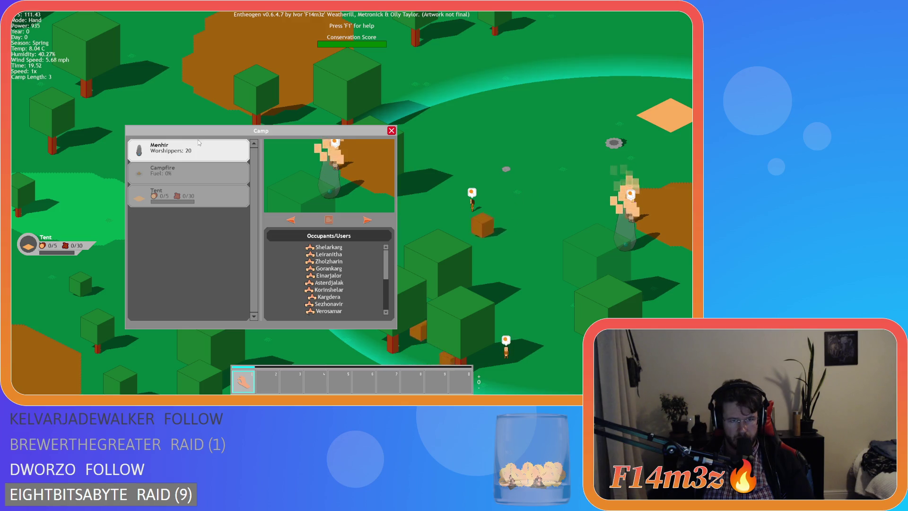
left_click(193, 170)
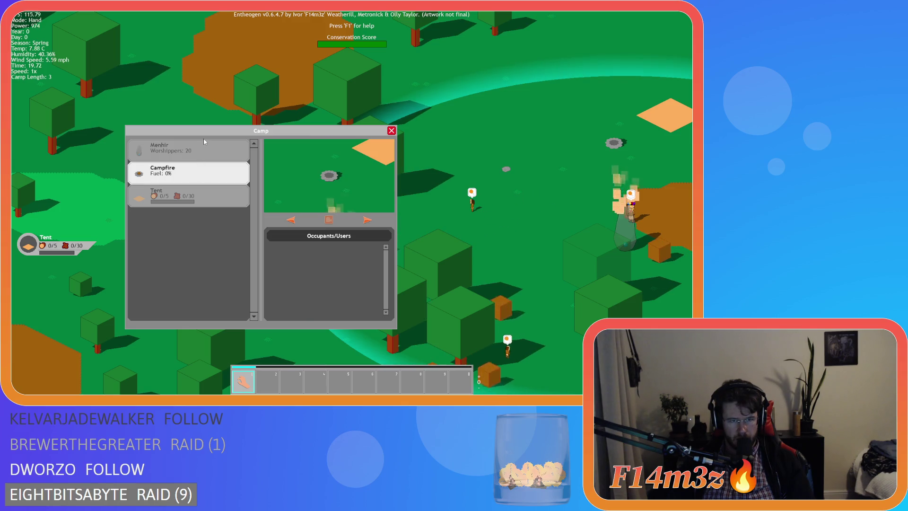
left_click(203, 140)
left_click(204, 167)
left_click(204, 159)
left_click(204, 164)
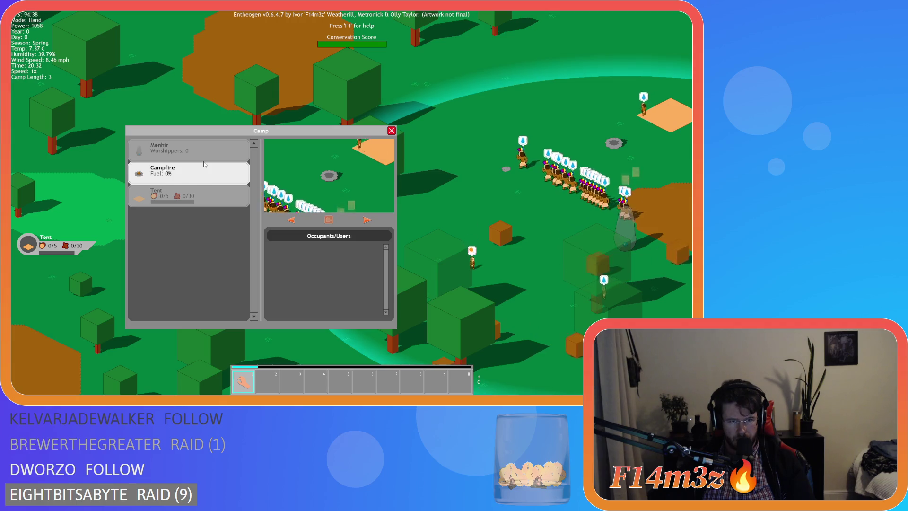
left_click(203, 153)
left_click(196, 184)
left_click(192, 170)
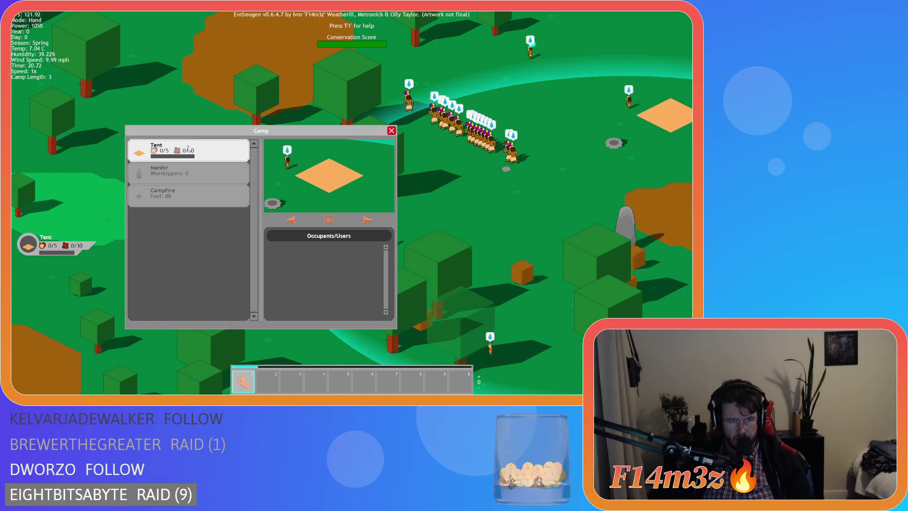
Move the Tent and Menhir cards to the bottom of the list, then quit to the menu.
mouse_move(189, 149)
left_mouse_down()
mouse_move(189, 122)
mouse_move(187, 195)
left_mouse_up()
left_click(183, 175)
key("s")
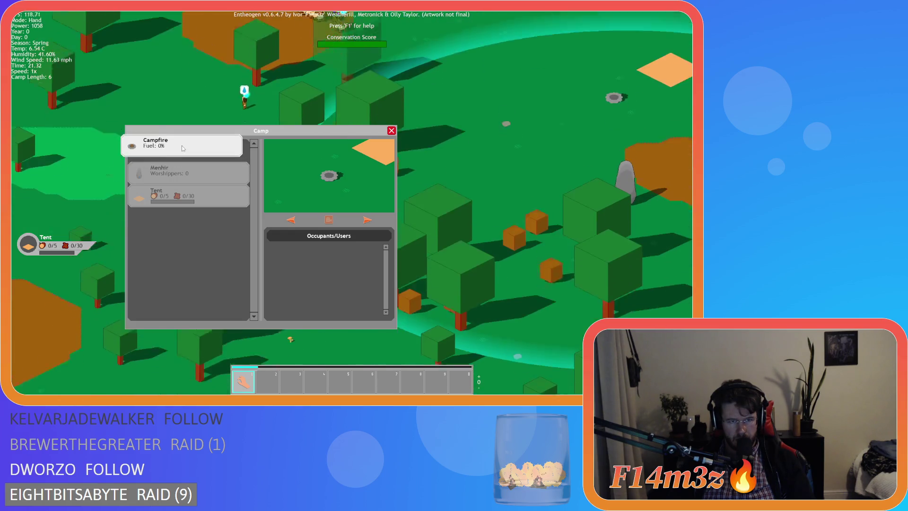
left_click_drag(188, 151, 186, 194)
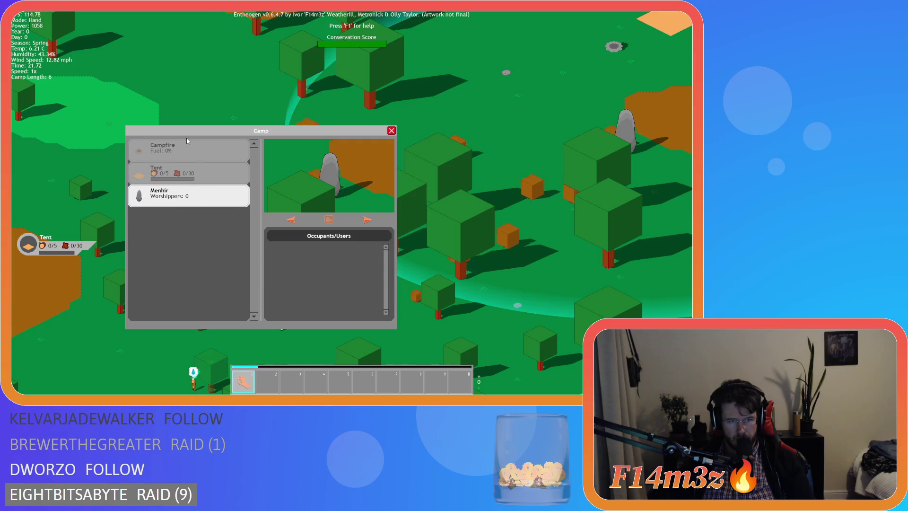
left_click_drag(187, 152, 183, 159)
mouse_move(188, 195)
left_mouse_down()
mouse_move(80, 188)
mouse_move(99, 198)
mouse_move(189, 204)
left_mouse_up()
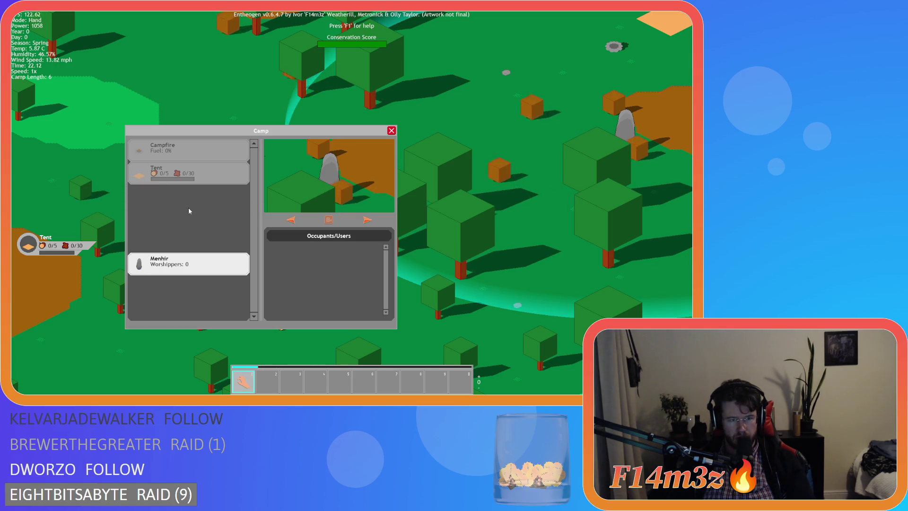
key("Escape")
key("Escape")
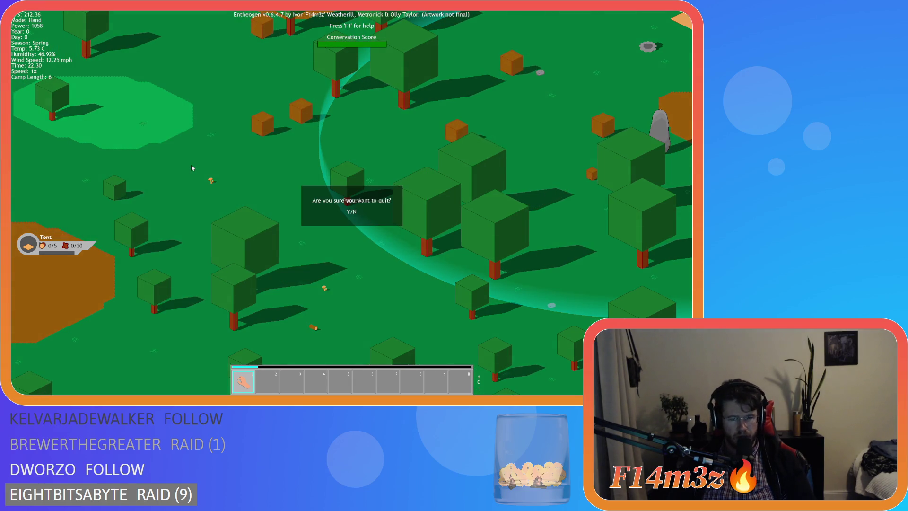
key("Return")
Load the saved game, drag the Campfire out of the camp list, then quit the game entirely.
key("Down")
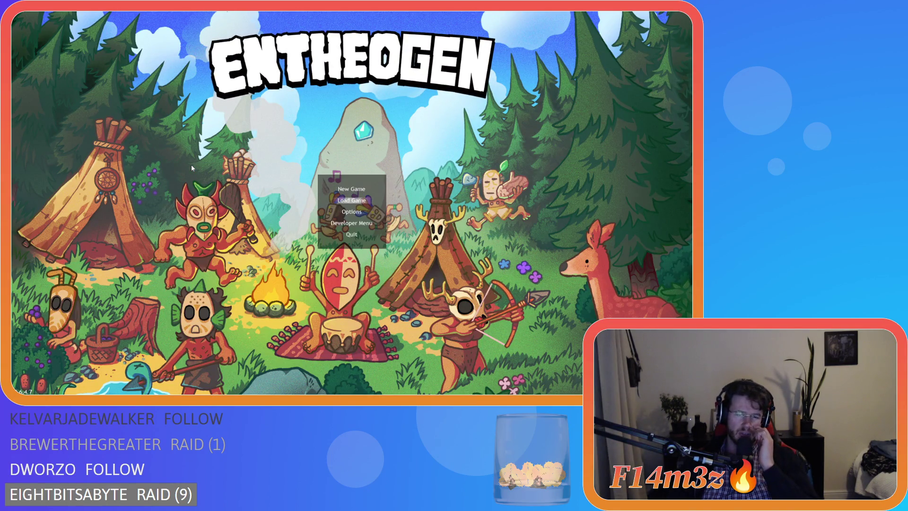
key("Return")
key("c")
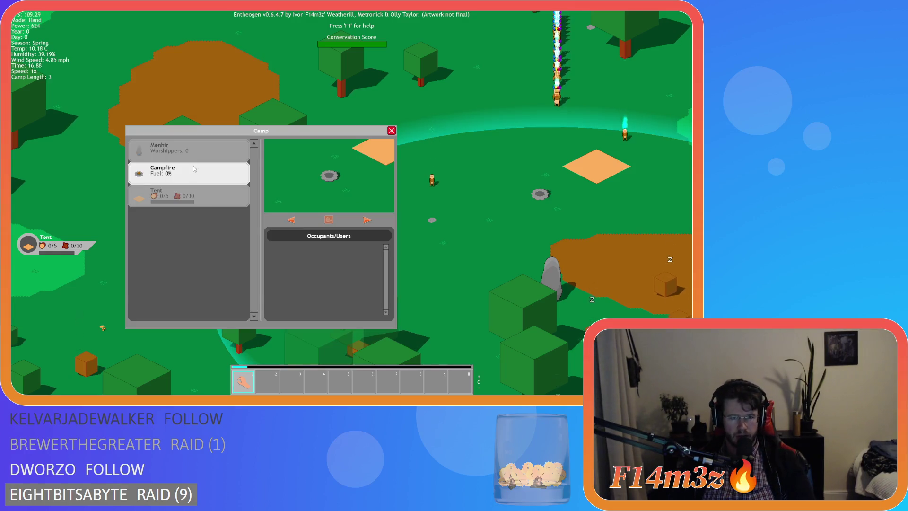
mouse_move(184, 174)
left_mouse_down()
mouse_move(68, 178)
mouse_move(138, 218)
mouse_move(175, 227)
mouse_move(115, 203)
left_mouse_up()
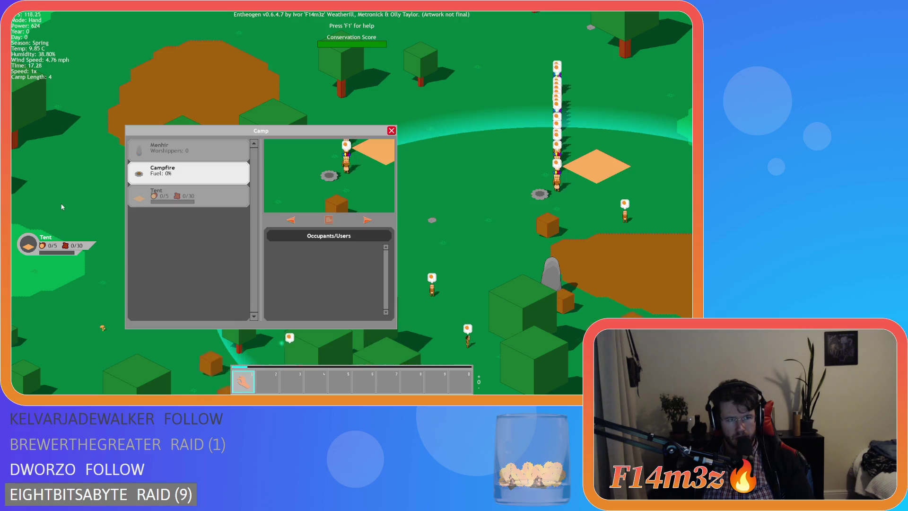
key("s")
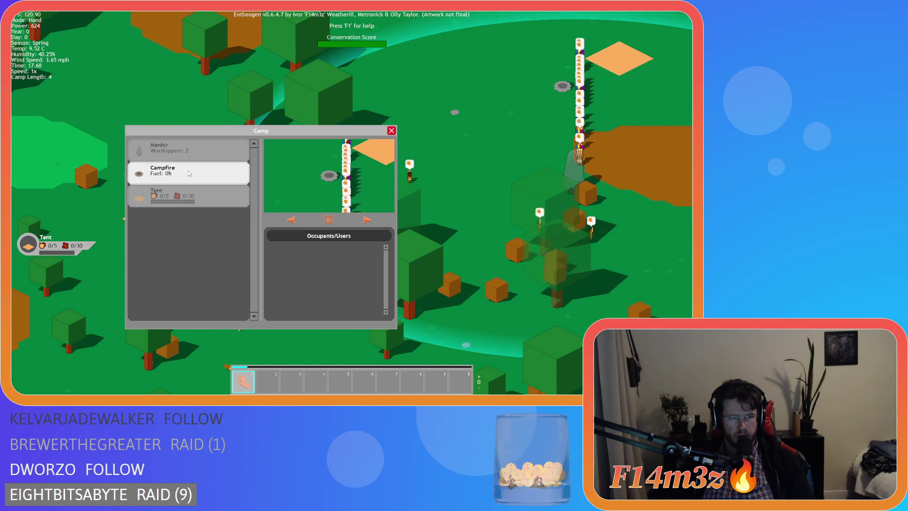
key("Escape")
key("Escape")
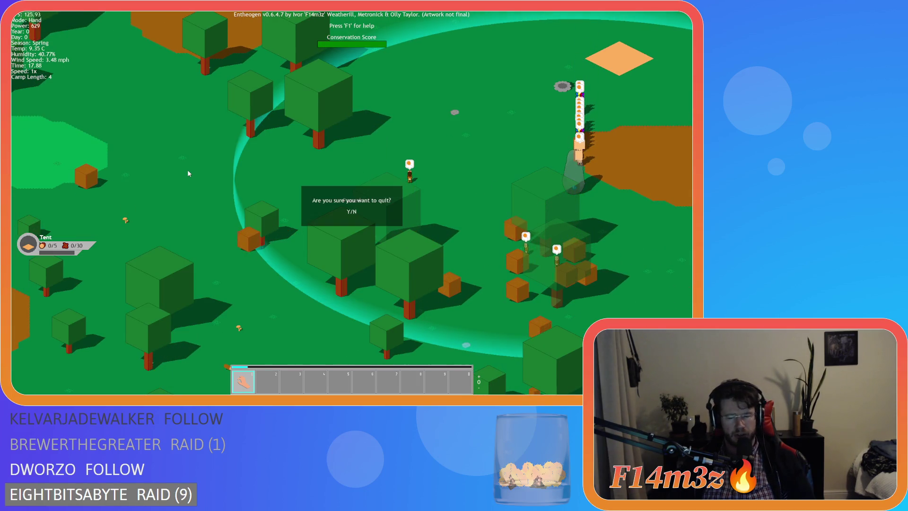
key("y")
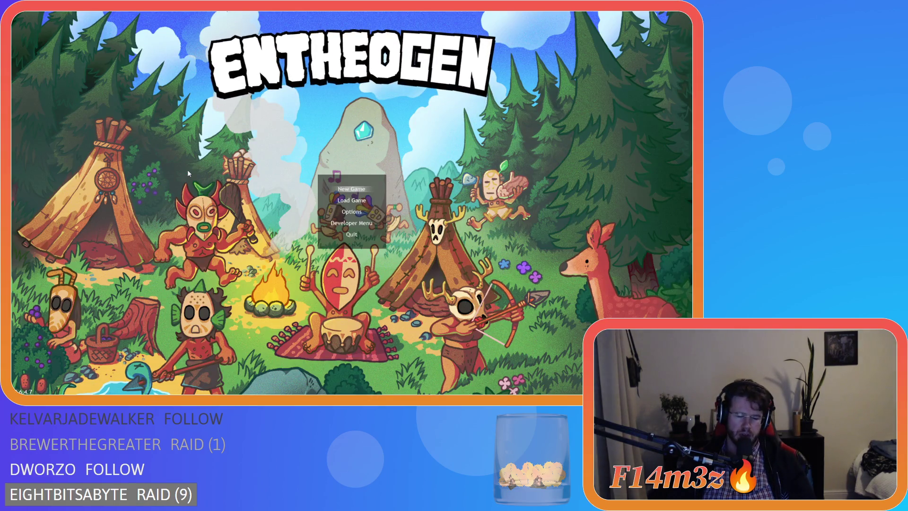
key("Escape")
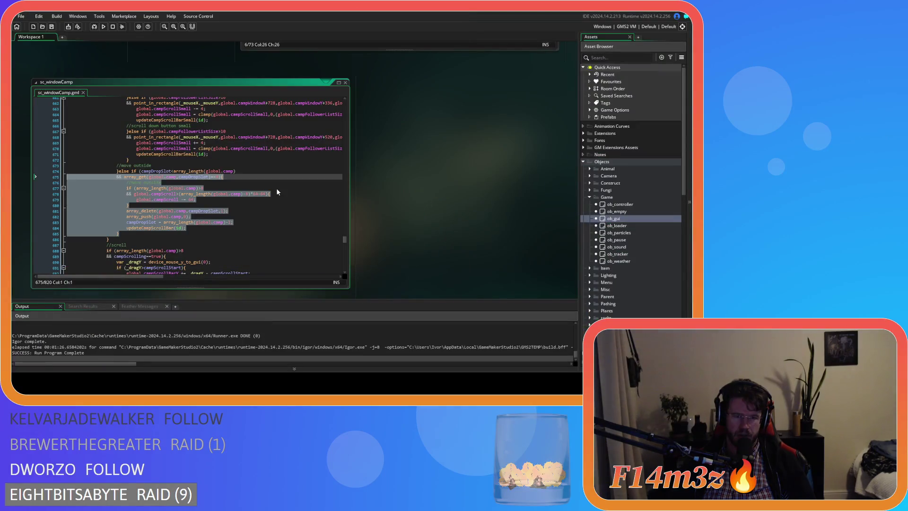
Insert a new blank line after the array_insert call on line 735.
scroll(214, 187, "down", 15)
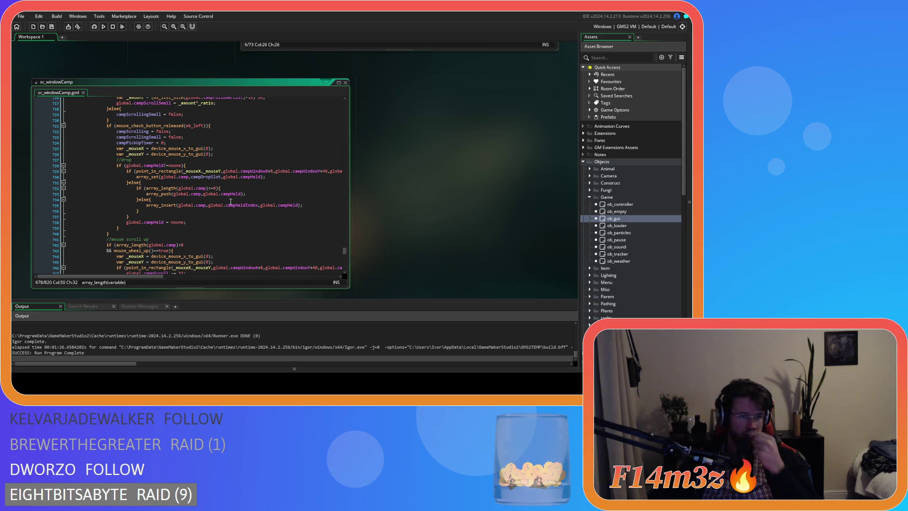
left_click(227, 189)
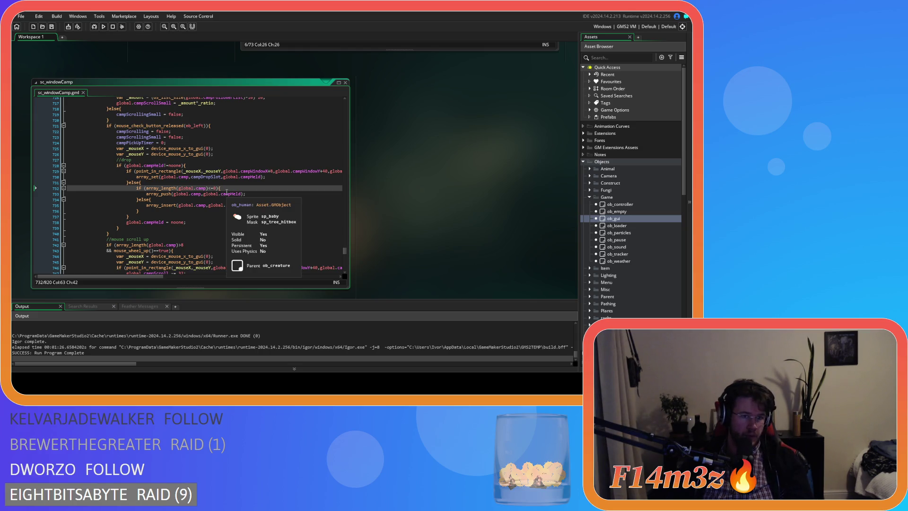
key("Left")
left_click(330, 205)
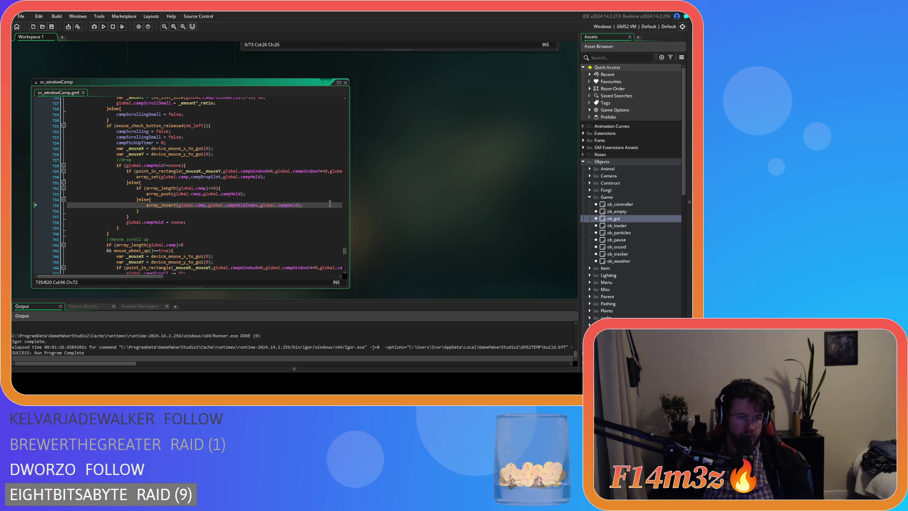
key("Return")
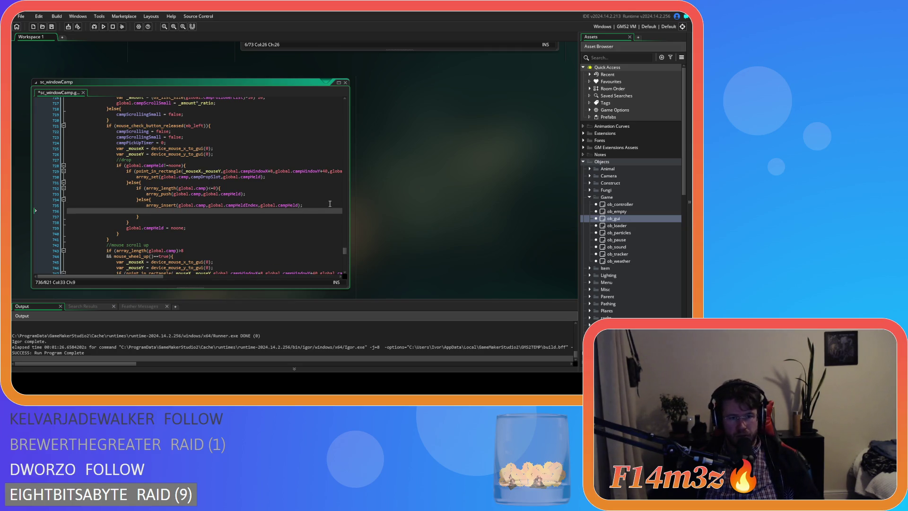
Copy the _zeroIndex zero-removal block from lines 607–610 onto the new line 736.
scroll(276, 178, "up", 12)
scroll(276, 178, "up", 20)
scroll(276, 178, "up", 1)
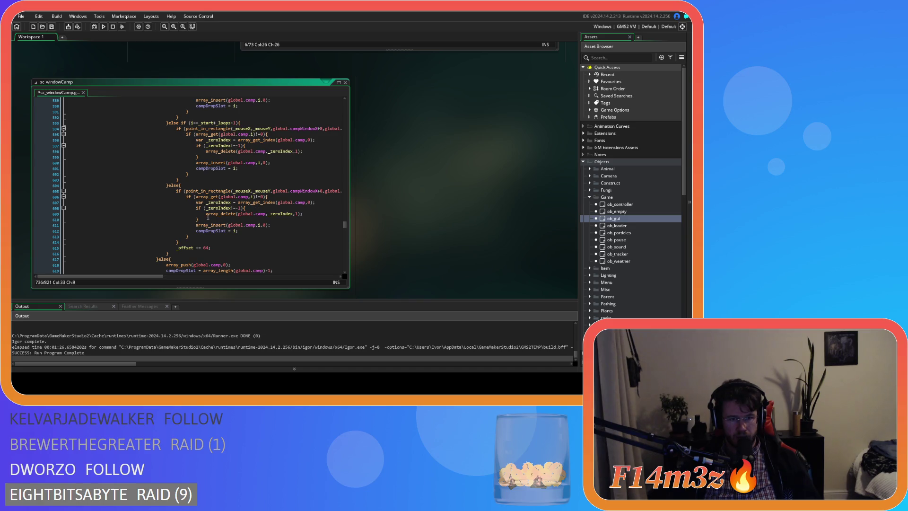
left_click_drag(208, 217, 200, 205)
scroll(234, 215, "down", 20)
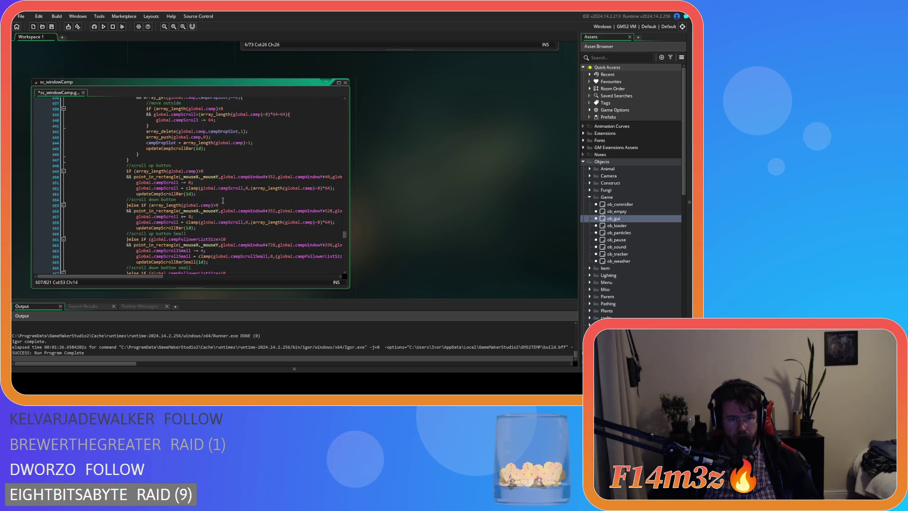
scroll(221, 199, "down", 5)
scroll(221, 199, "down", 13)
left_click(232, 169)
key("ctrl+v")
Add 0 as the last argument of the pasted array_get_index call.
mouse_move(210, 186)
left_mouse_down()
mouse_move(71, 169)
mouse_move(48, 178)
left_mouse_up()
left_click(202, 168)
left_click(243, 168)
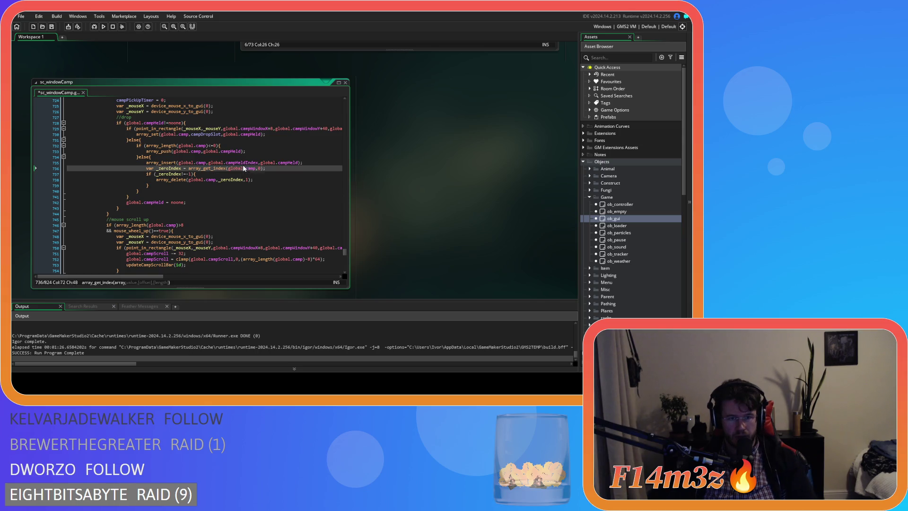
type("0")
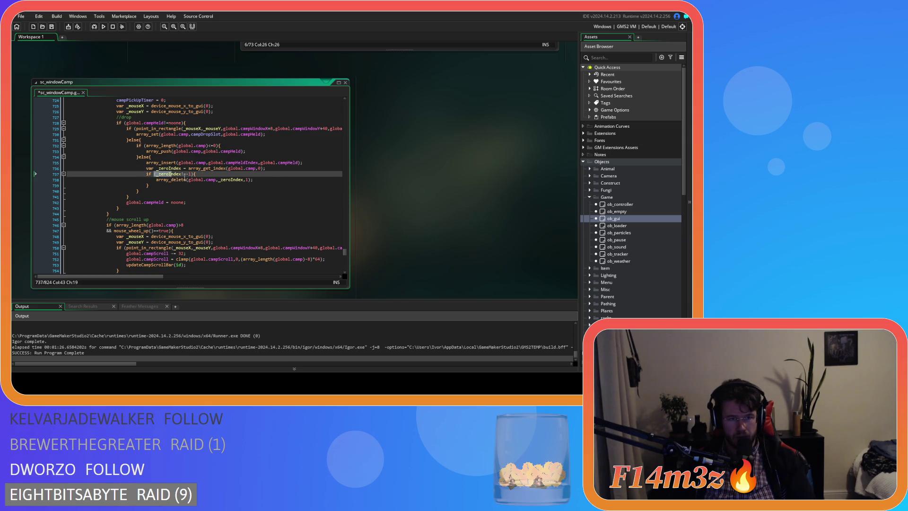
left_click(182, 174)
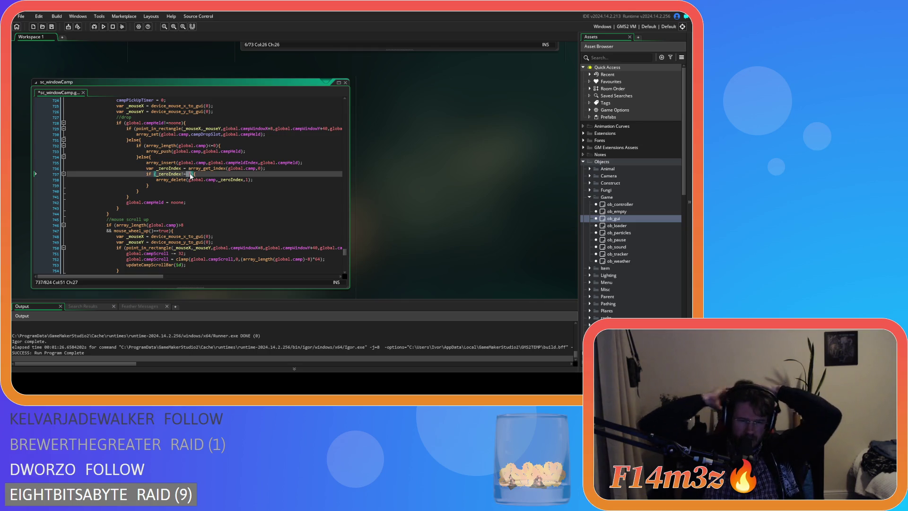
scroll(247, 175, "up", 10)
scroll(247, 176, "up", 20)
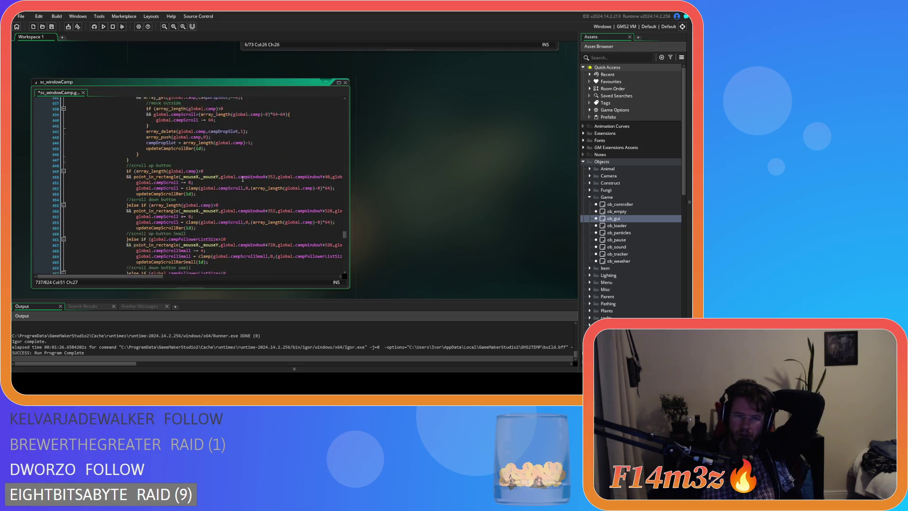
scroll(240, 185, "up", 5)
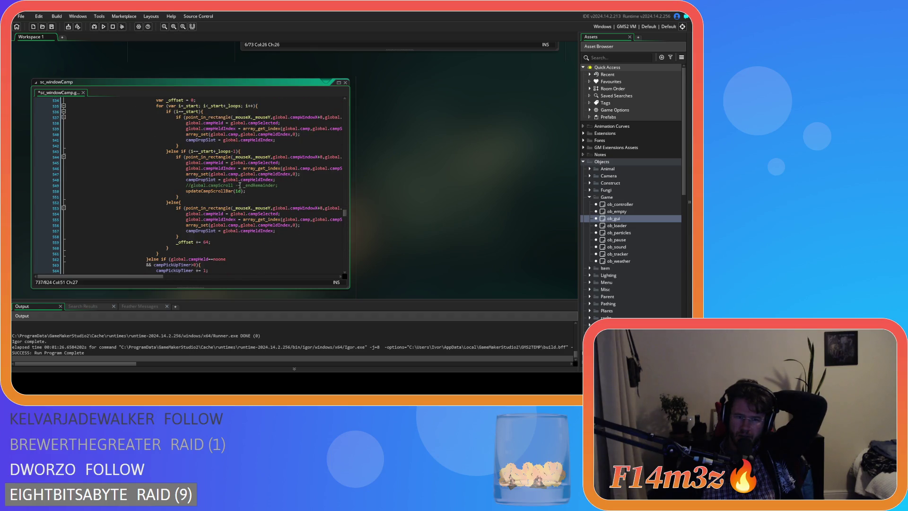
scroll(240, 185, "up", 2)
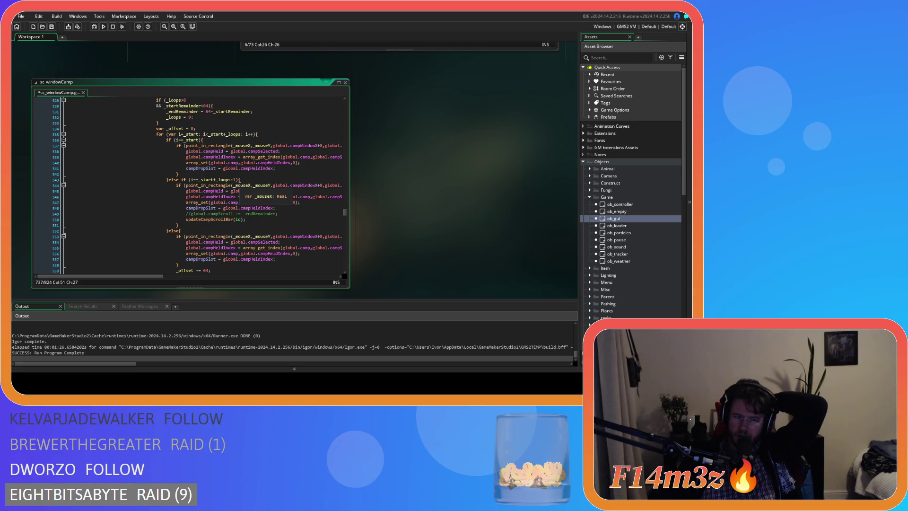
scroll(240, 185, "up", 15)
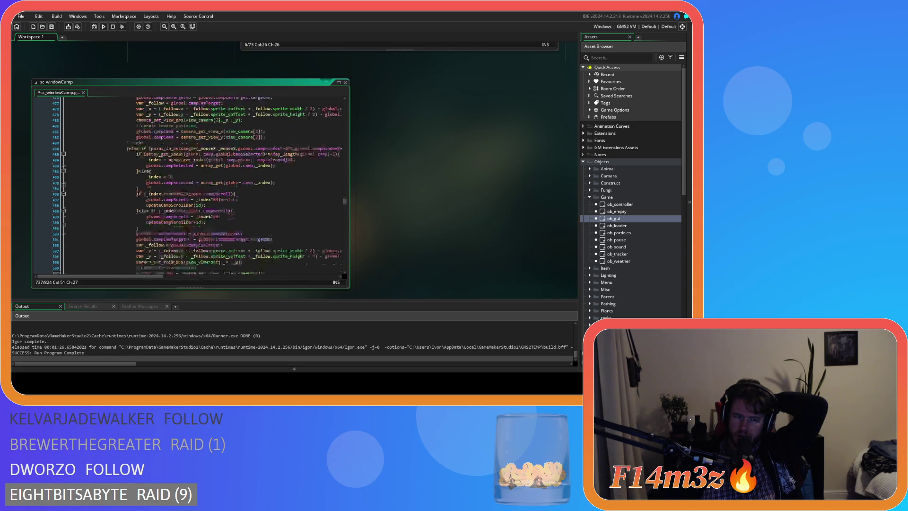
scroll(240, 185, "up", 4)
scroll(240, 185, "down", 20)
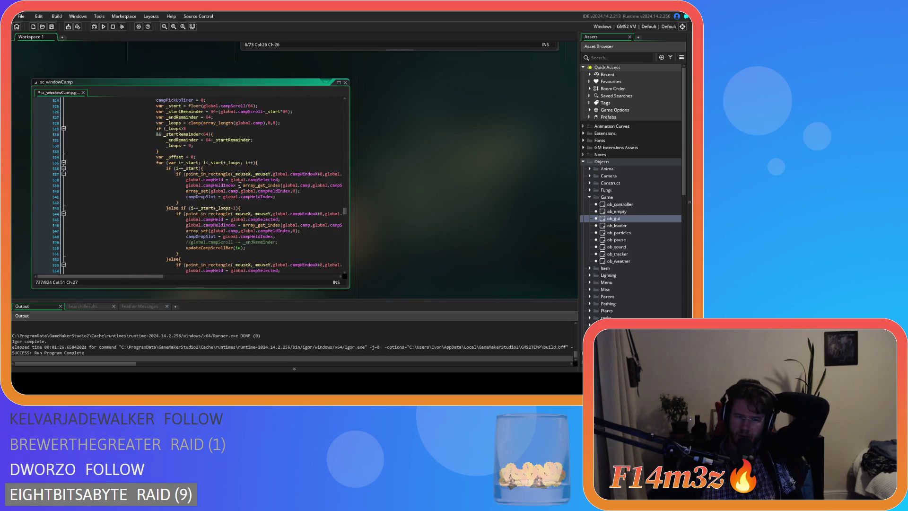
scroll(240, 185, "down", 2)
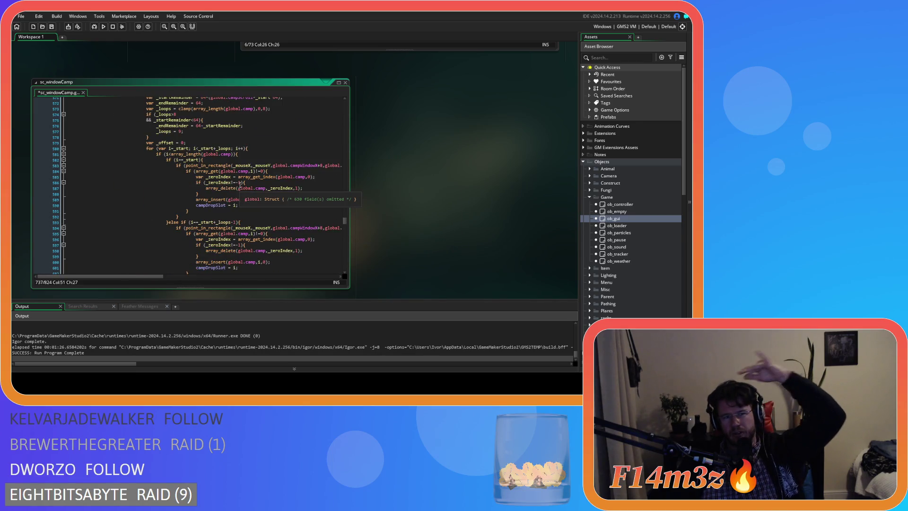
scroll(239, 185, "down", 2)
scroll(240, 185, "down", 1)
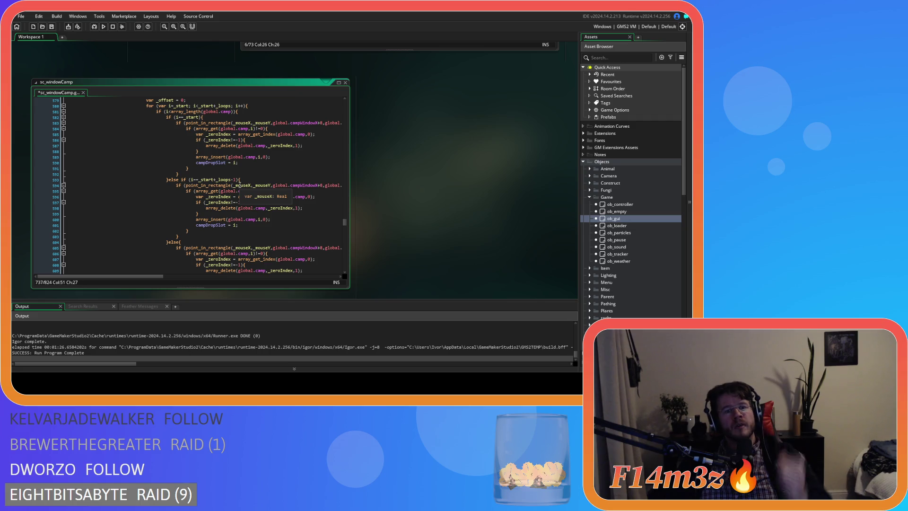
scroll(240, 185, "down", 20)
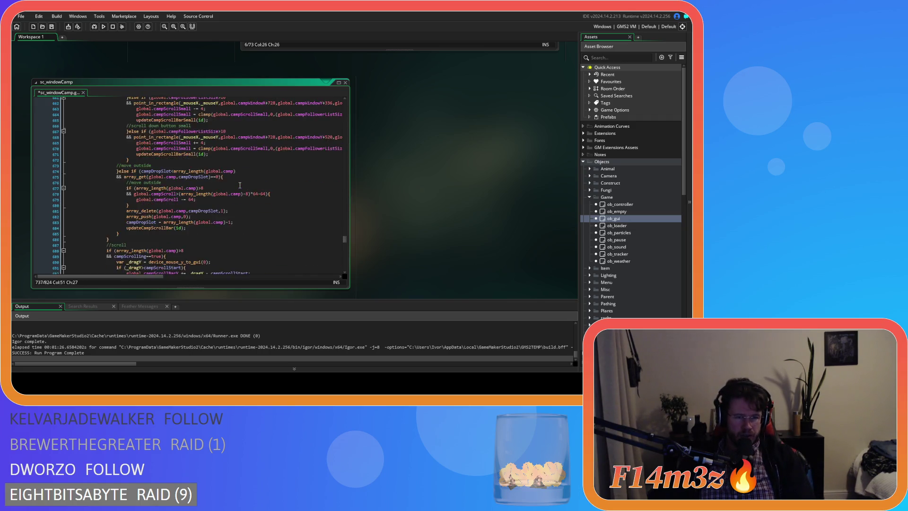
scroll(239, 185, "down", 15)
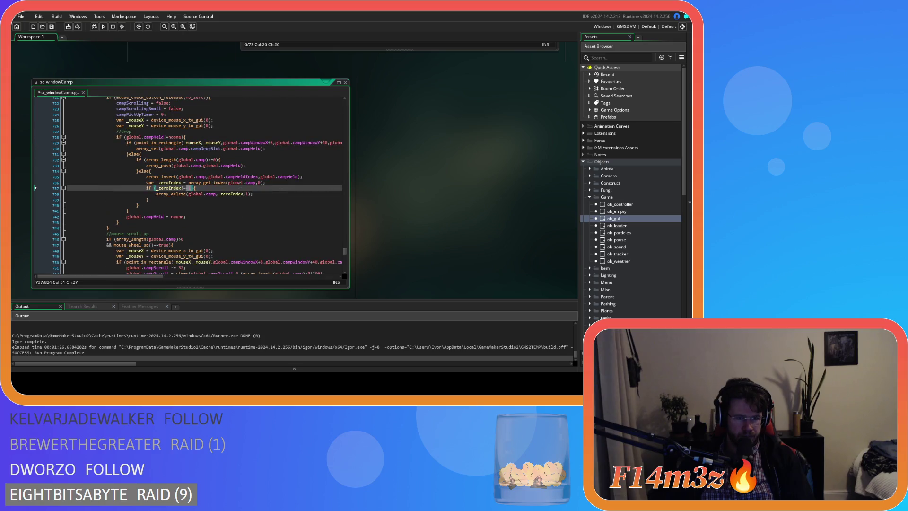
Review the array_set, array_length and array_delete lines, then build and run Entheogen with F5.
left_click(218, 199)
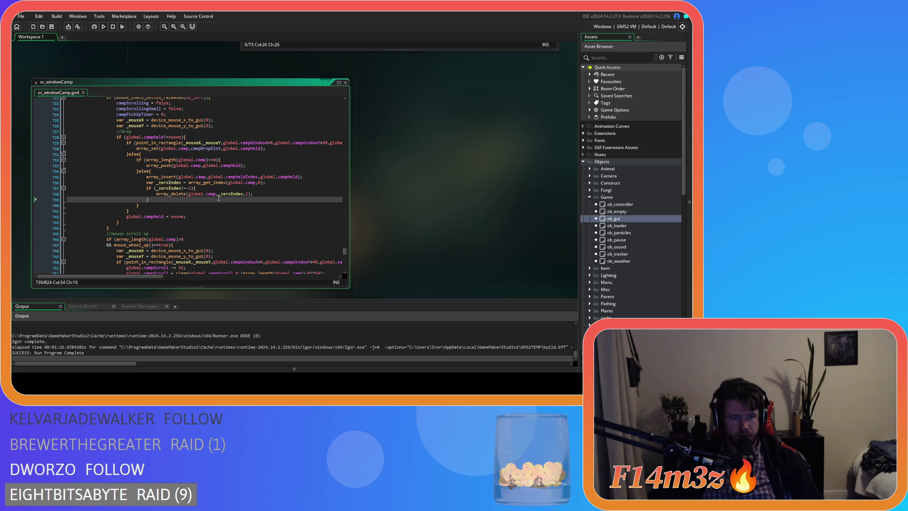
left_click_drag(189, 149, 207, 150)
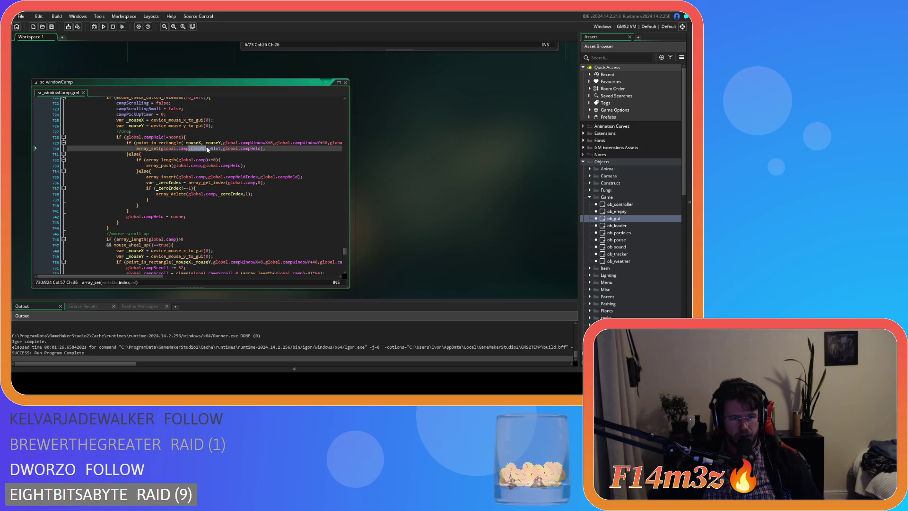
mouse_move(222, 184)
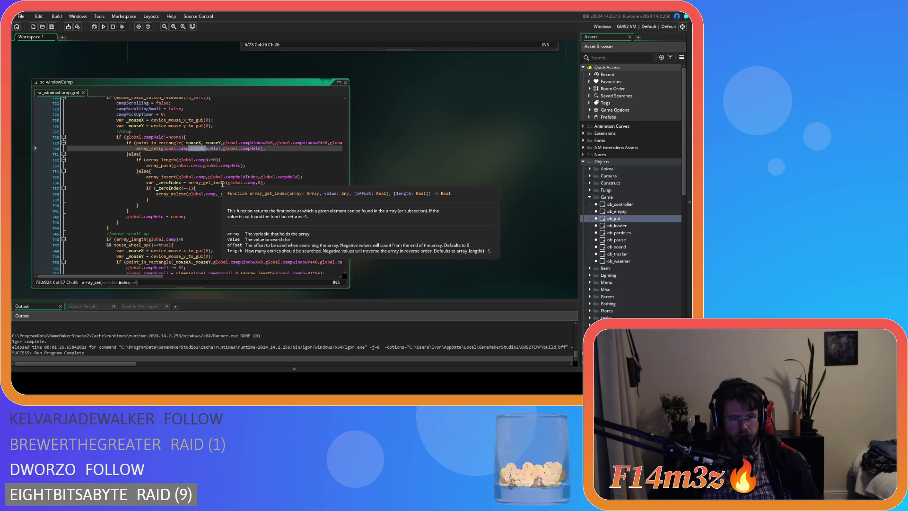
left_click(248, 162)
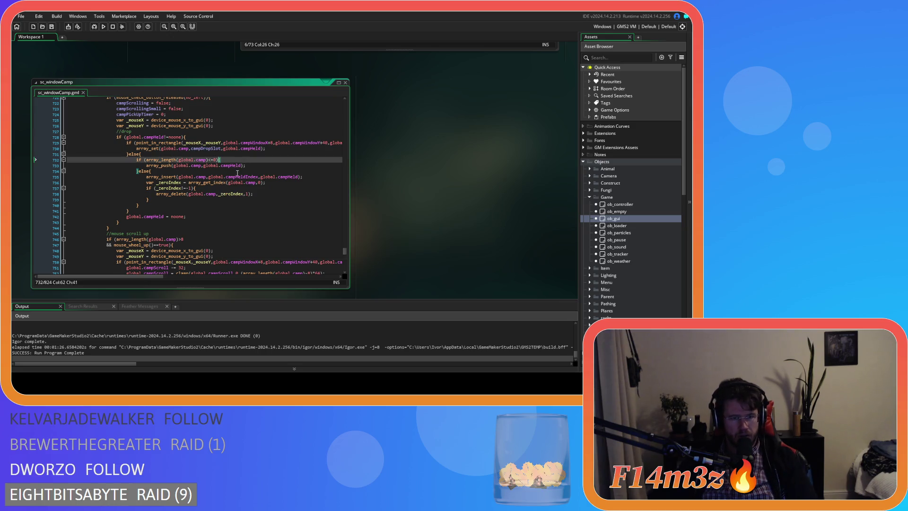
left_click(190, 194)
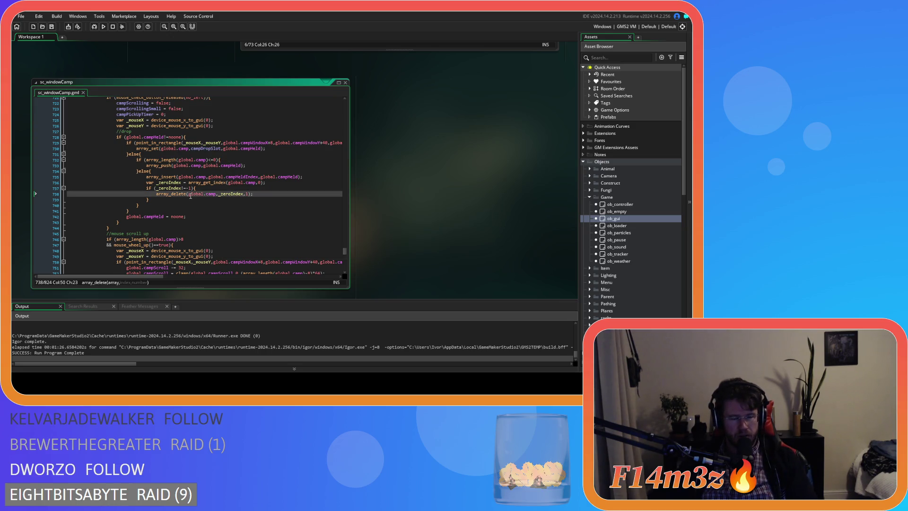
key("F5")
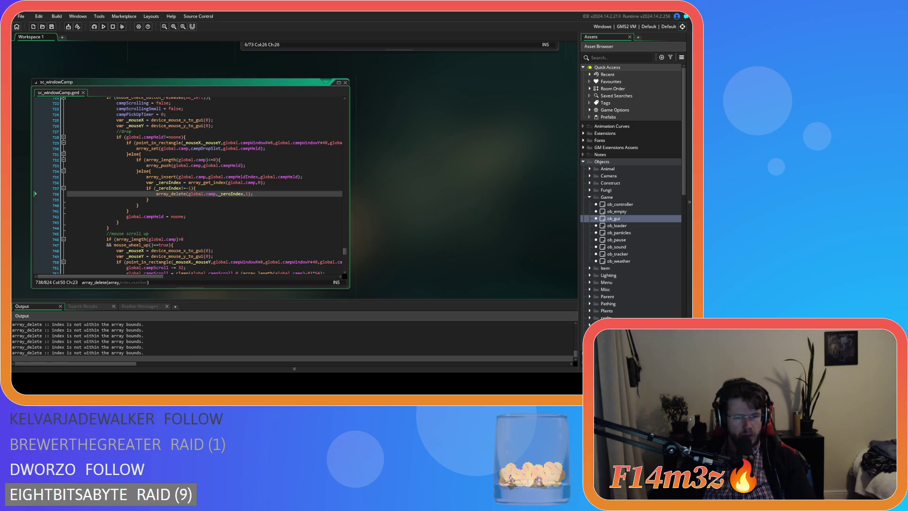
key("alt+Tab")
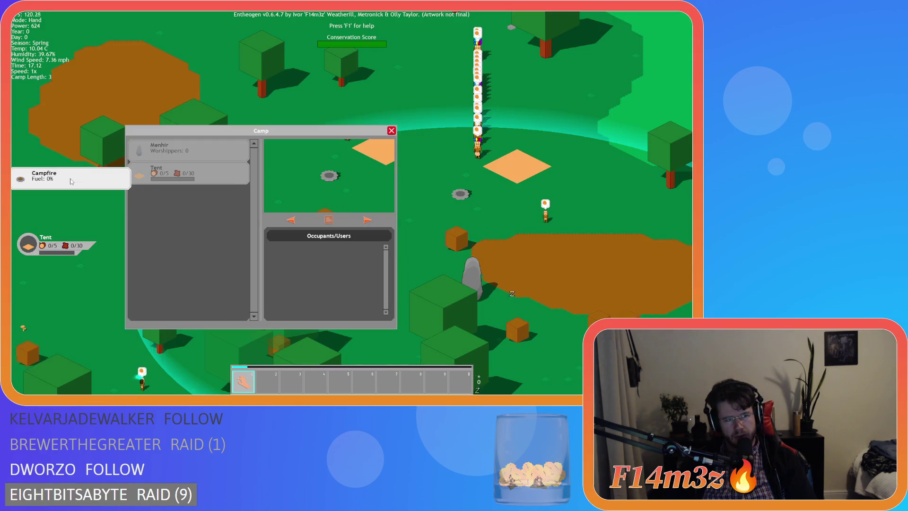
Shuffle the Campfire, Tent and Menhir cards, leaving Tent in the third slot.
mouse_move(130, 169)
left_mouse_down()
mouse_move(156, 171)
mouse_move(71, 165)
mouse_move(182, 175)
mouse_move(50, 175)
mouse_move(156, 172)
mouse_move(49, 174)
mouse_move(158, 175)
mouse_move(128, 174)
mouse_move(123, 265)
mouse_move(202, 269)
left_mouse_up()
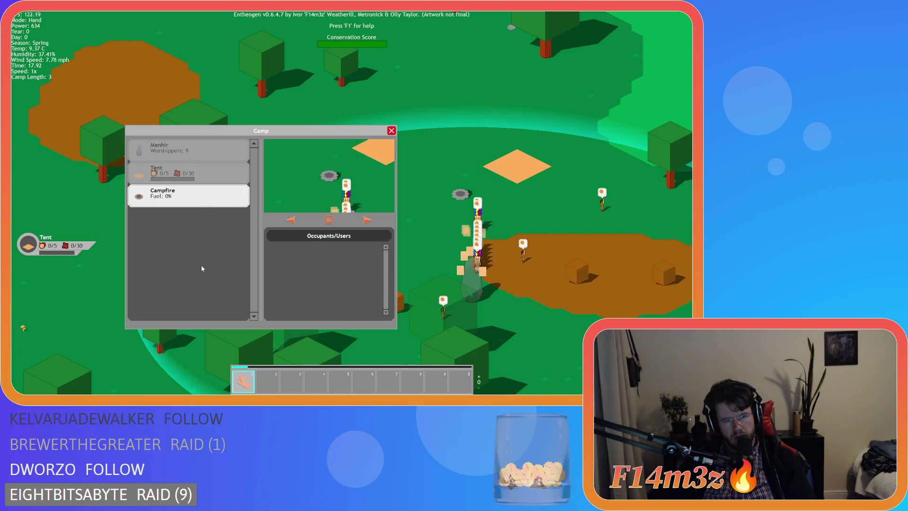
left_click(189, 173)
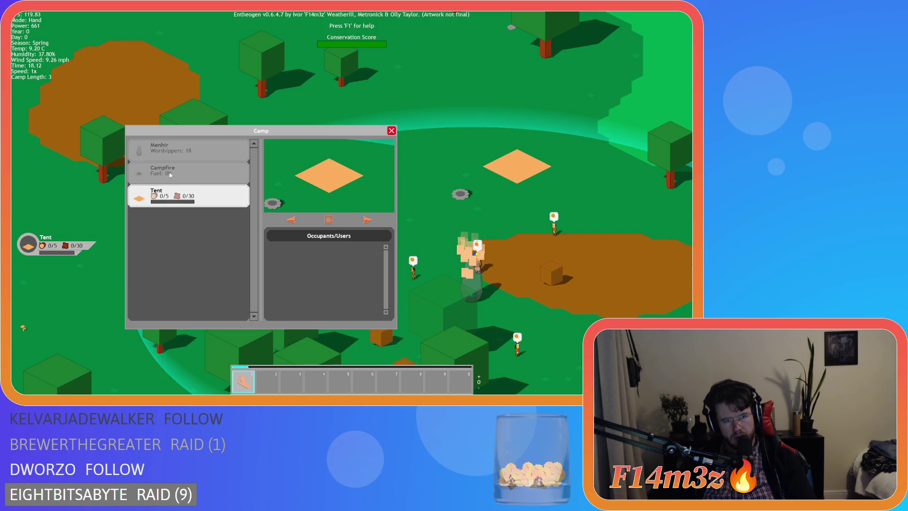
left_click(170, 175)
left_click(189, 150)
mouse_move(91, 264)
left_mouse_down()
mouse_move(189, 209)
mouse_move(141, 206)
mouse_move(177, 292)
mouse_move(185, 208)
left_mouse_up()
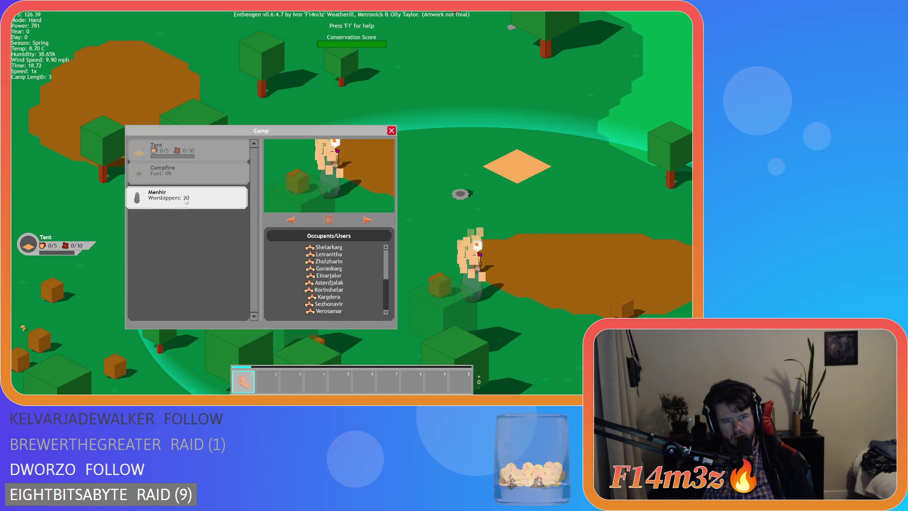
mouse_move(167, 206)
left_mouse_down()
mouse_move(188, 275)
mouse_move(171, 285)
mouse_move(188, 199)
mouse_move(97, 199)
mouse_move(187, 199)
left_mouse_up()
mouse_move(190, 150)
left_mouse_down()
mouse_move(61, 179)
mouse_move(182, 151)
mouse_move(187, 197)
left_mouse_up()
left_click_drag(185, 151, 175, 148)
Order the camp list Menhir, Campfire, Tent and close the Camp window.
left_click_drag(185, 196, 187, 148)
left_click_drag(186, 198, 183, 162)
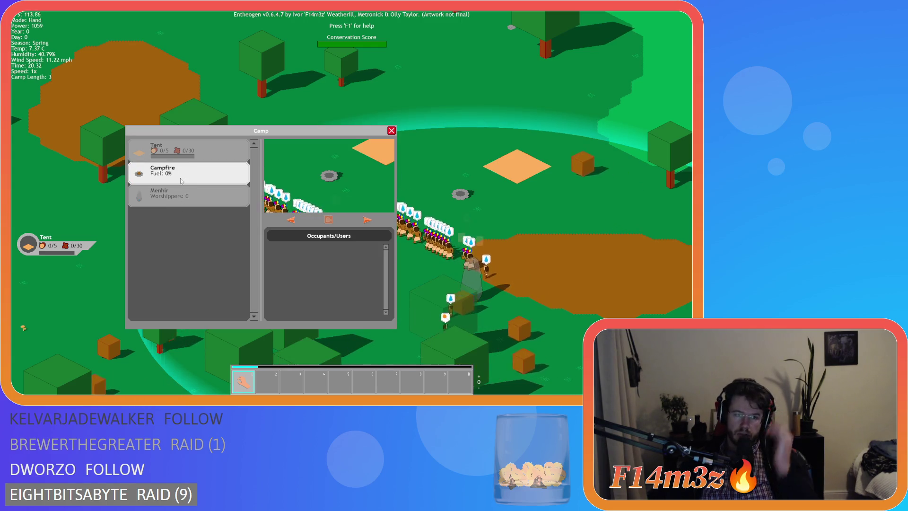
left_click_drag(185, 196, 198, 160)
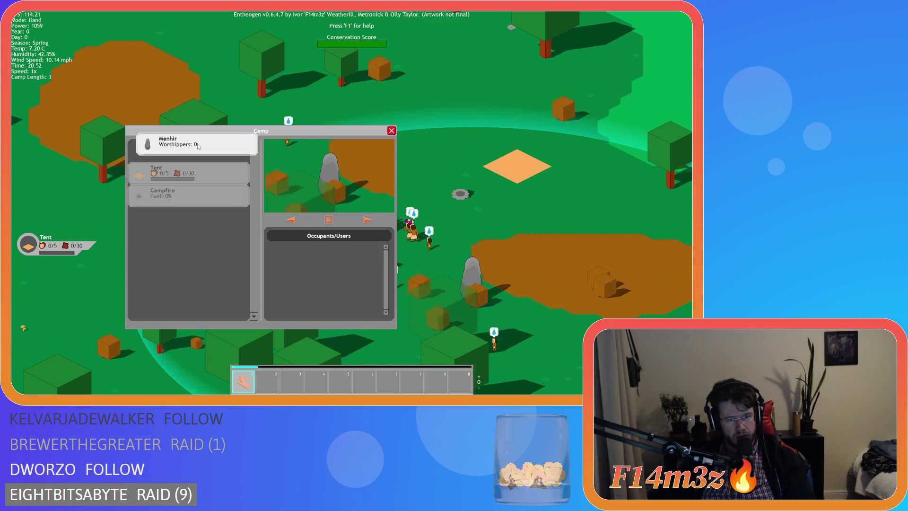
mouse_move(187, 197)
left_mouse_down()
mouse_move(187, 150)
mouse_move(186, 203)
mouse_move(133, 165)
mouse_move(187, 150)
mouse_move(184, 208)
left_mouse_up()
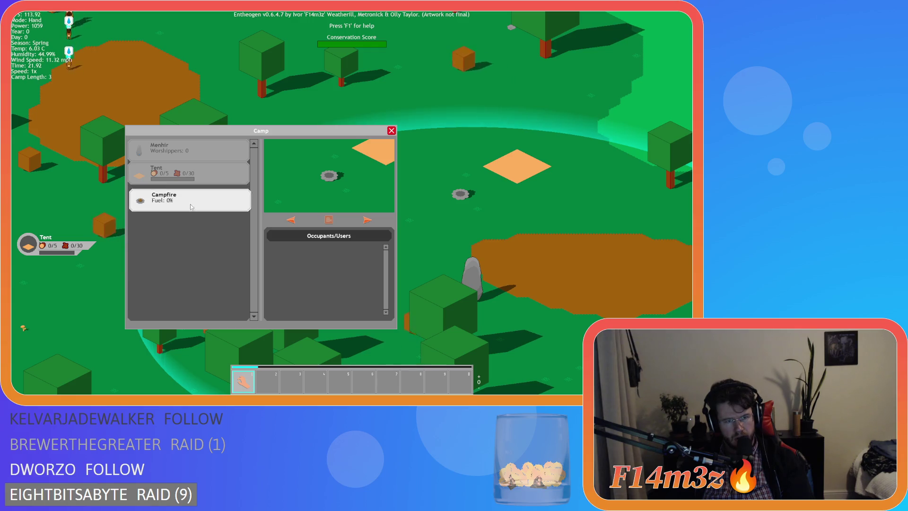
left_click_drag(184, 193, 186, 143)
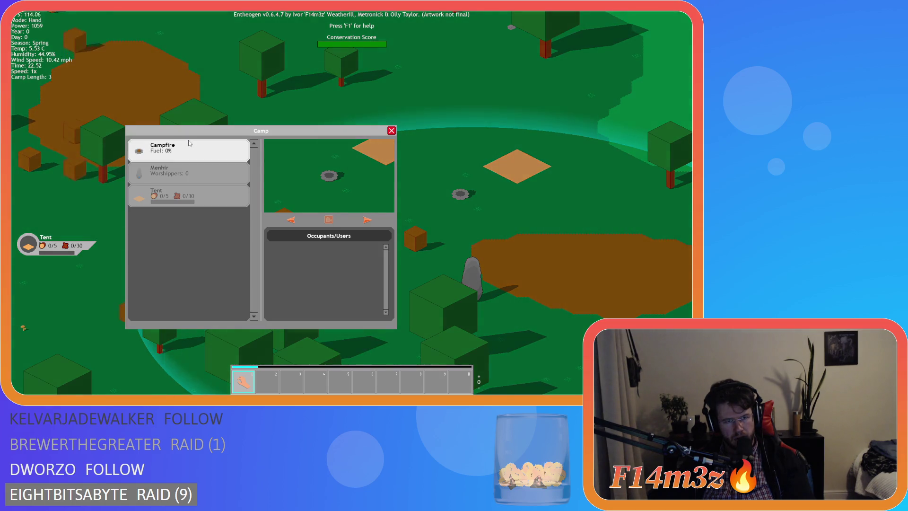
mouse_move(201, 179)
left_mouse_down()
mouse_move(203, 202)
mouse_move(194, 165)
mouse_move(189, 226)
left_mouse_up()
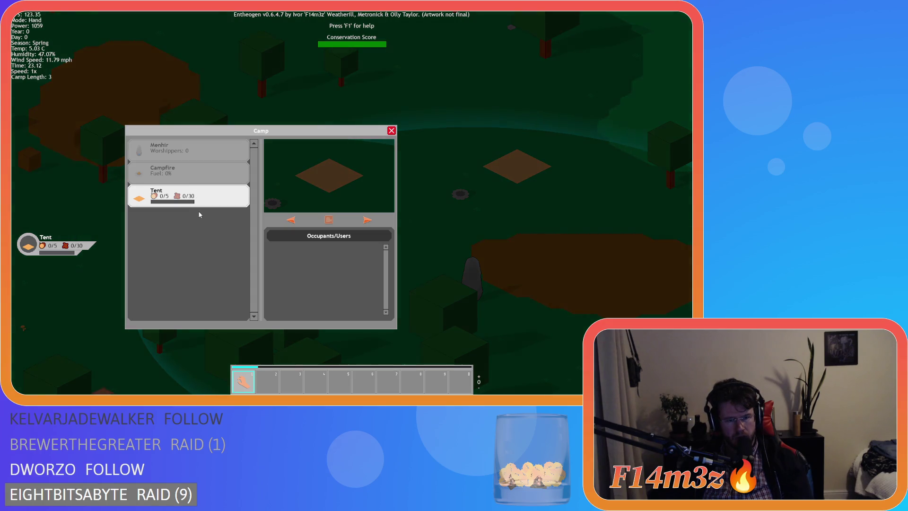
key("Escape")
key("Escape")
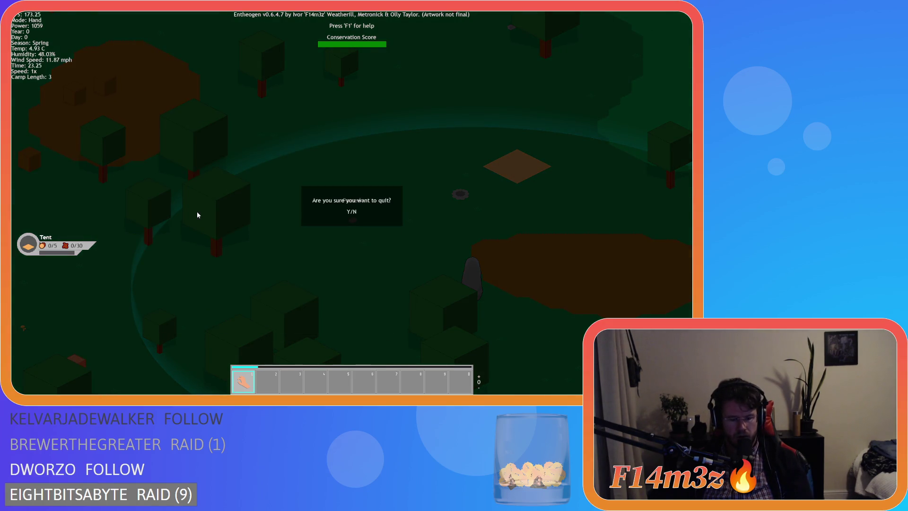
Confirm quitting with Y, then dismiss the F1 help menu once the world loads.
key("y")
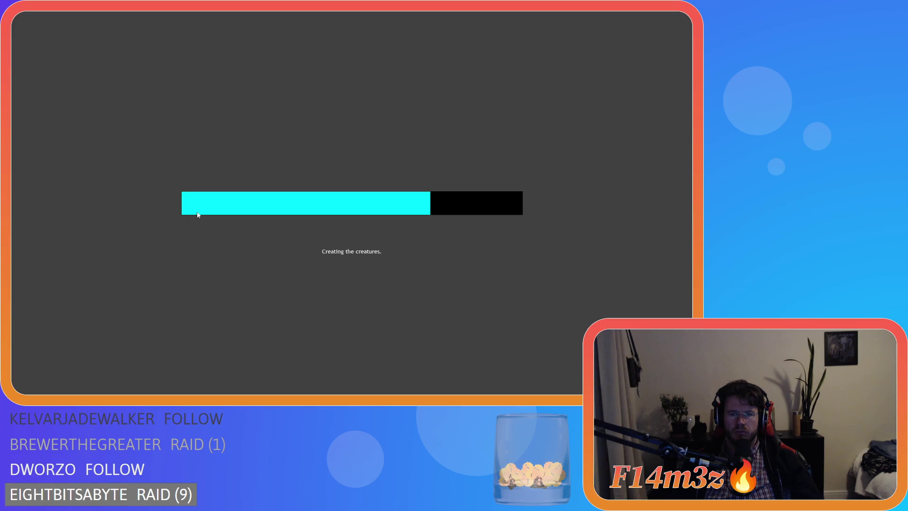
key("F1")
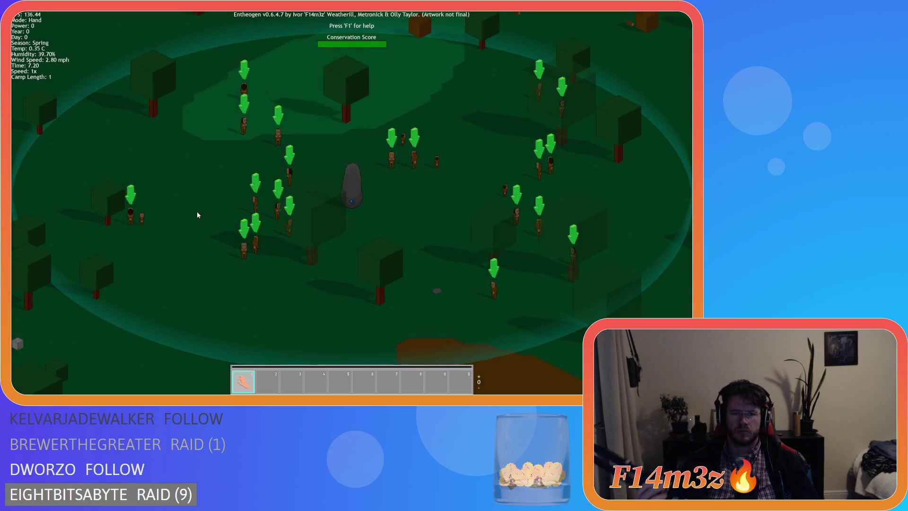
Open the Menhir's Camp window and try dragging the lone Menhir card down the list.
key("d")
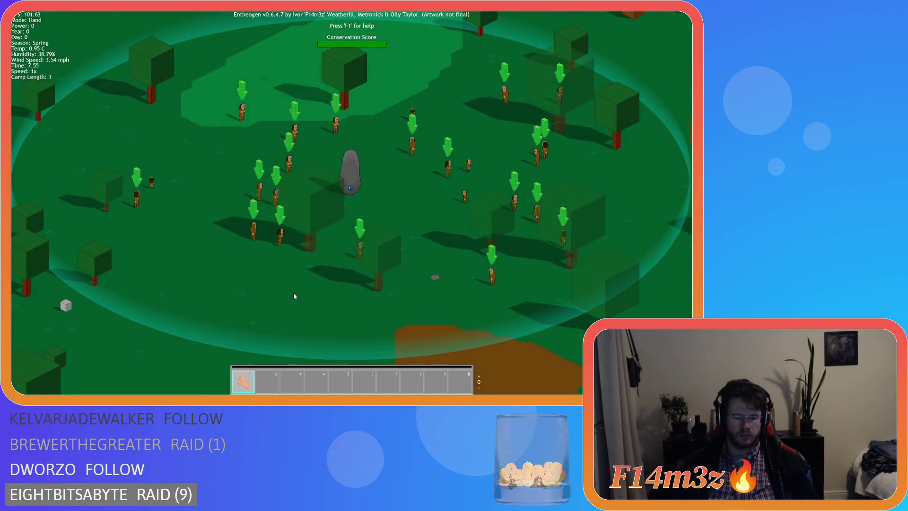
left_click(293, 292)
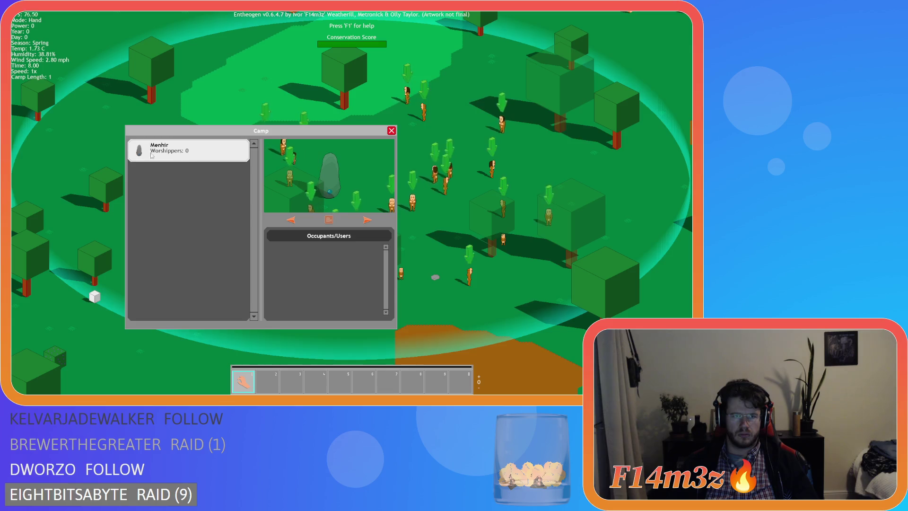
mouse_move(156, 150)
left_mouse_down()
mouse_move(71, 191)
mouse_move(193, 208)
left_mouse_up()
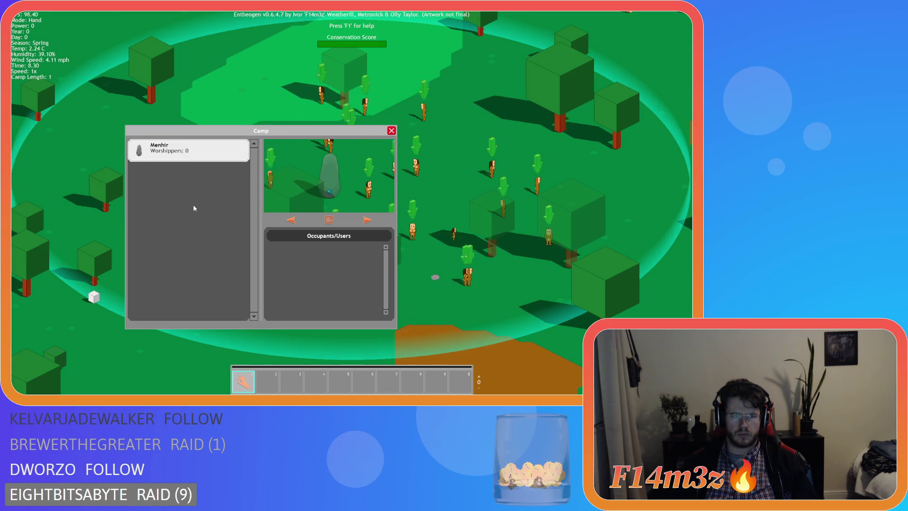
left_click(200, 149)
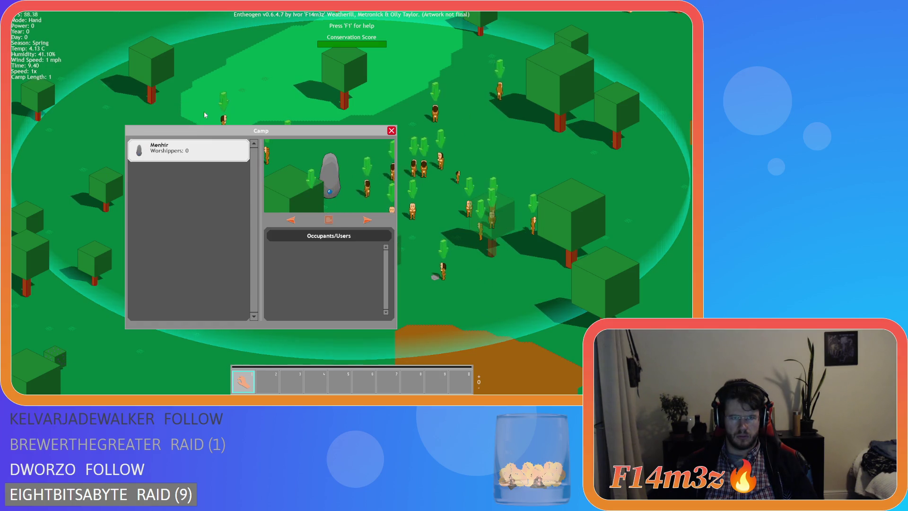
left_click(186, 143)
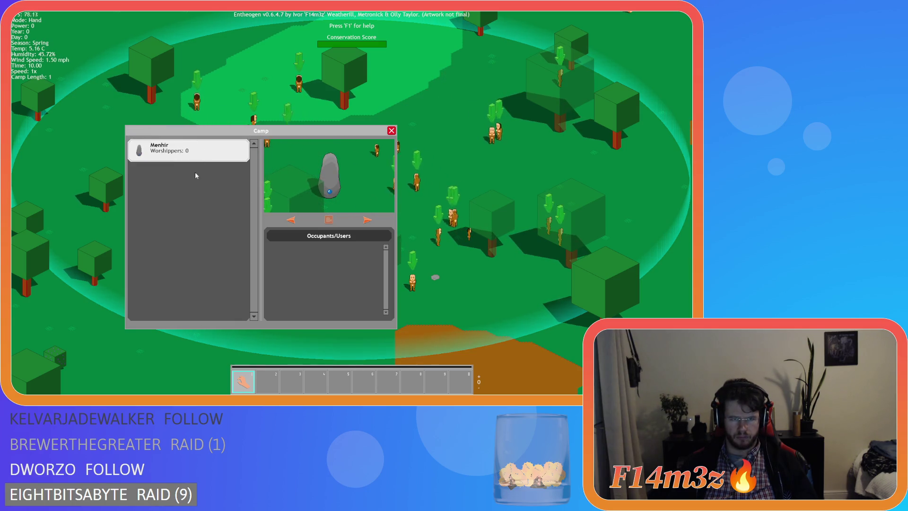
mouse_move(189, 150)
left_mouse_down()
mouse_move(189, 235)
mouse_move(199, 222)
left_mouse_up()
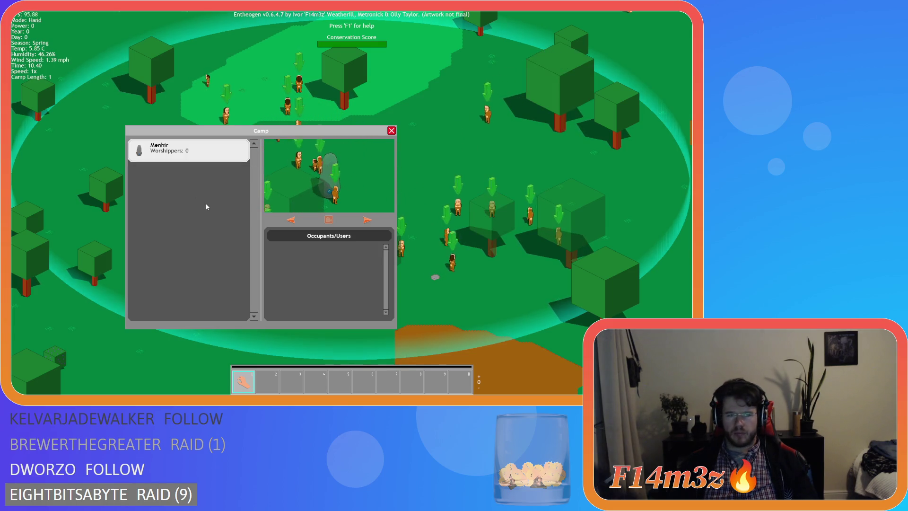
Close the Camp window and quit to the main menu with Y.
key("Escape")
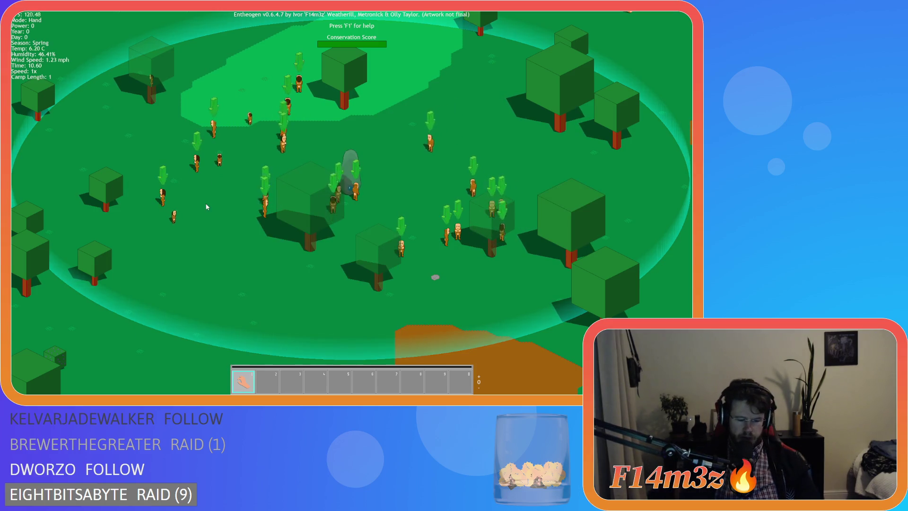
key("Escape")
key("y")
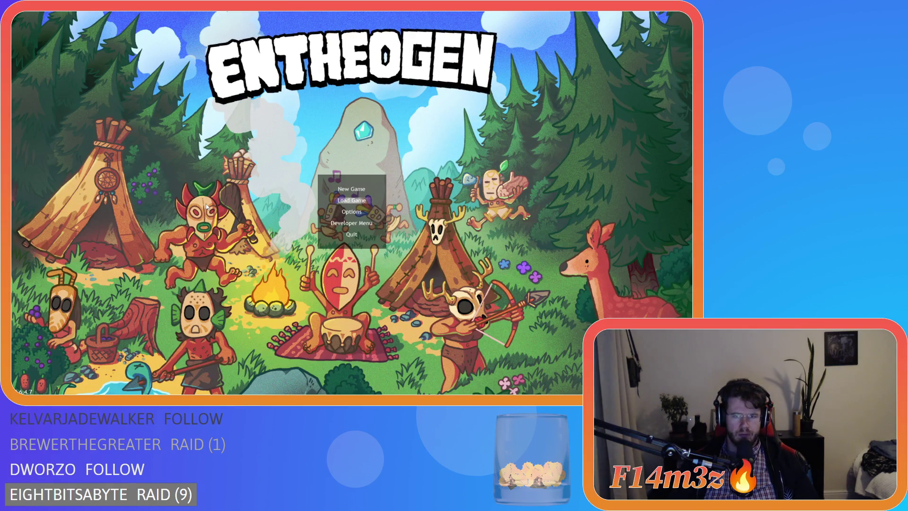
Quickload the save, open the camp overview, and preview the Menhir, Tent and Campfire entries.
key("Return")
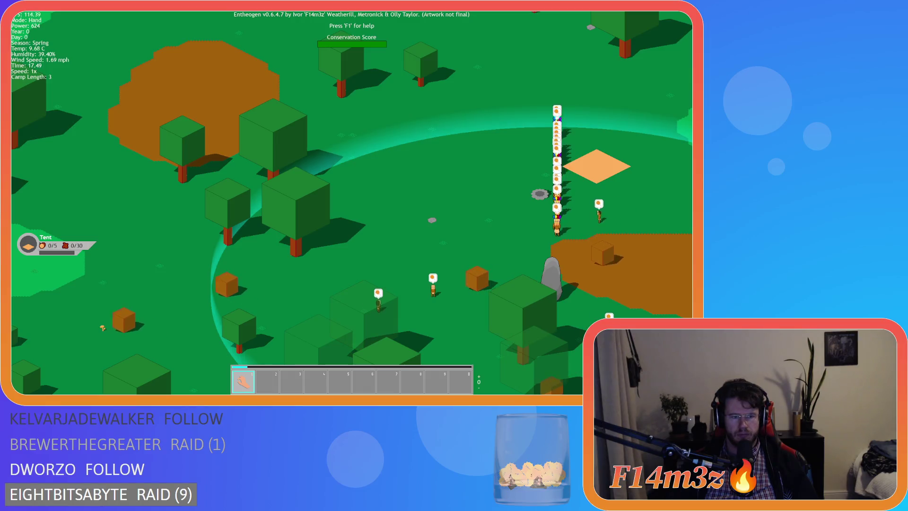
key("a")
key("s")
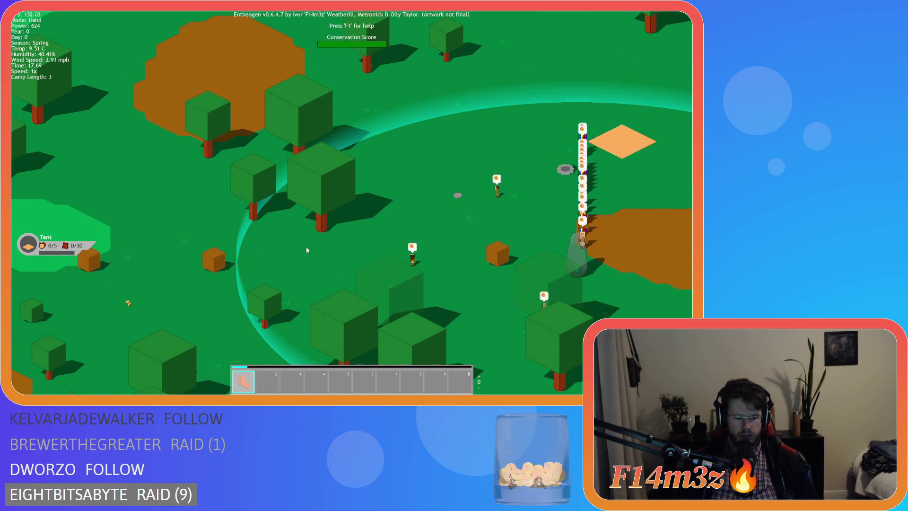
key("c")
left_click(184, 147)
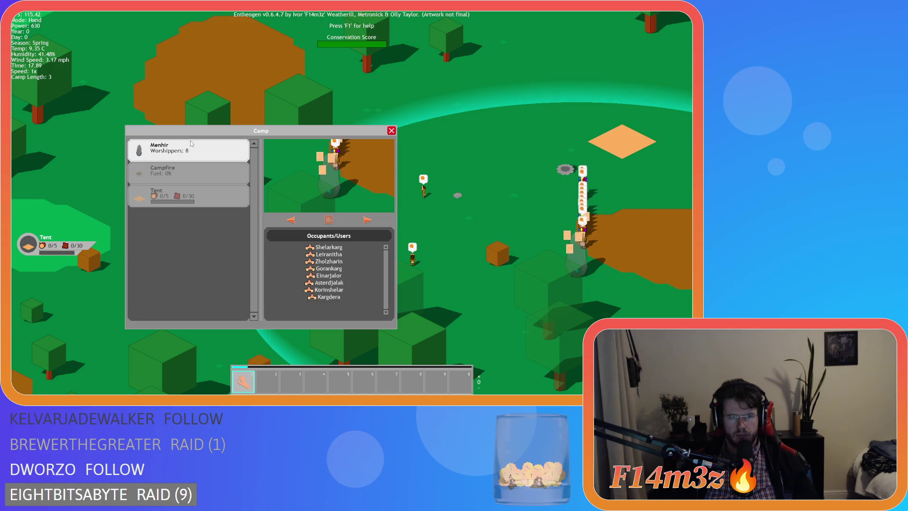
left_click(193, 200)
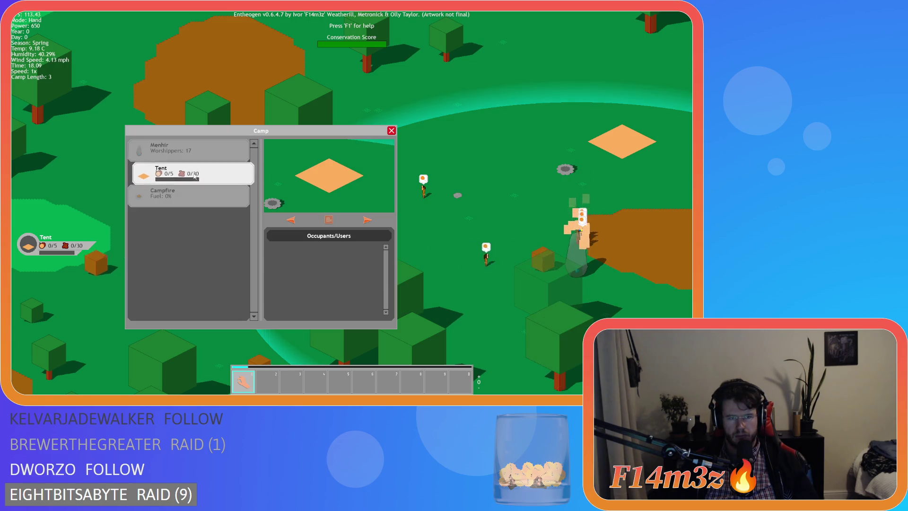
left_click(205, 141)
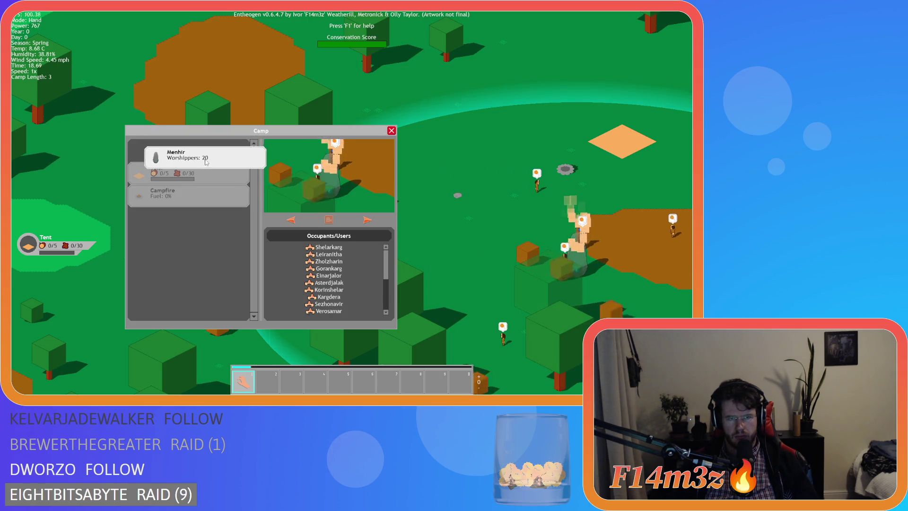
left_click(192, 196)
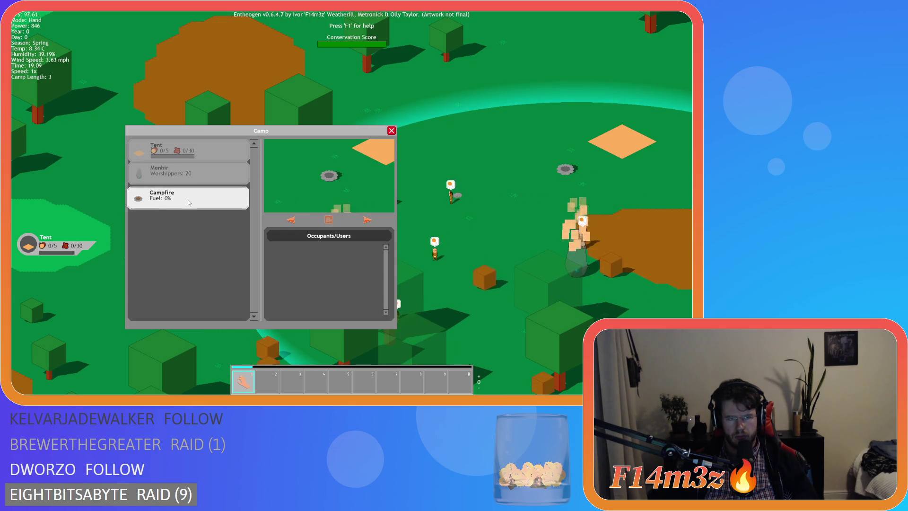
left_click(185, 145)
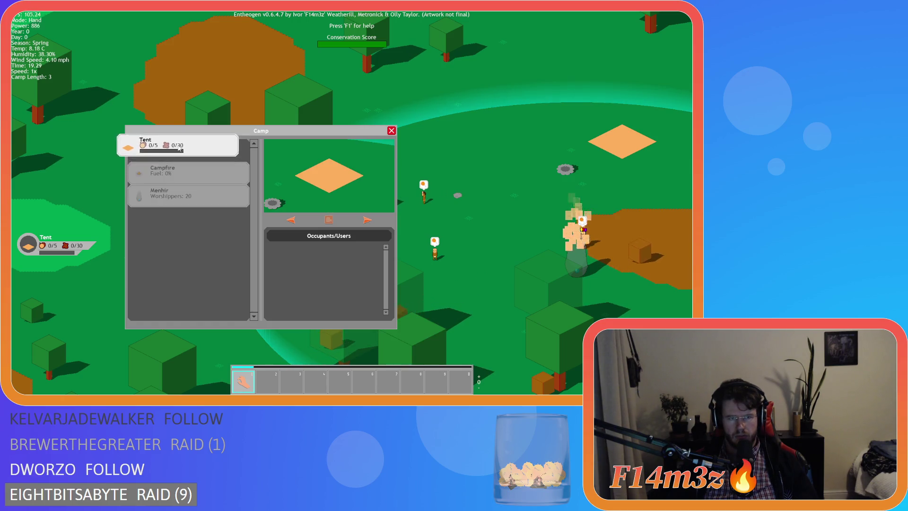
left_click(182, 147)
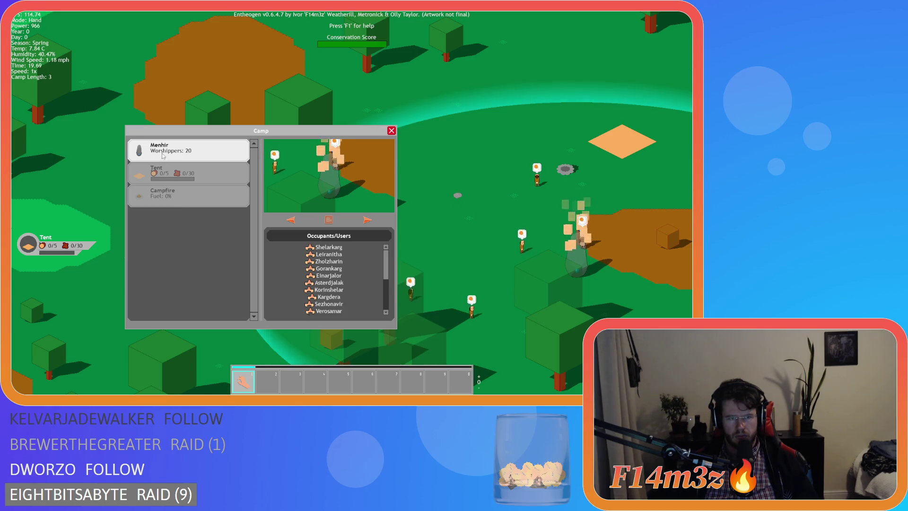
Drag the Menhir and Campfire entries to different positions in the camp list.
mouse_move(162, 156)
left_mouse_down()
mouse_move(56, 206)
mouse_move(107, 247)
mouse_move(186, 211)
mouse_move(184, 144)
left_mouse_up()
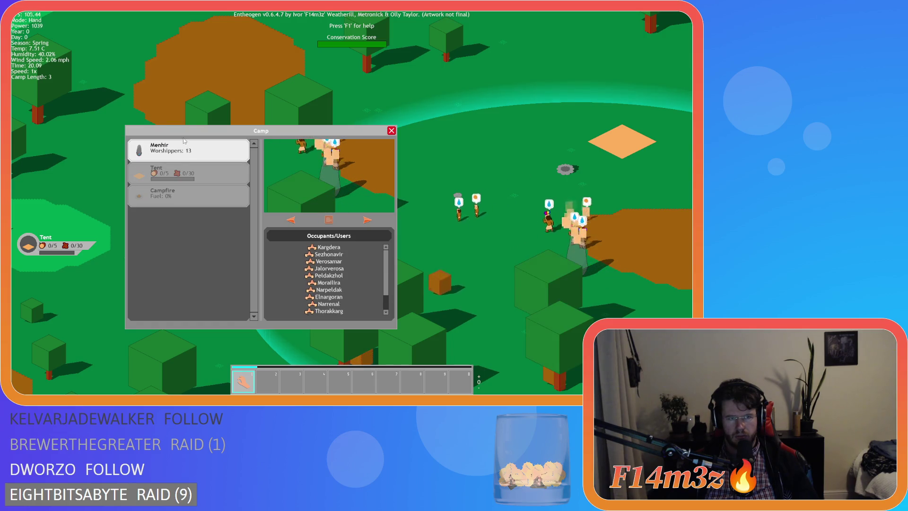
left_click(166, 174)
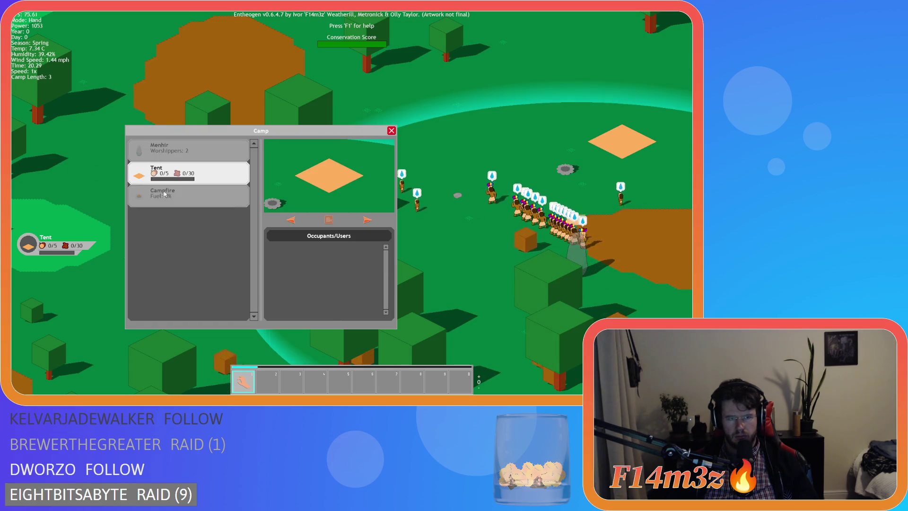
mouse_move(161, 151)
left_mouse_down()
mouse_move(85, 154)
mouse_move(134, 134)
mouse_move(183, 148)
left_mouse_up()
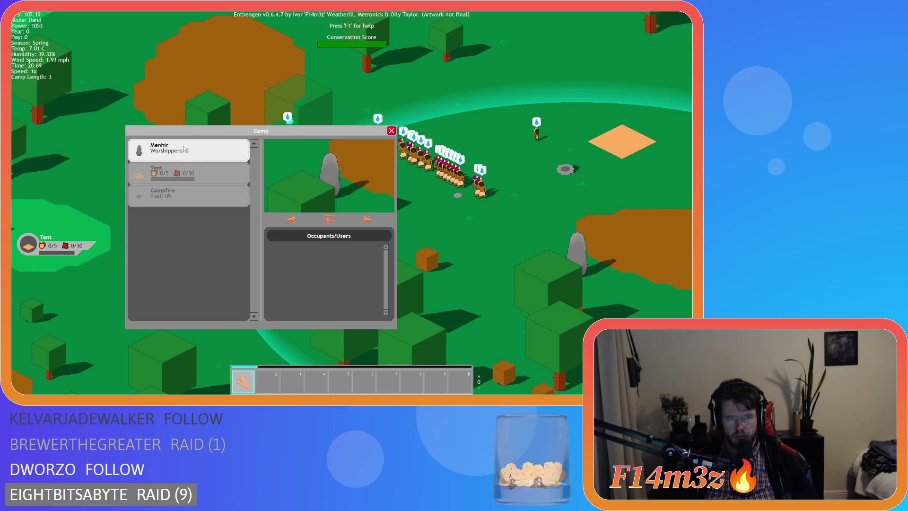
left_click(163, 193)
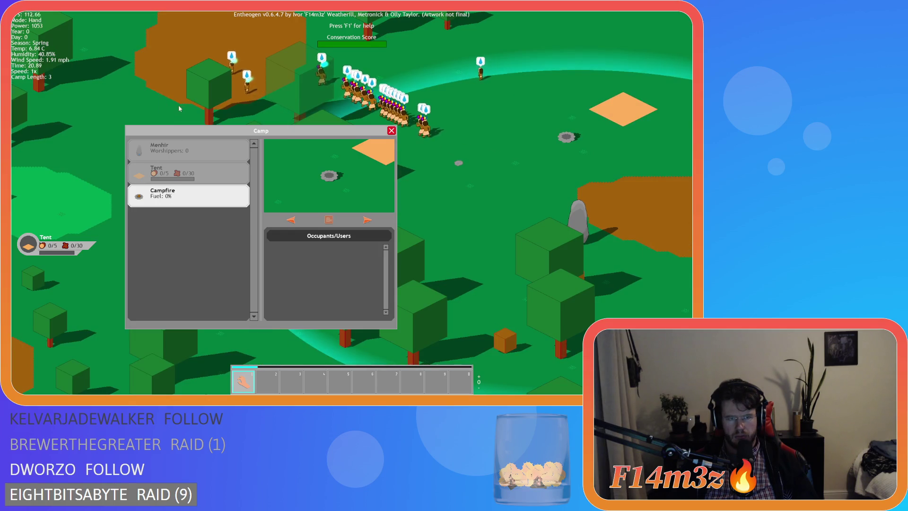
mouse_move(184, 195)
left_mouse_down()
mouse_move(156, 113)
mouse_move(186, 194)
mouse_move(162, 77)
mouse_move(182, 200)
mouse_move(175, 268)
mouse_move(196, 217)
mouse_move(187, 285)
left_mouse_up()
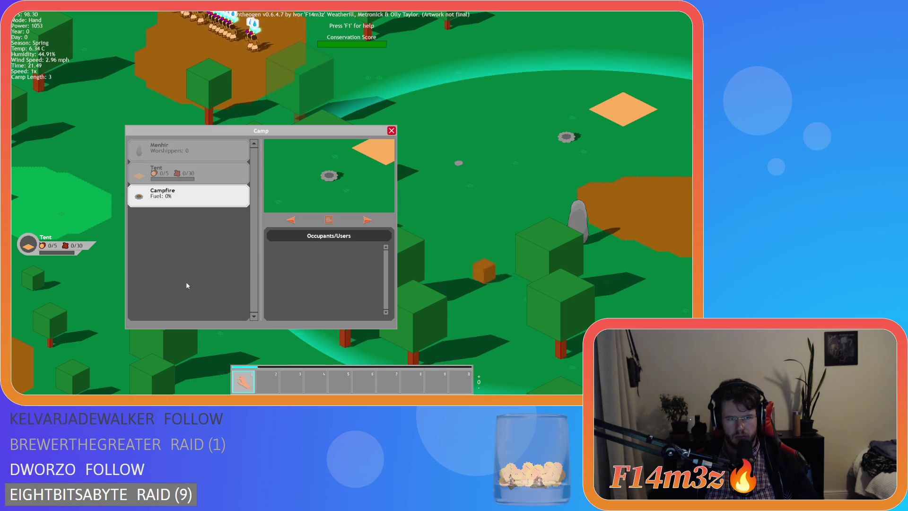
mouse_move(180, 198)
left_mouse_down()
mouse_move(66, 199)
mouse_move(179, 196)
mouse_move(52, 182)
mouse_move(161, 174)
mouse_move(64, 202)
mouse_move(177, 217)
mouse_move(183, 210)
left_mouse_up()
left_click(164, 172)
mouse_move(170, 150)
left_mouse_down()
mouse_move(187, 201)
mouse_move(186, 242)
mouse_move(71, 189)
mouse_move(188, 201)
mouse_move(184, 152)
left_mouse_up()
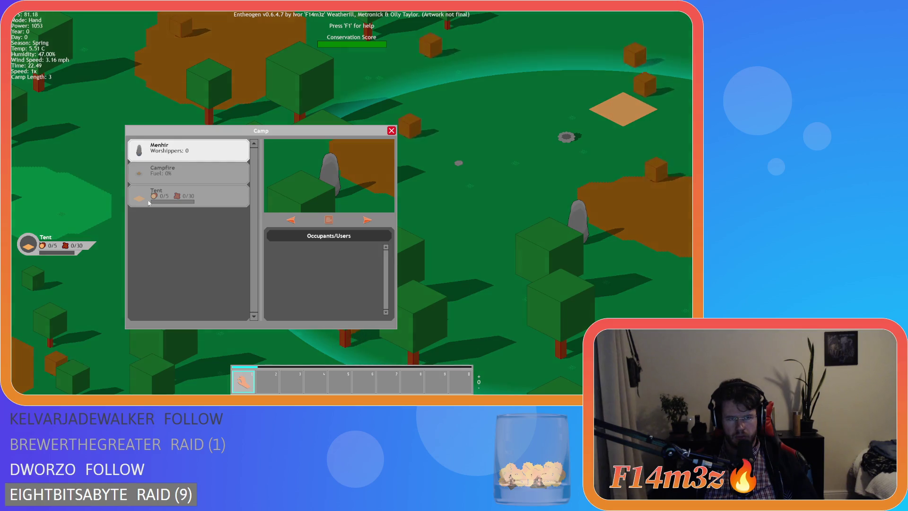
left_click_drag(141, 173, 168, 280)
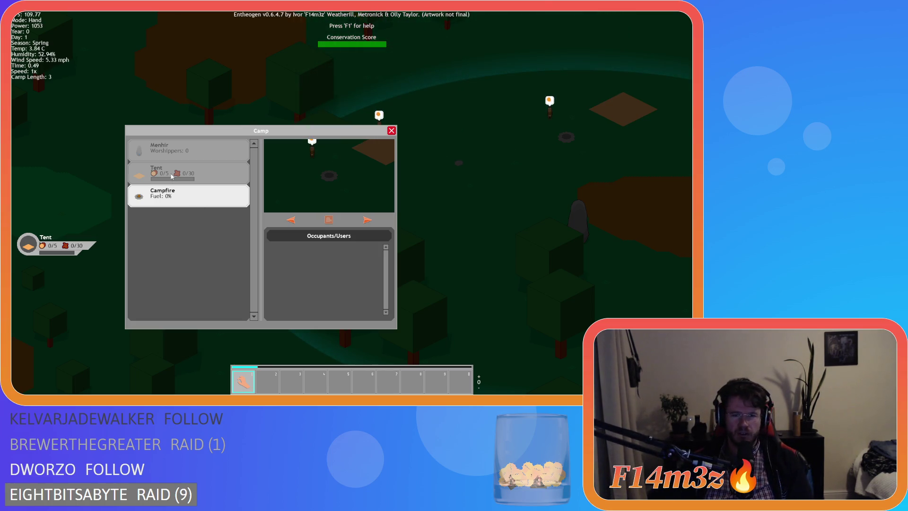
Quit to the main menu with Y and close the game window.
key("Escape")
key("Escape")
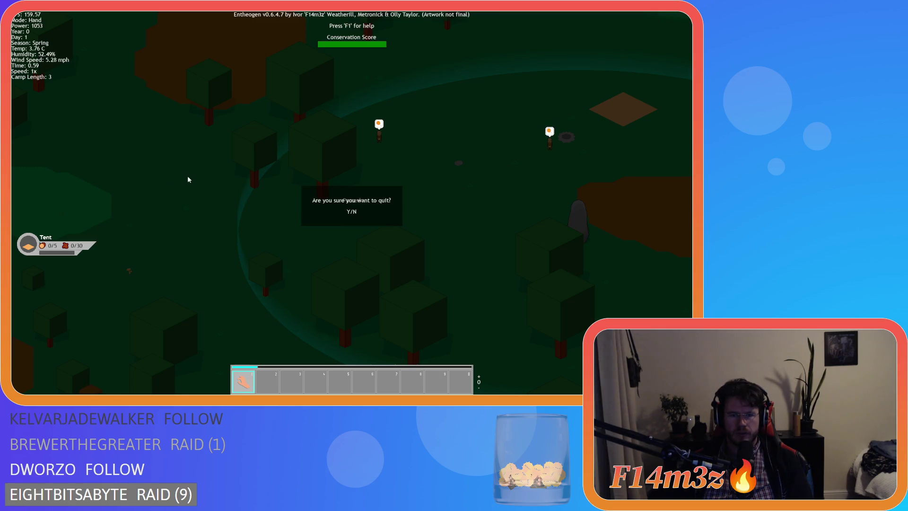
key("y")
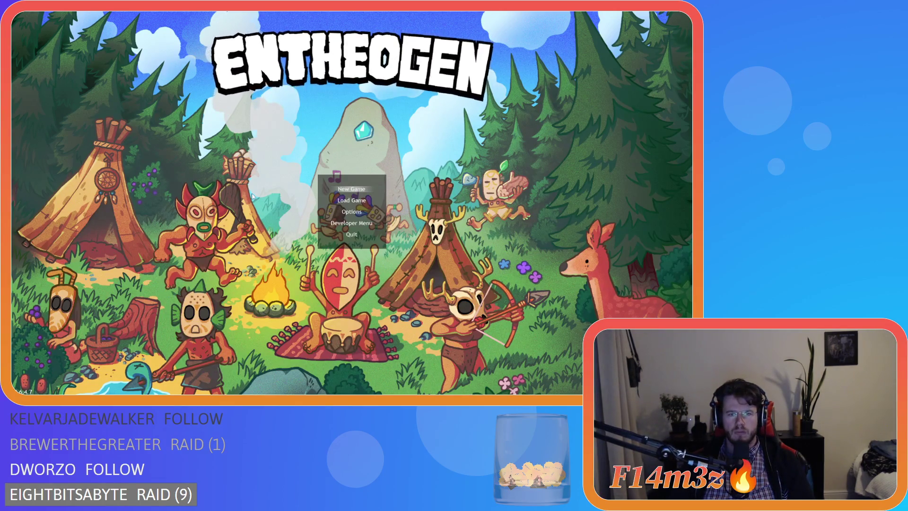
key("alt+F4")
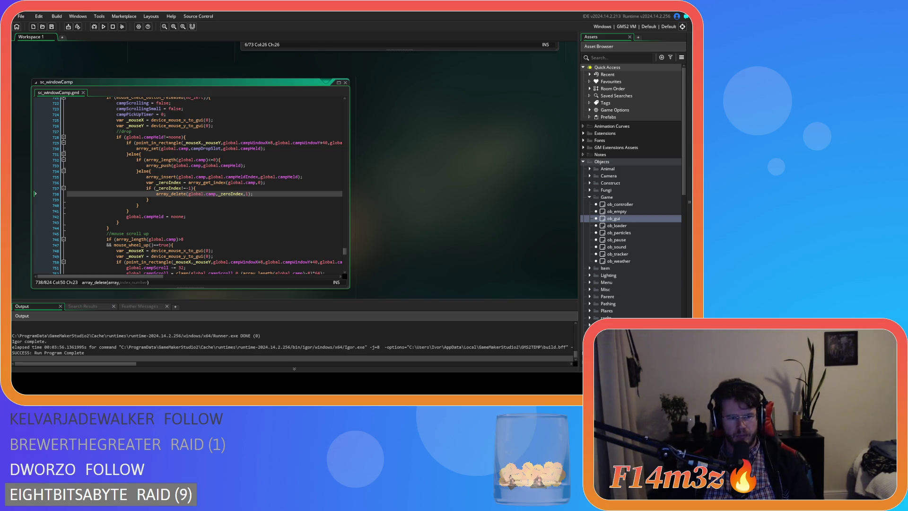
Rebuild and run the game from the sc_windowCamp script with F5.
left_click(243, 160)
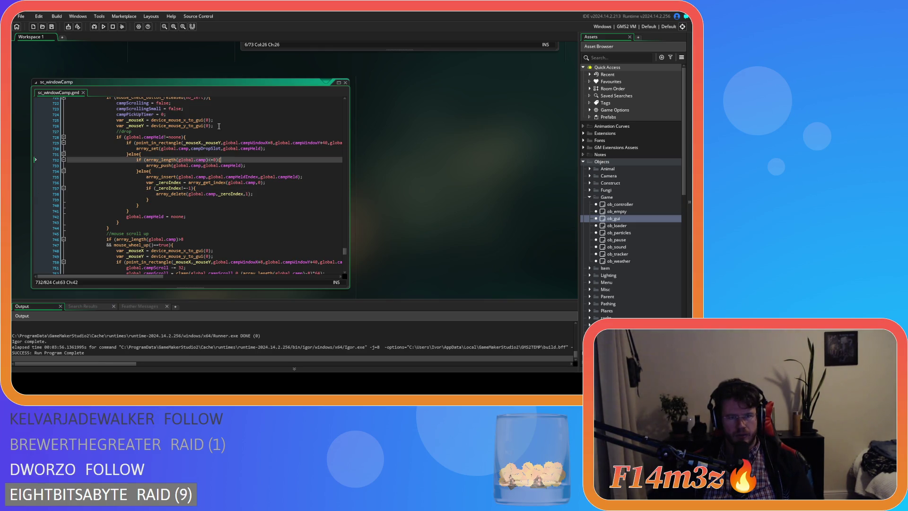
left_click(139, 61)
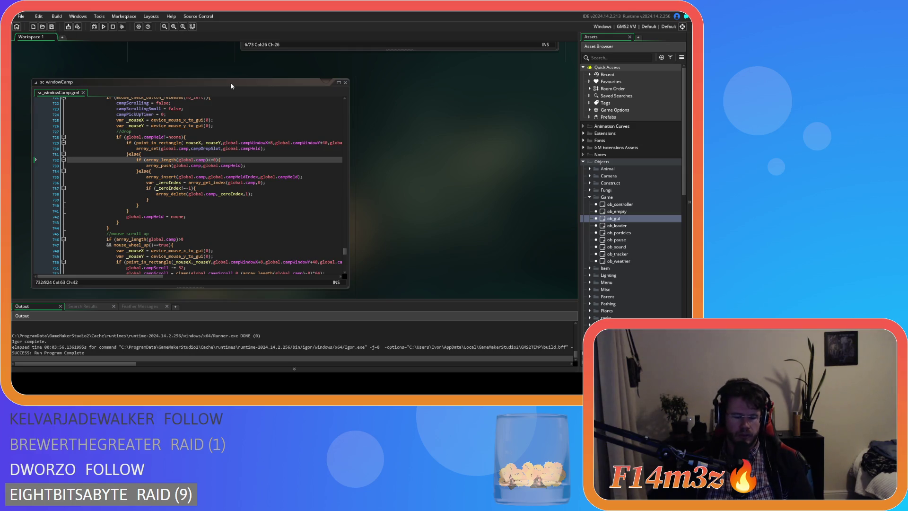
key("F5")
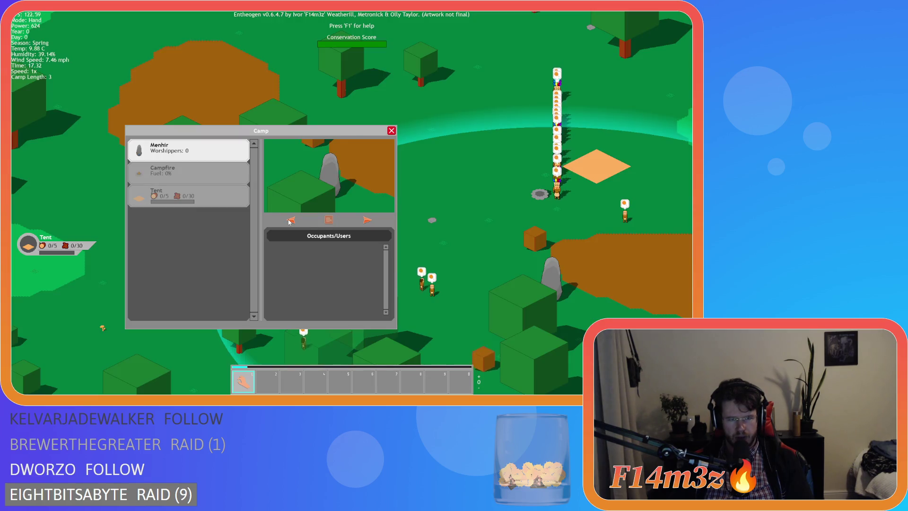
Cycle the camp preview and select the Tent and Menhir entries.
left_click(367, 218)
left_click(367, 218)
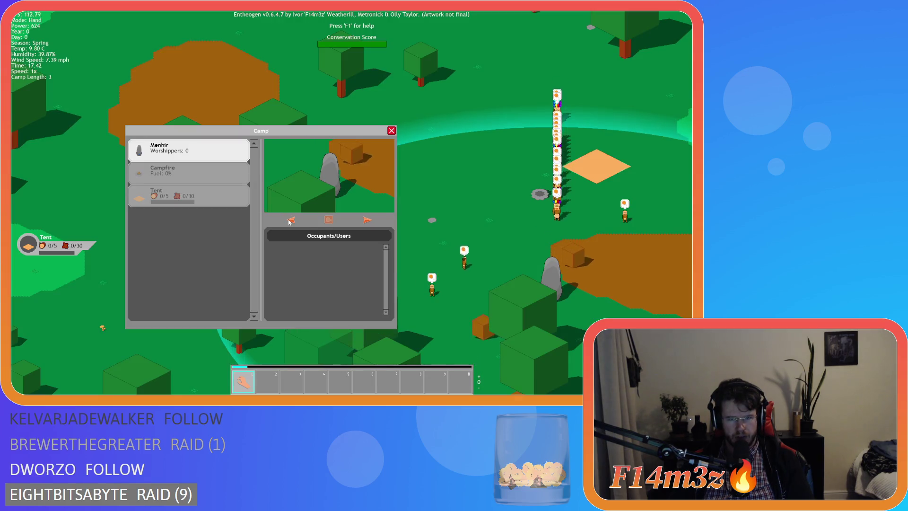
left_click(189, 197)
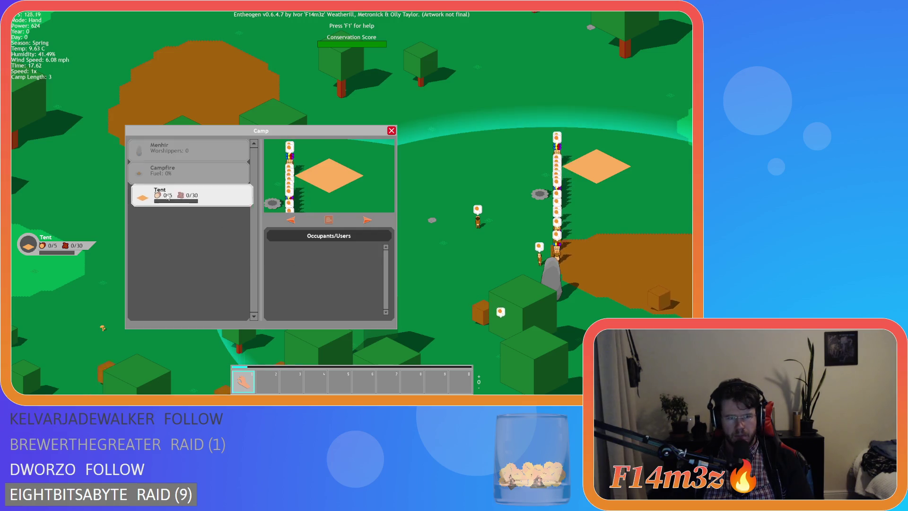
left_click(185, 150)
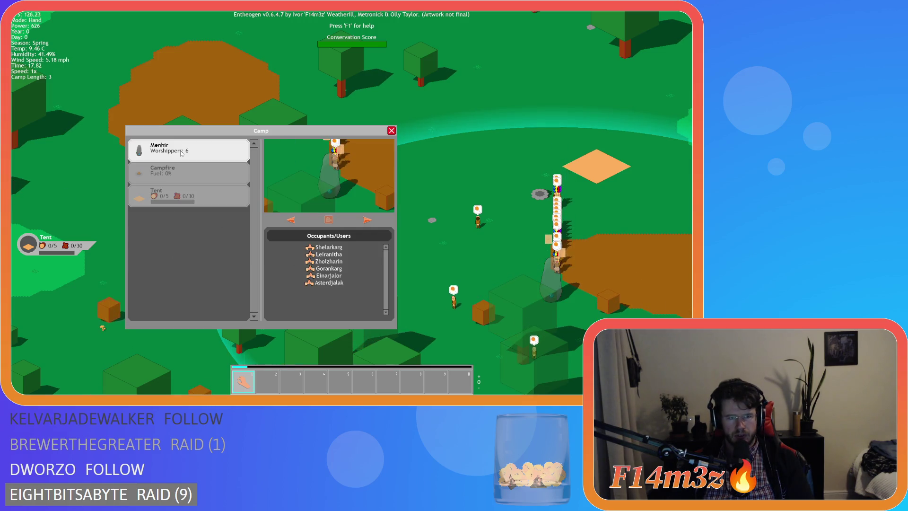
left_click(189, 173)
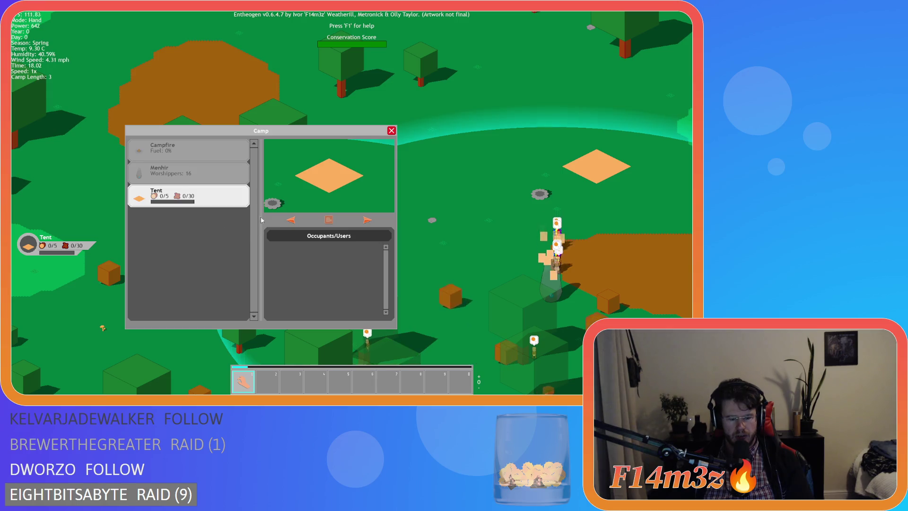
Build a second and third tent and pick the Drum from the building list.
key("b")
left_click(284, 109)
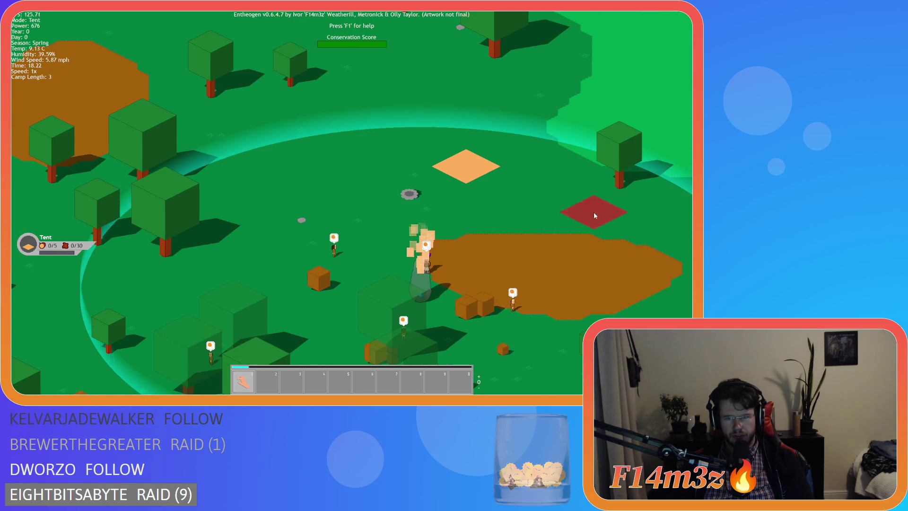
left_click(545, 217)
key("b")
left_click(279, 114)
left_click(377, 172)
key("b")
left_click(284, 156)
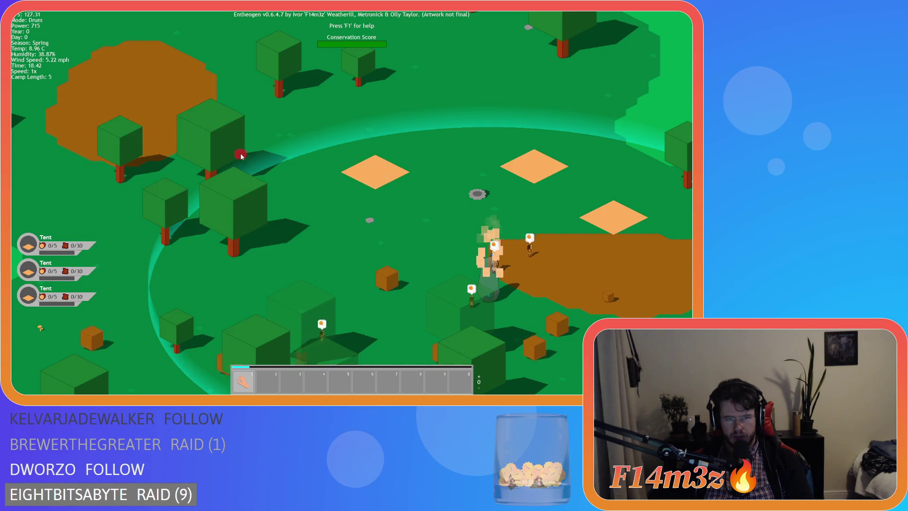
Place a fourth, fifth and sixth tent plus a Store on the map.
key("b")
left_click(236, 113)
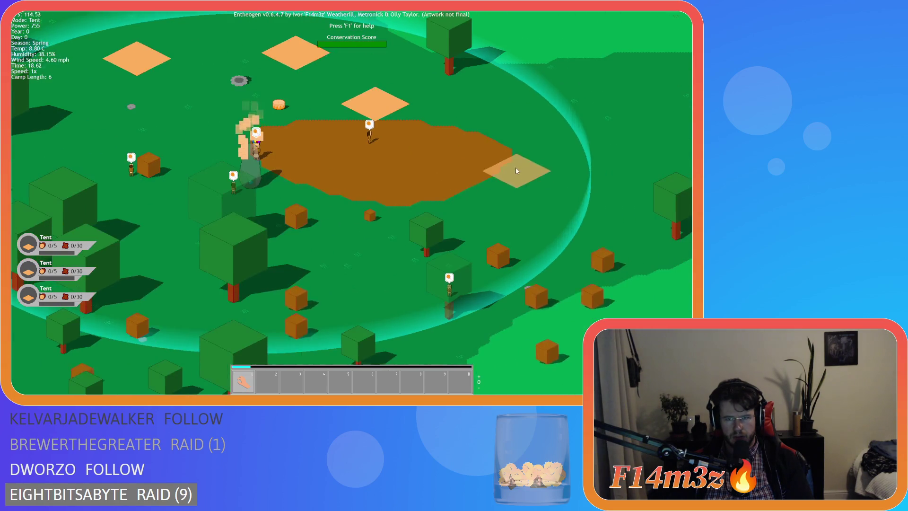
left_click(515, 166)
key("b")
left_click(236, 113)
left_click(194, 149)
key("b")
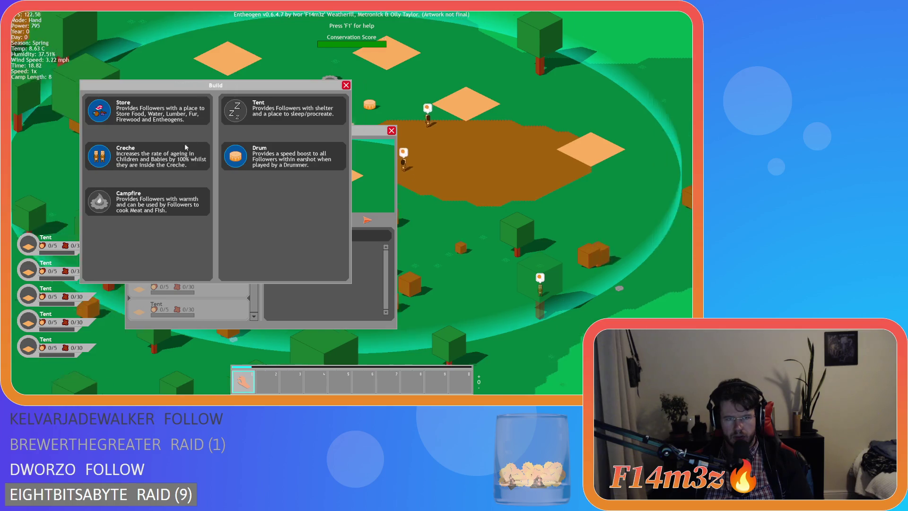
left_click(236, 114)
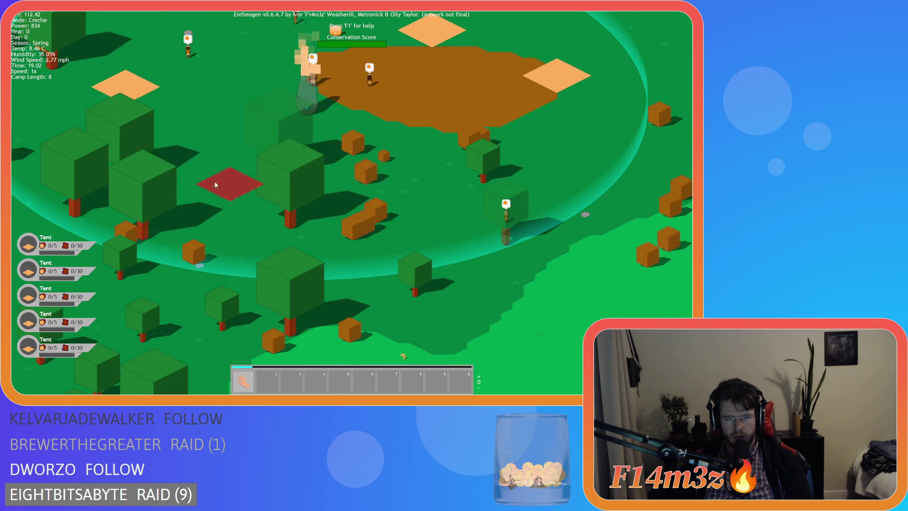
left_click(214, 181)
key("b")
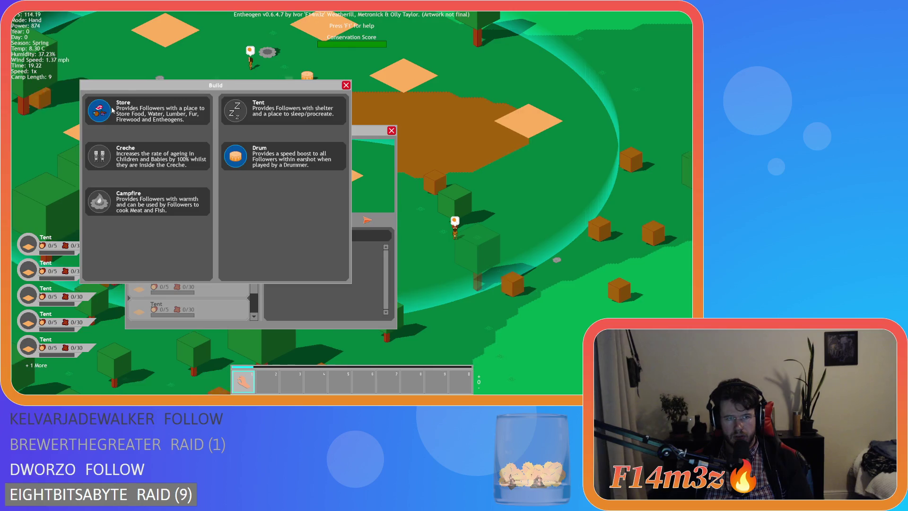
left_click(142, 111)
left_click(291, 168)
key("b")
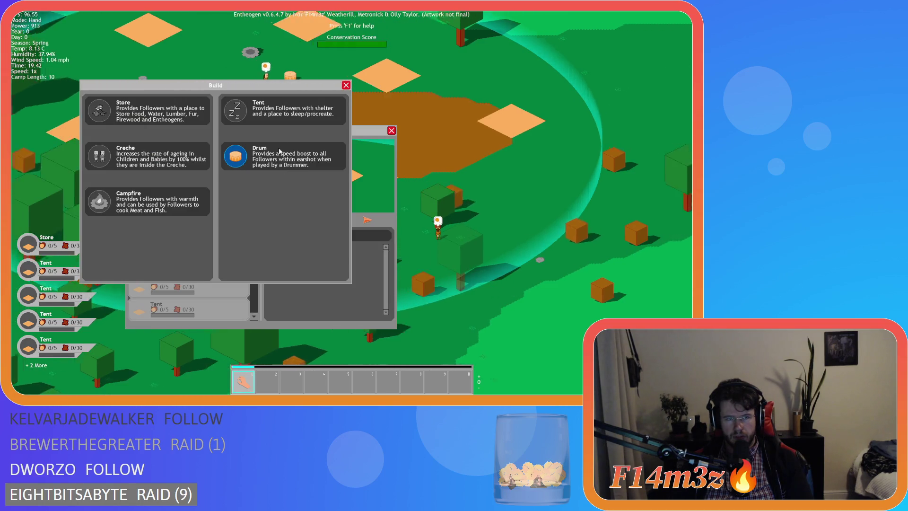
left_click(346, 85)
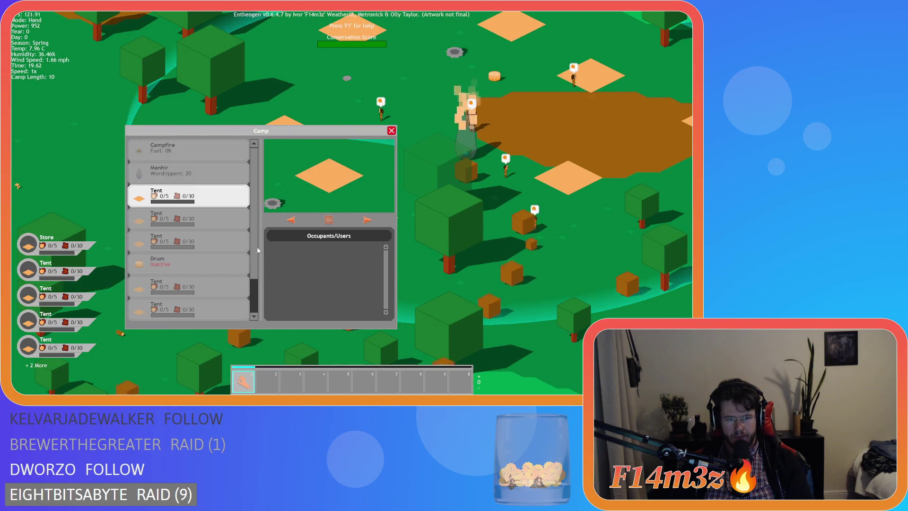
Inspect the Menhir's worshippers and the Drum and Store entries in the camp list.
scroll(174, 188, "up", 2)
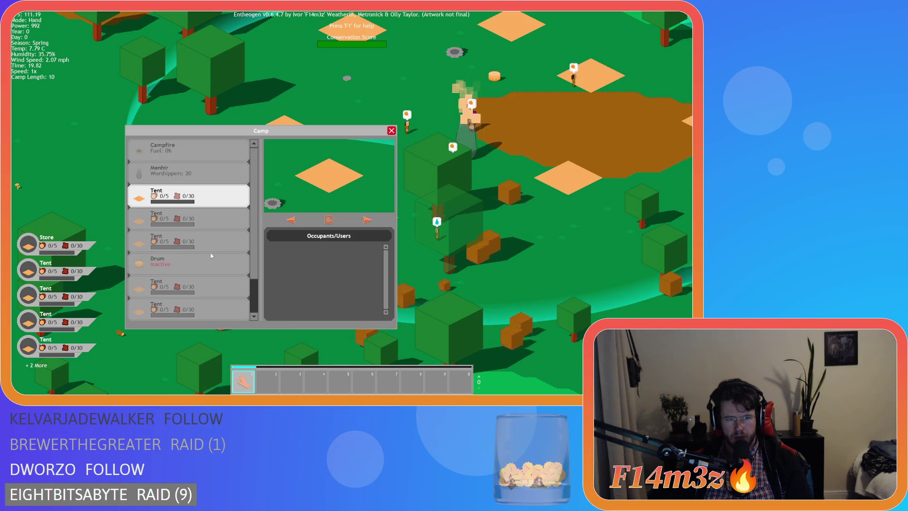
left_click(173, 171)
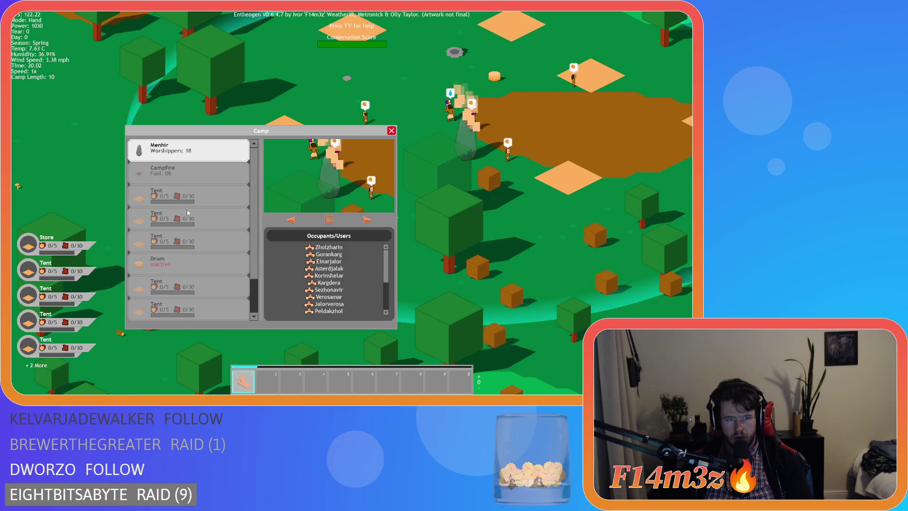
left_click(179, 260)
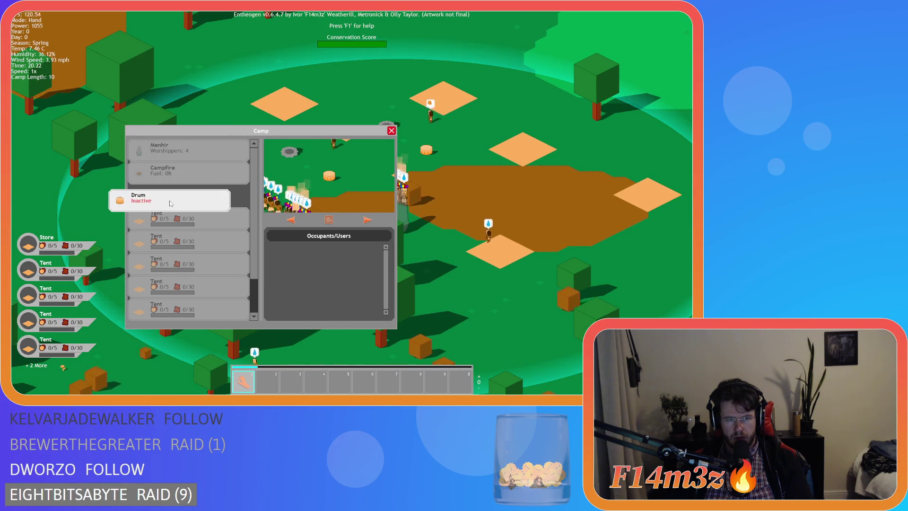
scroll(248, 238, "down", 2)
left_click(180, 260)
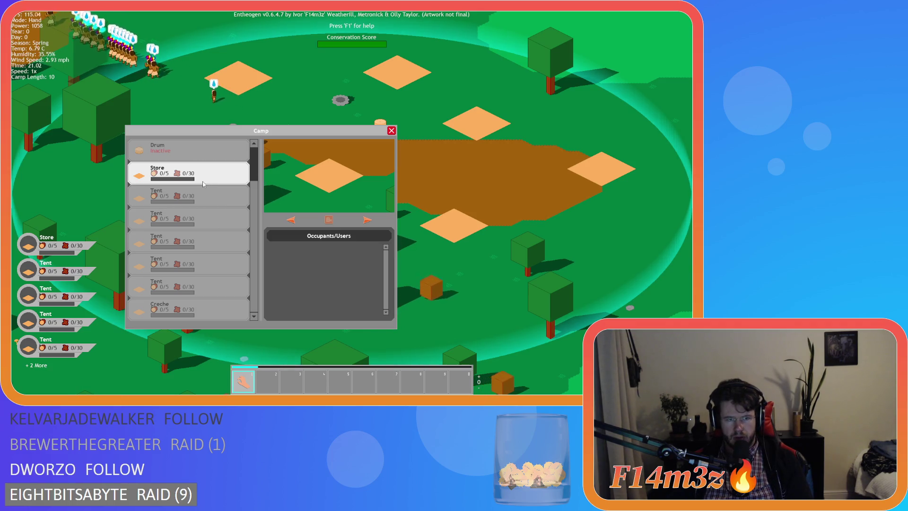
scroll(261, 169, "up", 2)
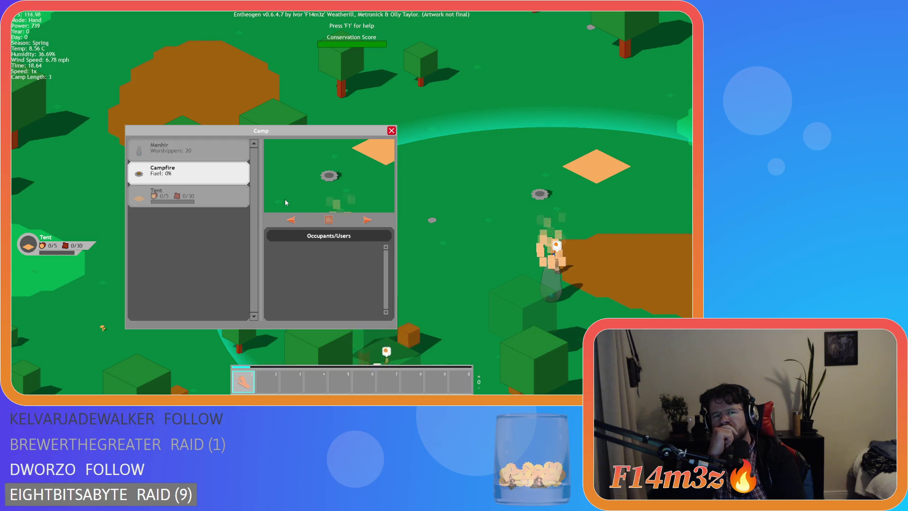
Show the Menhir's worshippers, scroll its Occupants list, and pan the map right.
left_click(188, 150)
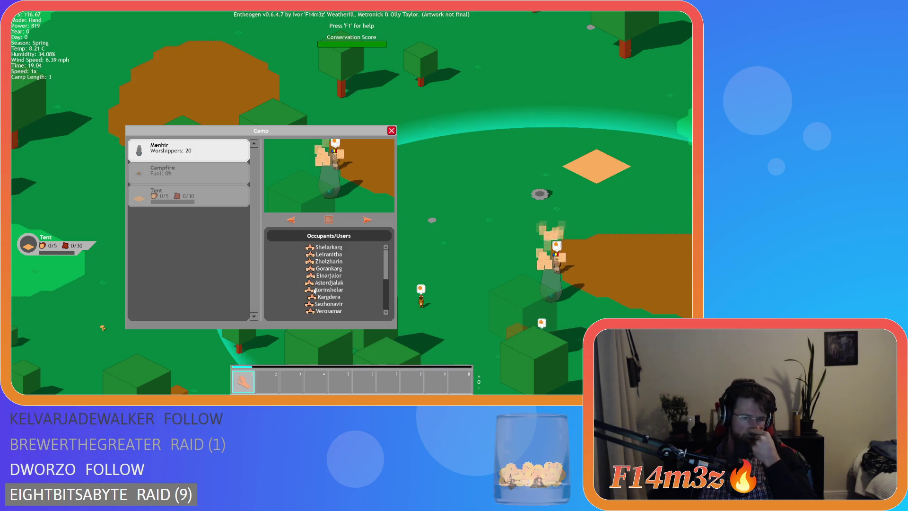
scroll(314, 290, "down", 5)
scroll(321, 305, "up", 5)
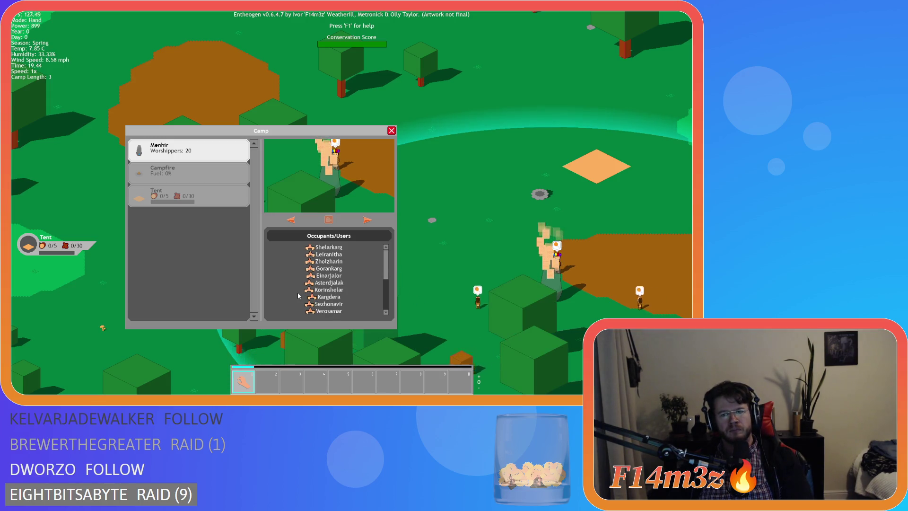
key("d")
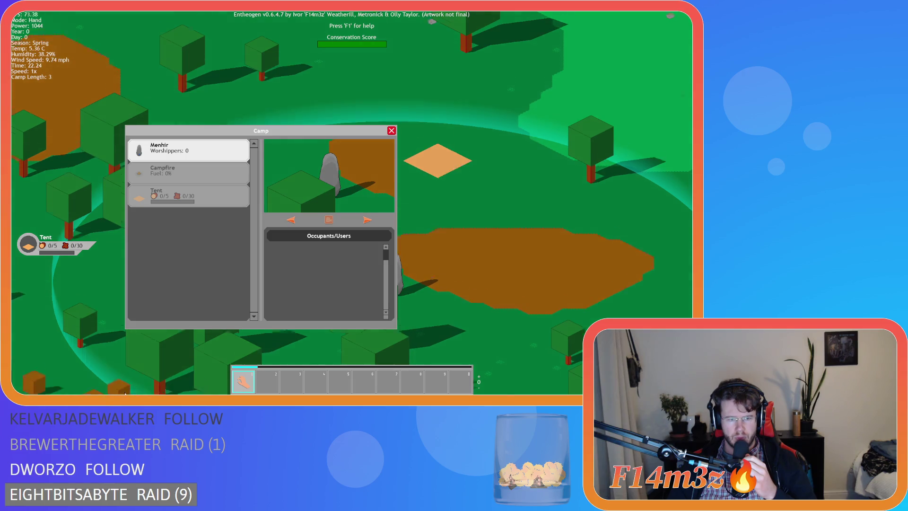
Place two new tents and a drum in the camp.
key("s")
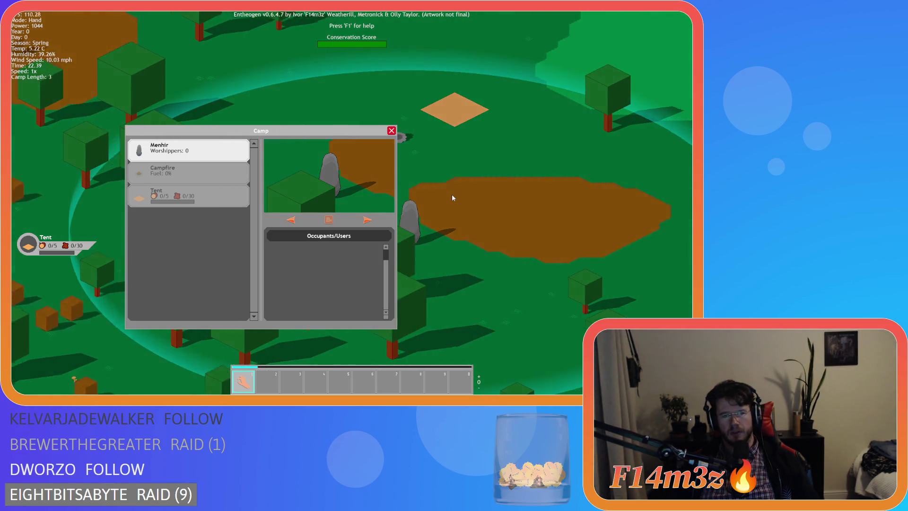
key("a")
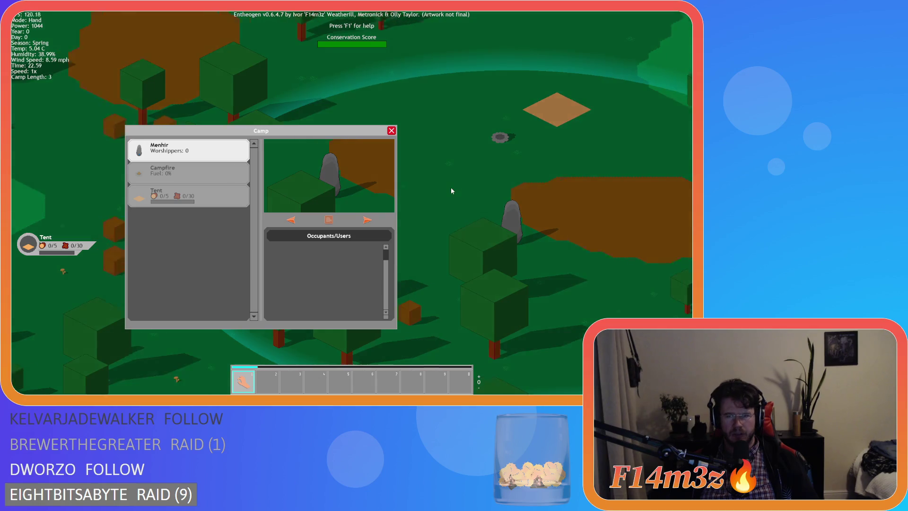
key("a")
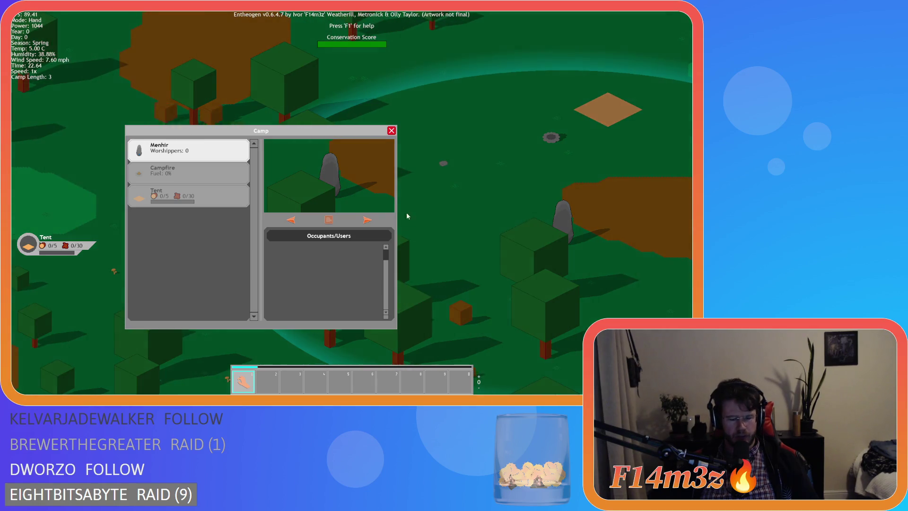
key("b")
left_click(238, 115)
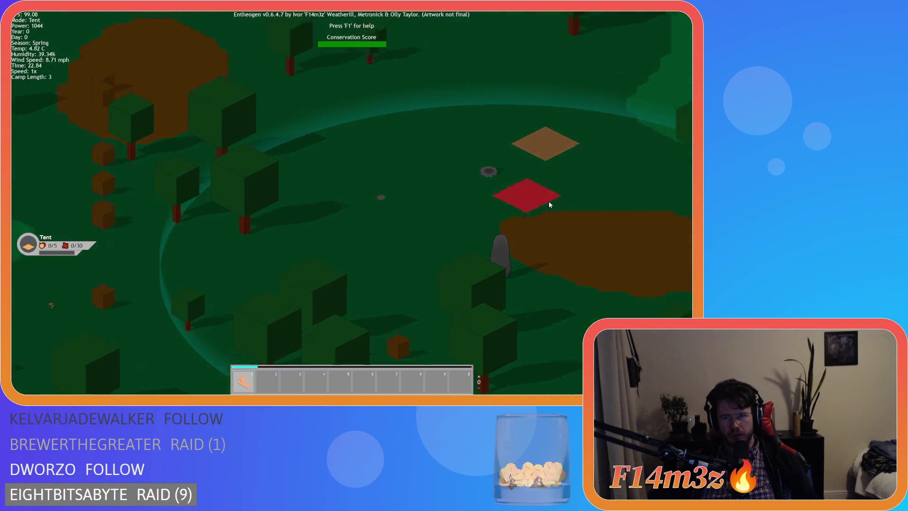
left_click(559, 229)
left_click(230, 115)
left_click(404, 173)
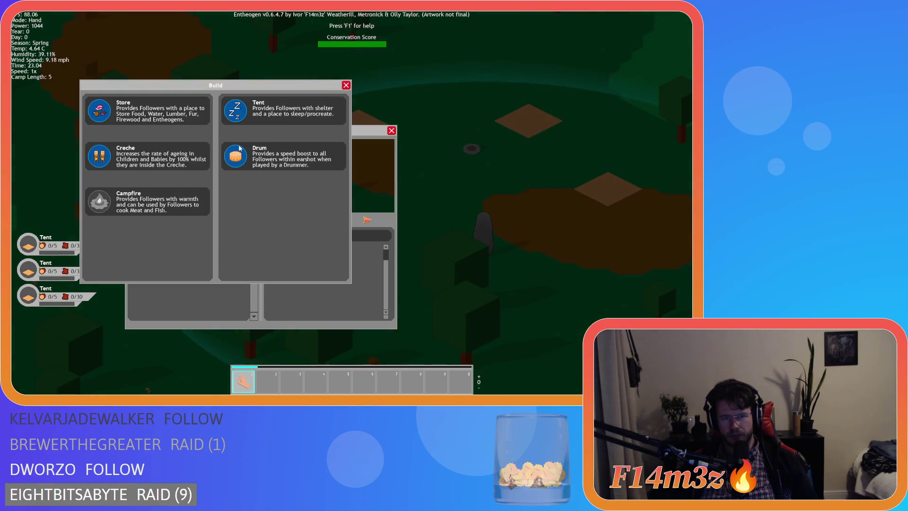
left_click(340, 165)
left_click(368, 139)
Place a fourth and fifth tent, a creche and a store.
left_click(237, 113)
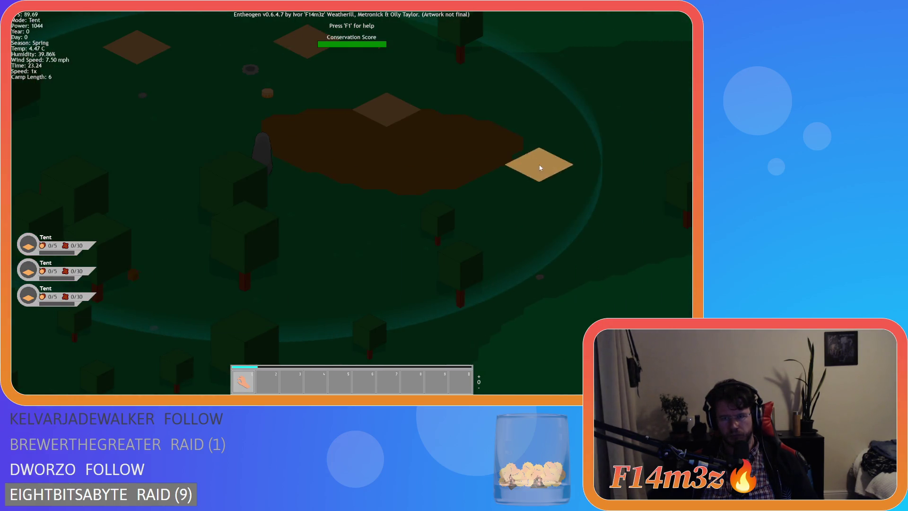
left_click(537, 163)
left_click(238, 112)
left_click(345, 225)
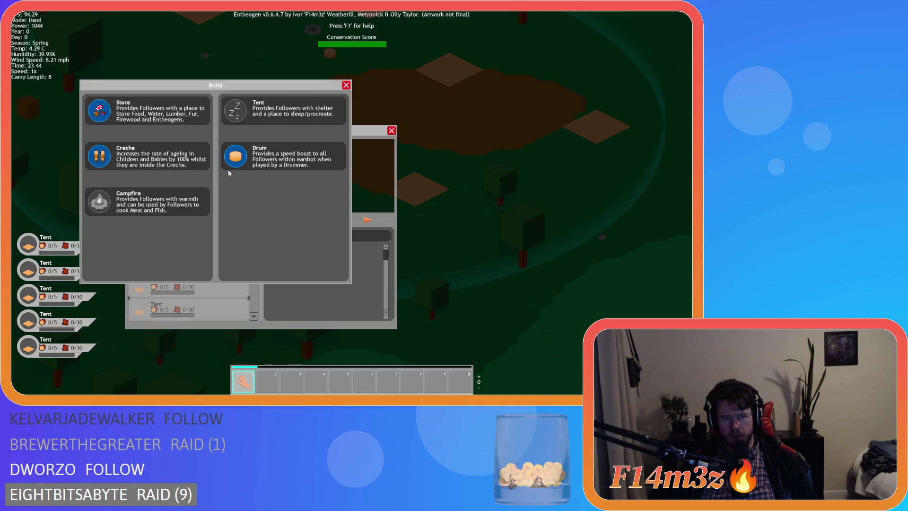
left_click(92, 158)
left_click(392, 234)
left_click(100, 112)
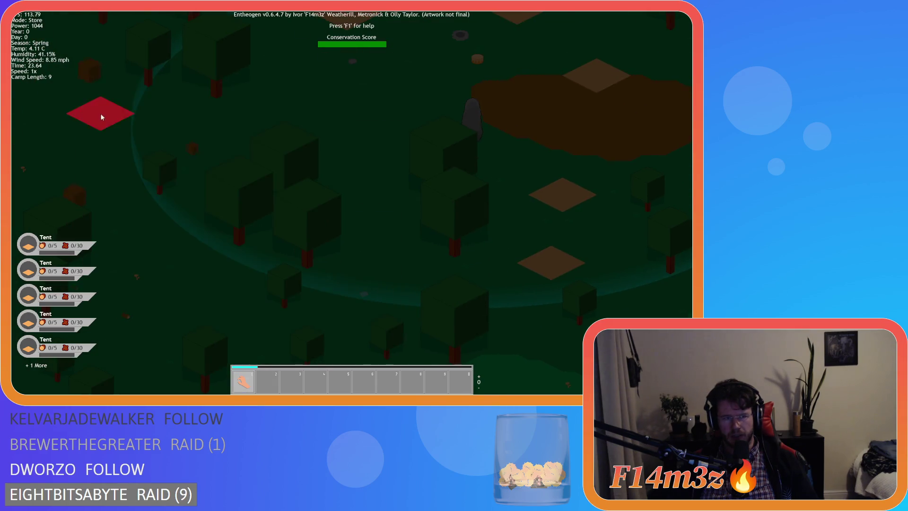
left_click(362, 193)
Check the camp overview, close it, and quit the game with Y.
key("c")
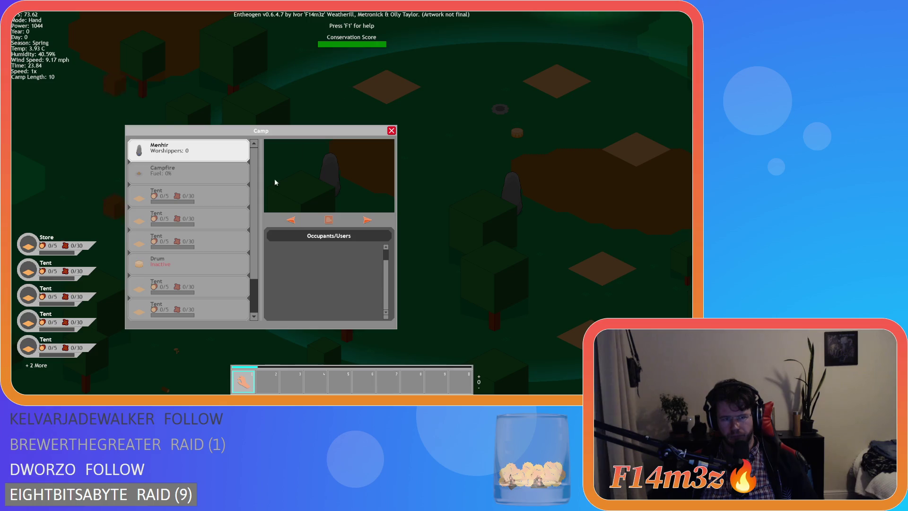
key("w")
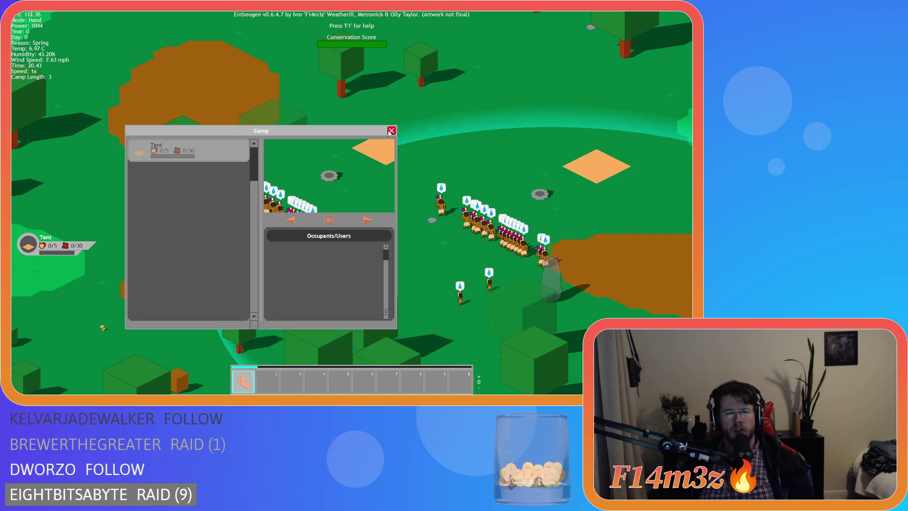
left_click(390, 131)
key("Escape")
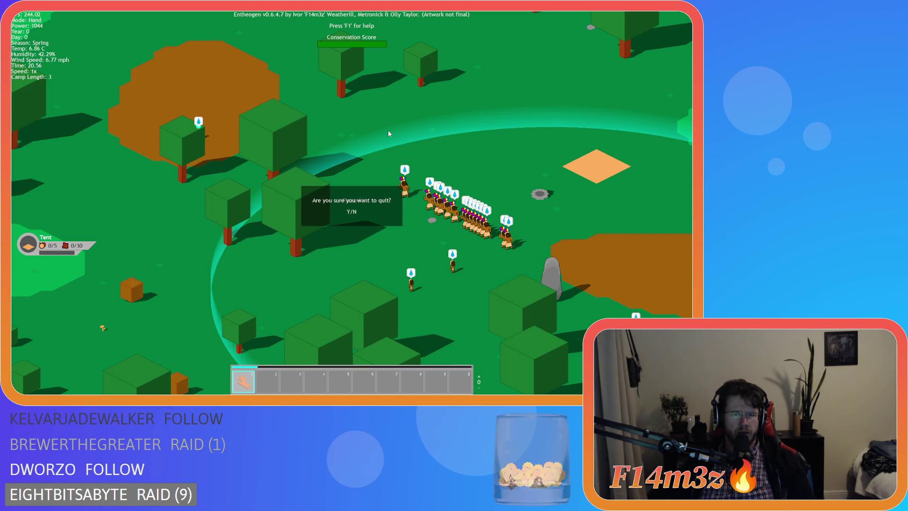
key("y")
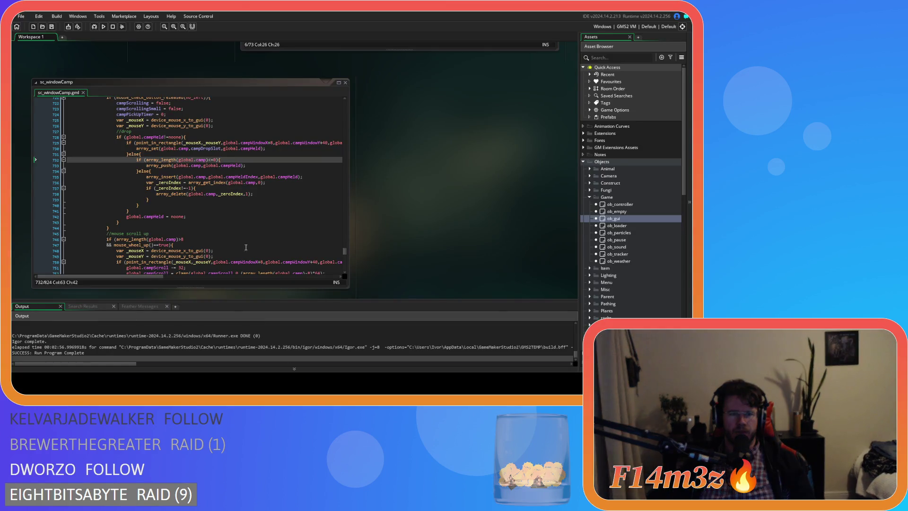
Open ob_human from Animal > Human and look over its Create event code.
scroll(514, 223, "up", 3)
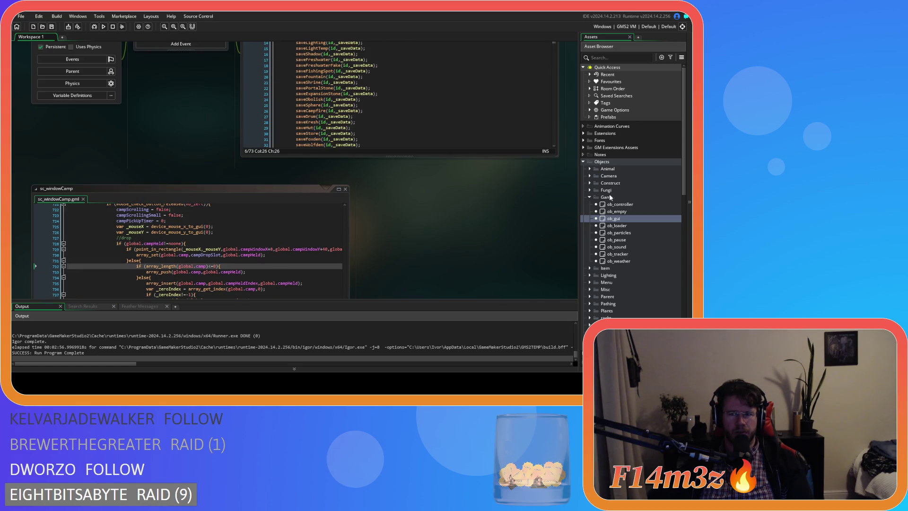
left_click(590, 168)
left_click(596, 176)
left_click(623, 182)
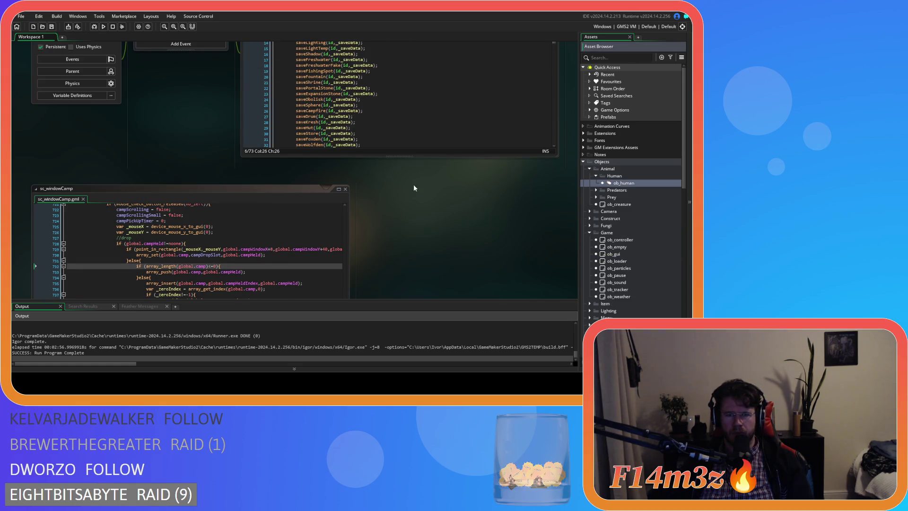
left_click(312, 75)
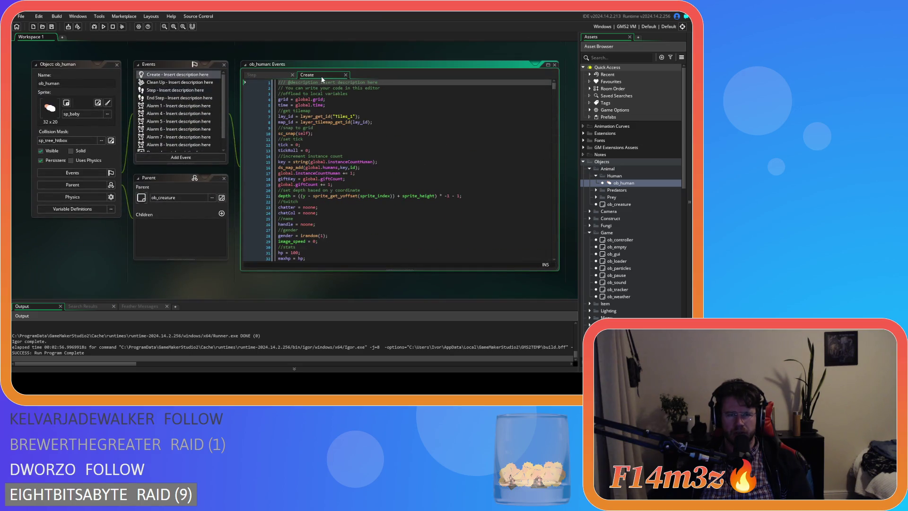
mouse_move(554, 90)
left_mouse_down()
mouse_move(553, 109)
mouse_move(553, 97)
left_mouse_up()
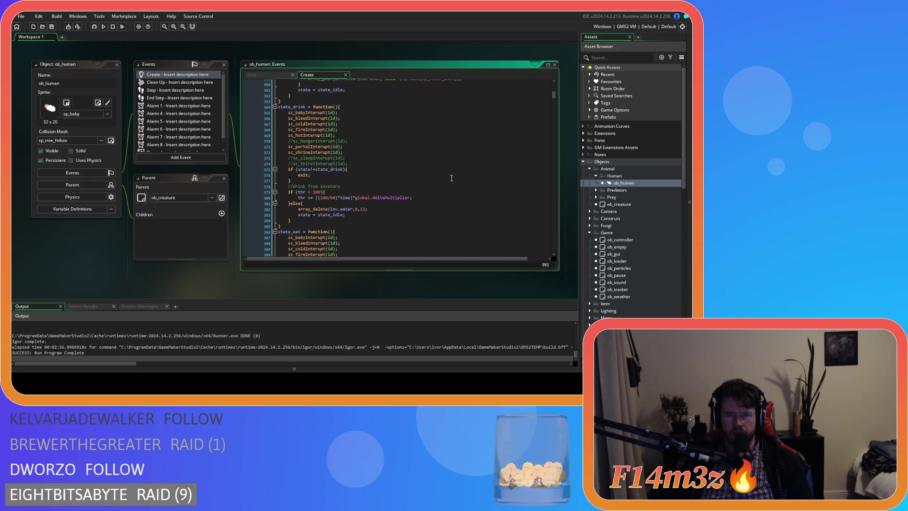
scroll(452, 177, "up", 6)
scroll(452, 178, "down", 2)
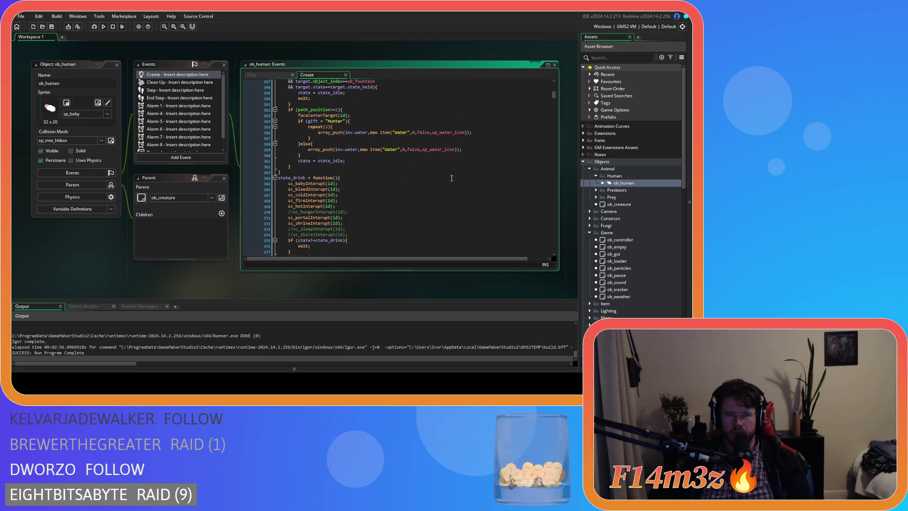
In ob_human's Step event, find the updateCampScrollBarSmall(id) call in the drum user-list code.
left_click(253, 75)
left_click_drag(554, 101, 557, 107)
left_click(378, 164)
scroll(379, 164, "up", 7)
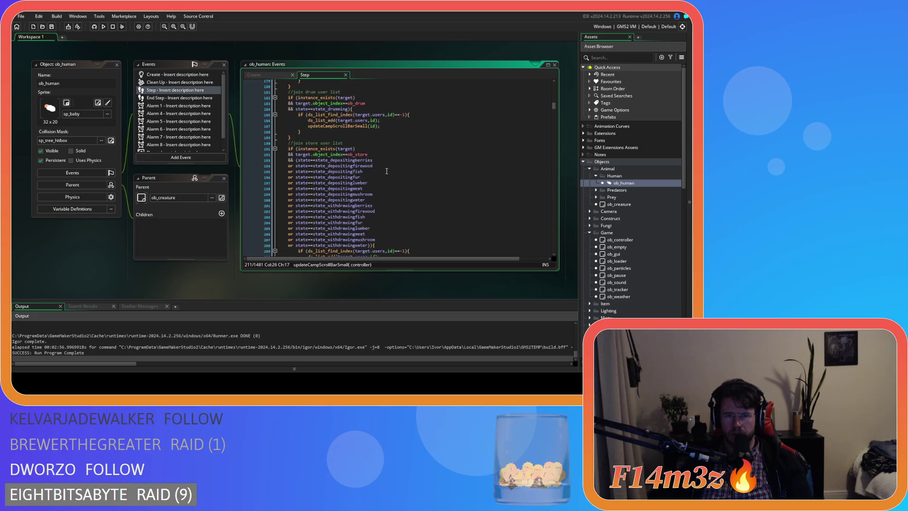
left_click_drag(381, 140, 342, 145)
scroll(344, 137, "up", 3)
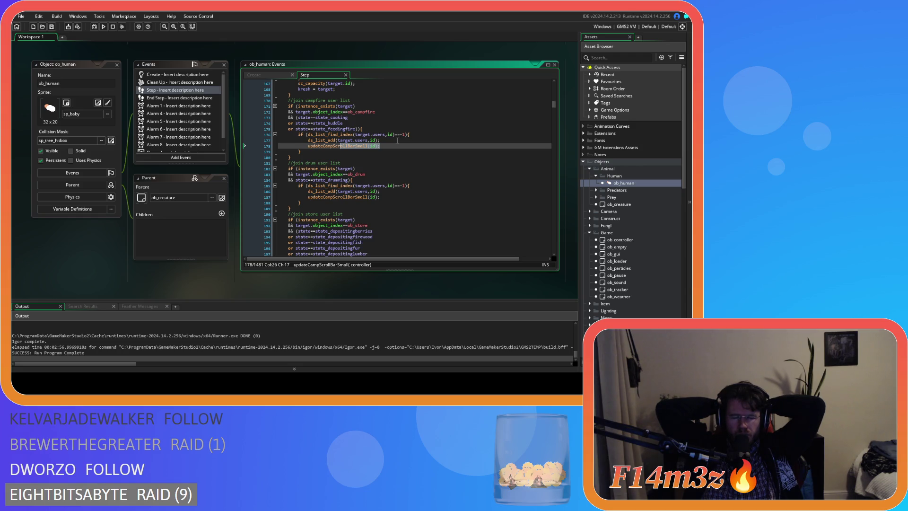
Open ob_gui's Create event and go to the camp scroll variables around line 45.
double_click(613, 254)
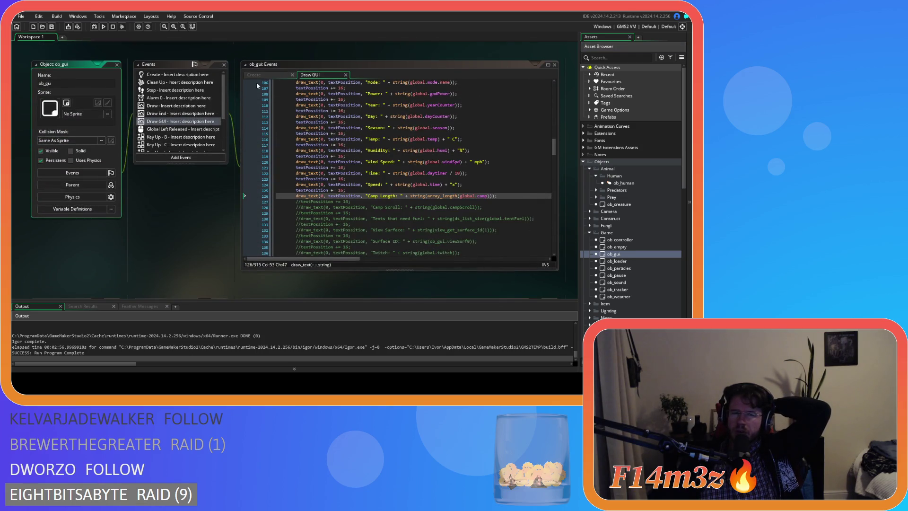
left_click(254, 74)
scroll(326, 148, "down", 8)
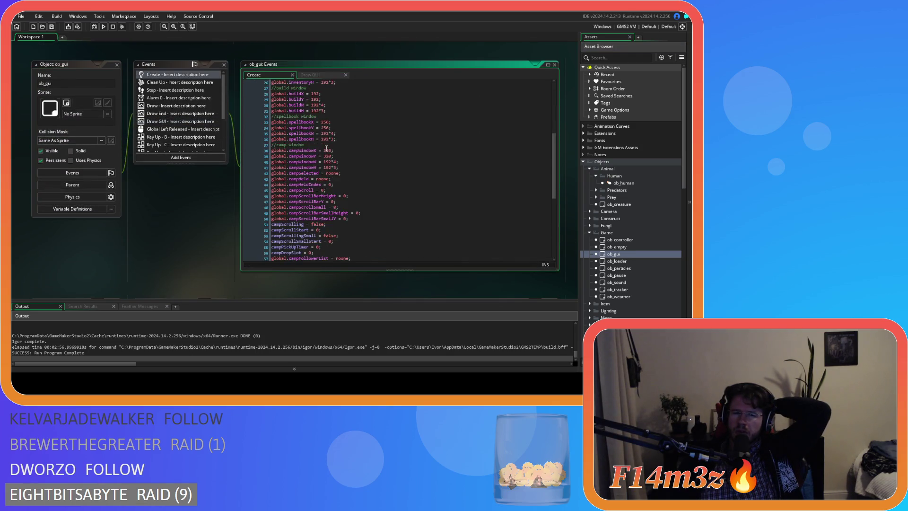
scroll(326, 148, "down", 4)
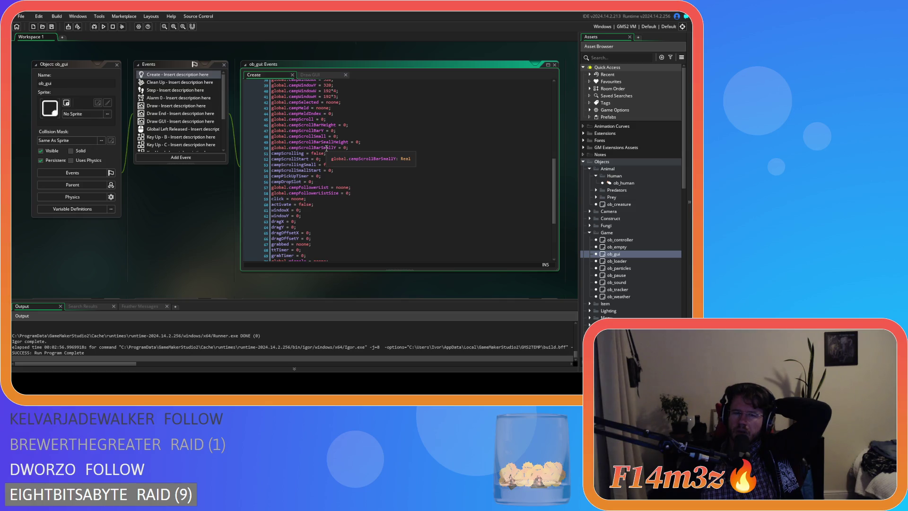
scroll(326, 149, "down", 3)
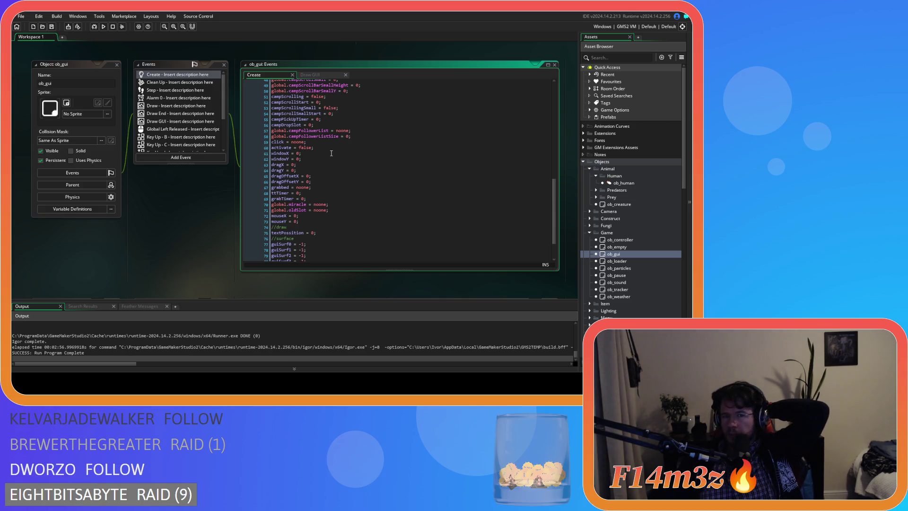
scroll(331, 153, "up", 3)
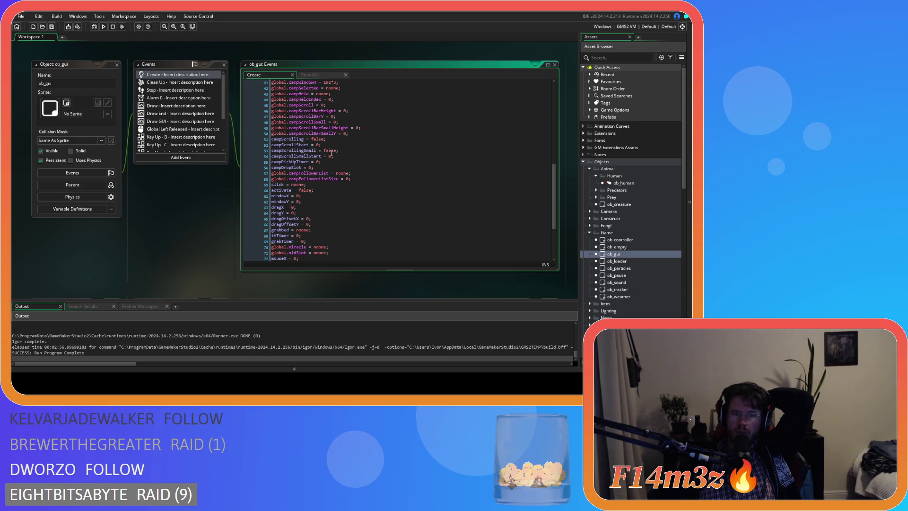
left_click(350, 110)
left_click(361, 106)
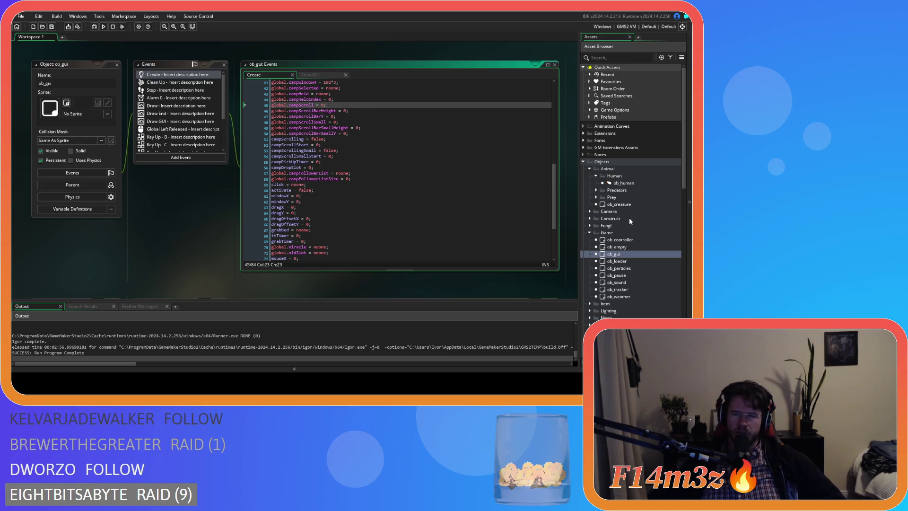
Expand the Save folder and open the ob_save object.
double_click(616, 255)
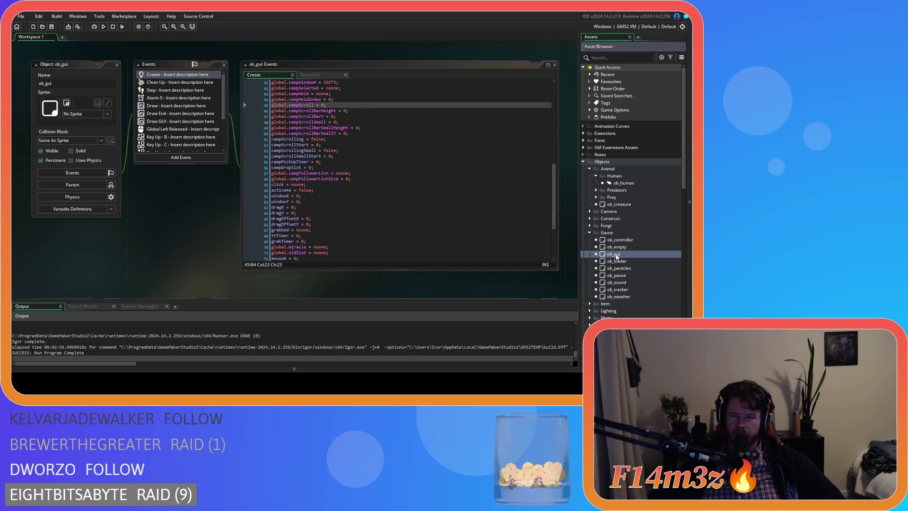
scroll(615, 284, "down", 3)
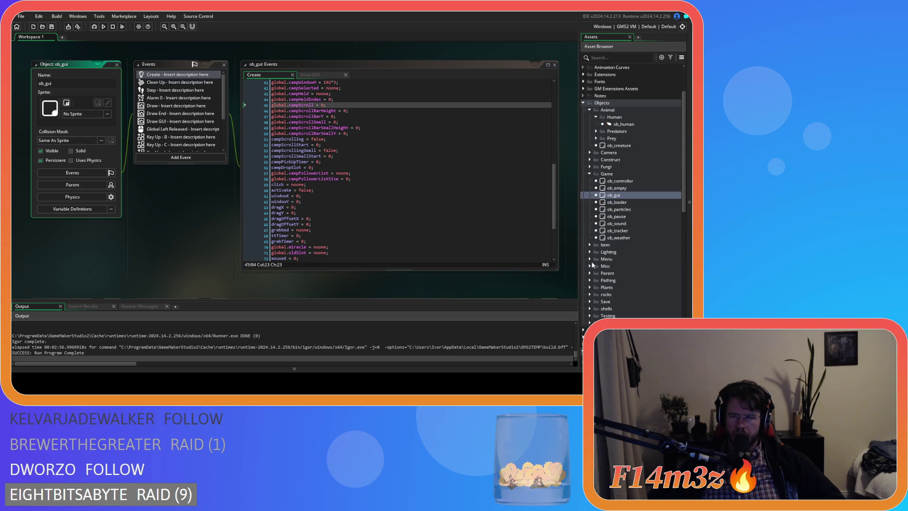
left_click(590, 301)
double_click(615, 316)
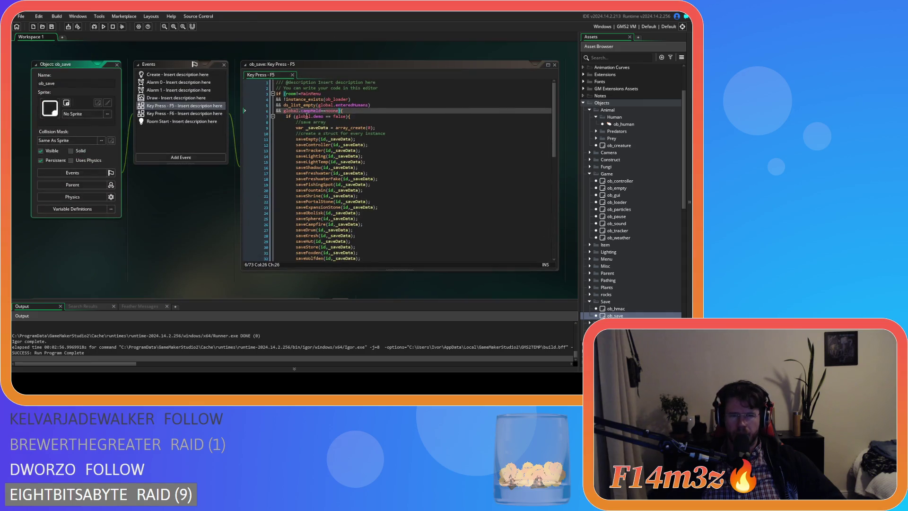
Read through ob_save's Key Press - F6 quickload code.
left_click(161, 114)
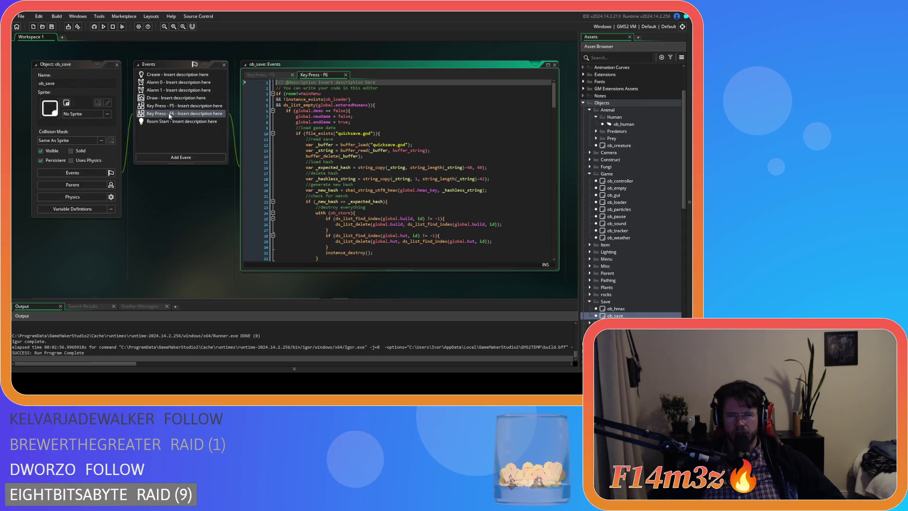
mouse_move(554, 102)
left_mouse_down()
mouse_move(553, 244)
mouse_move(557, 118)
mouse_move(551, 237)
mouse_move(552, 227)
left_mouse_up()
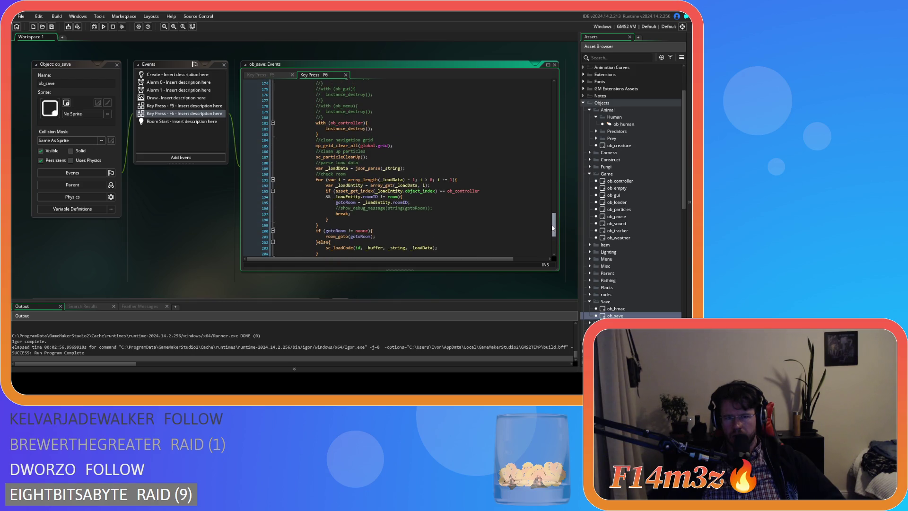
left_click_drag(552, 228, 553, 232)
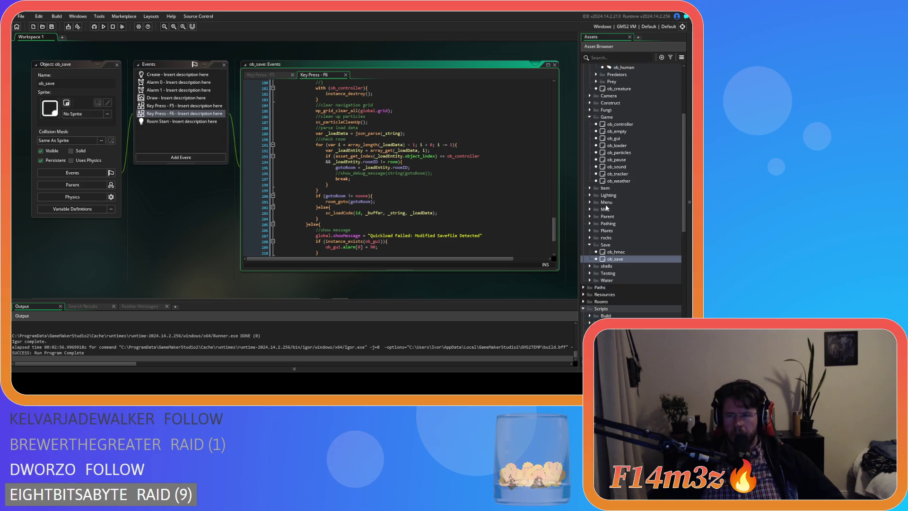
scroll(595, 180, "down", 5)
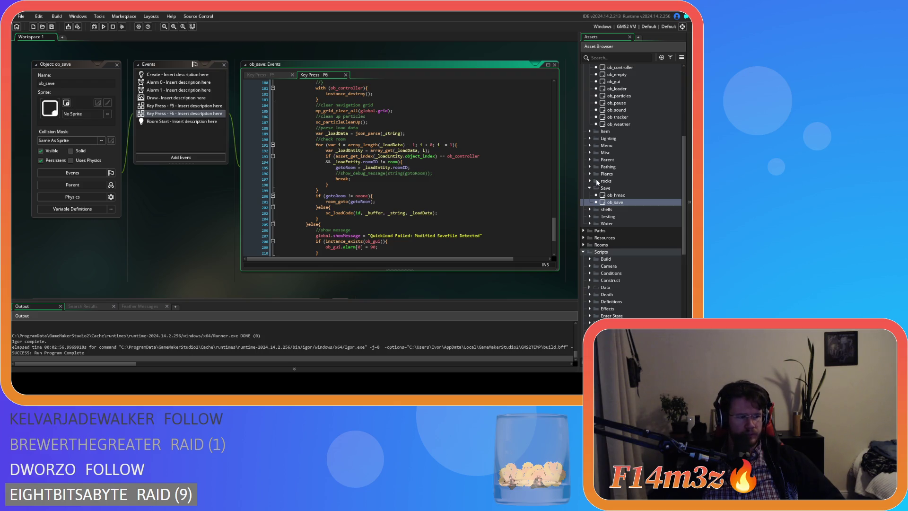
scroll(591, 266, "down", 2)
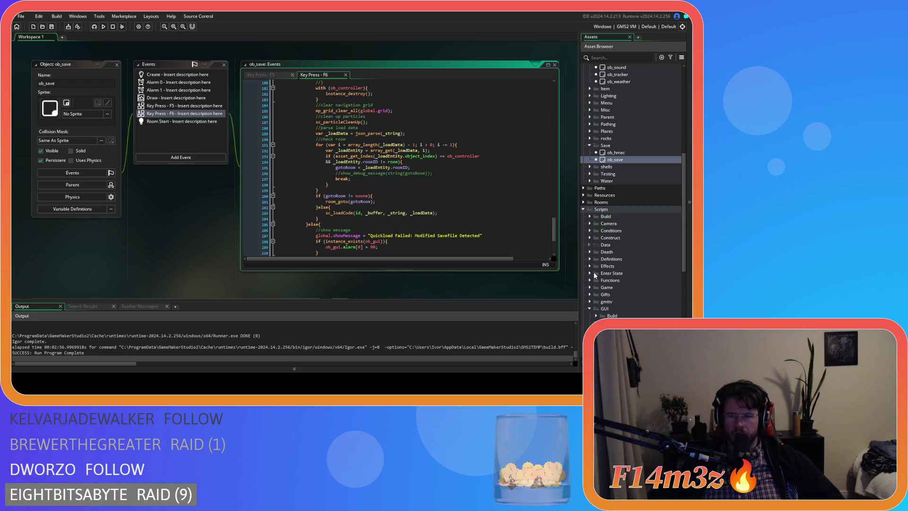
Expand Scripts > Construct and open the sc_portal script.
left_click(592, 231)
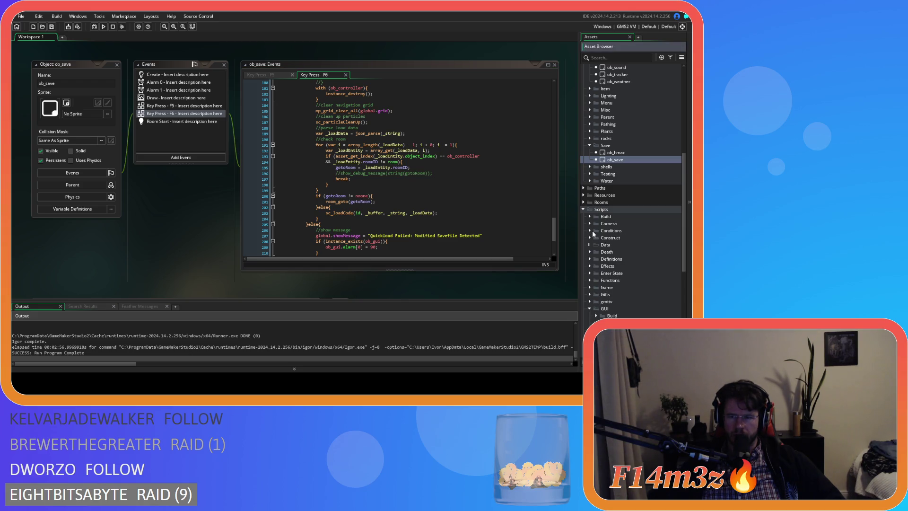
left_click(593, 226)
left_click(591, 223)
left_click(590, 231)
left_click(590, 238)
double_click(620, 273)
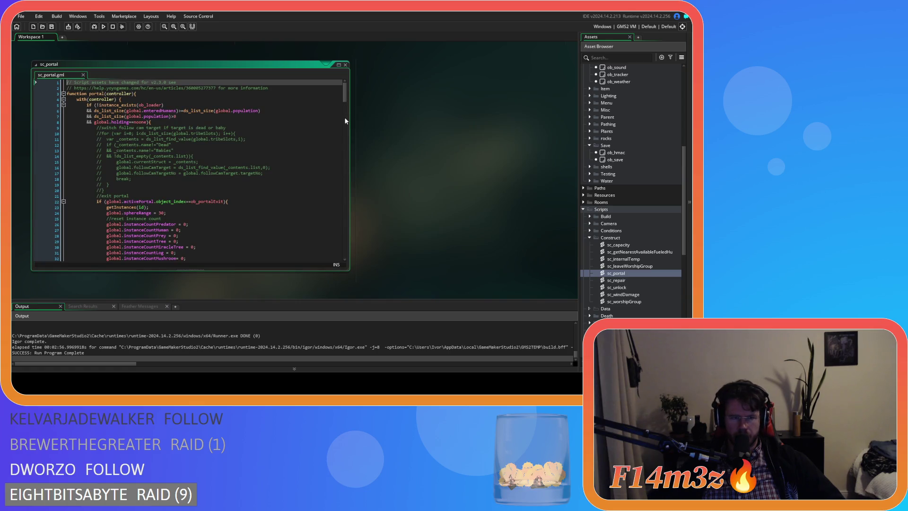
Go to sc_portal lines 140–141, where campScrollBarY and campScroll are reset to 0.
scroll(344, 116, "down", 8)
left_click_drag(344, 113, 345, 134)
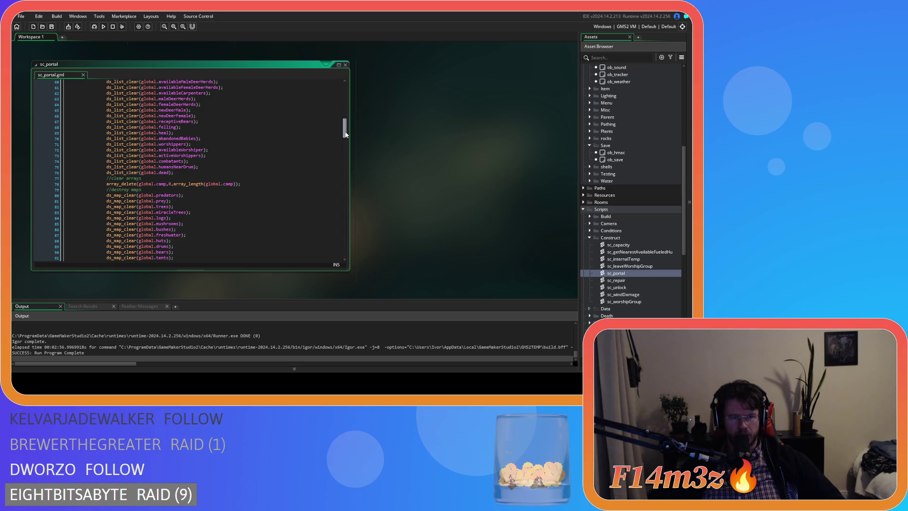
mouse_move(346, 135)
left_mouse_down()
mouse_move(321, 189)
mouse_move(319, 169)
left_mouse_up()
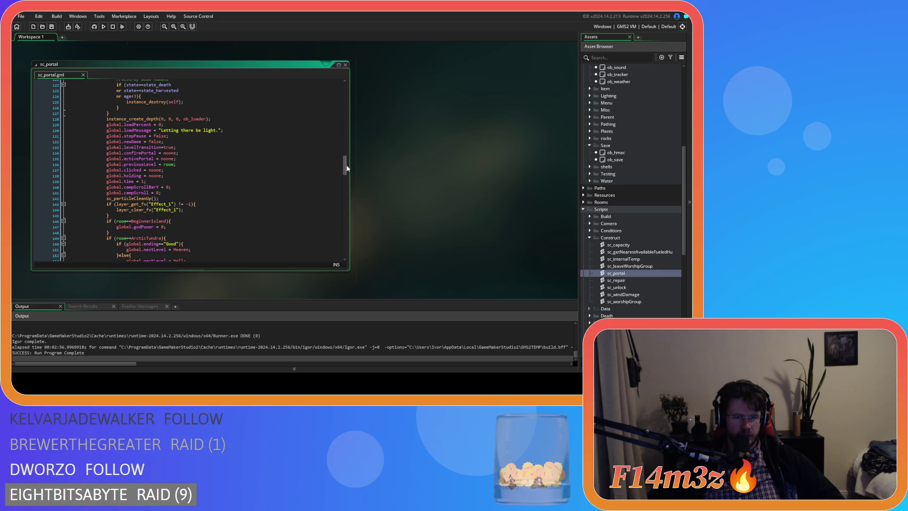
scroll(344, 162, "up", 3)
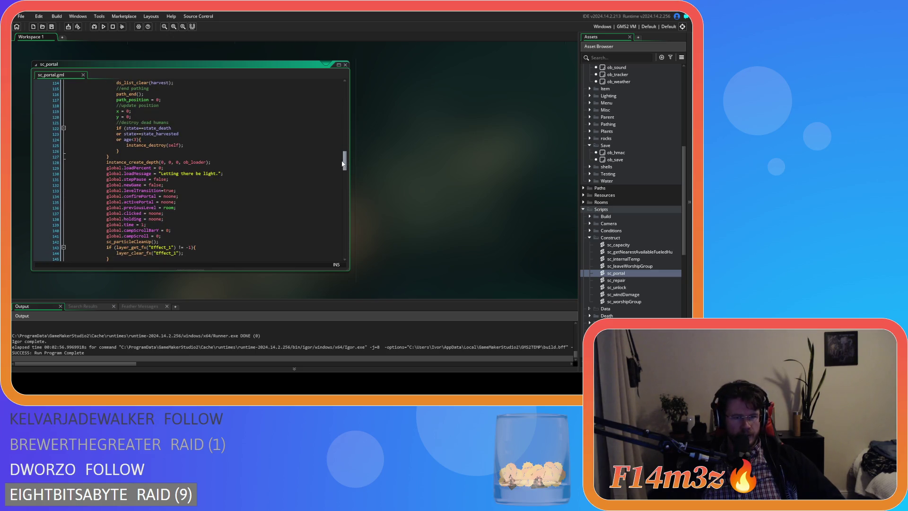
left_click(173, 236)
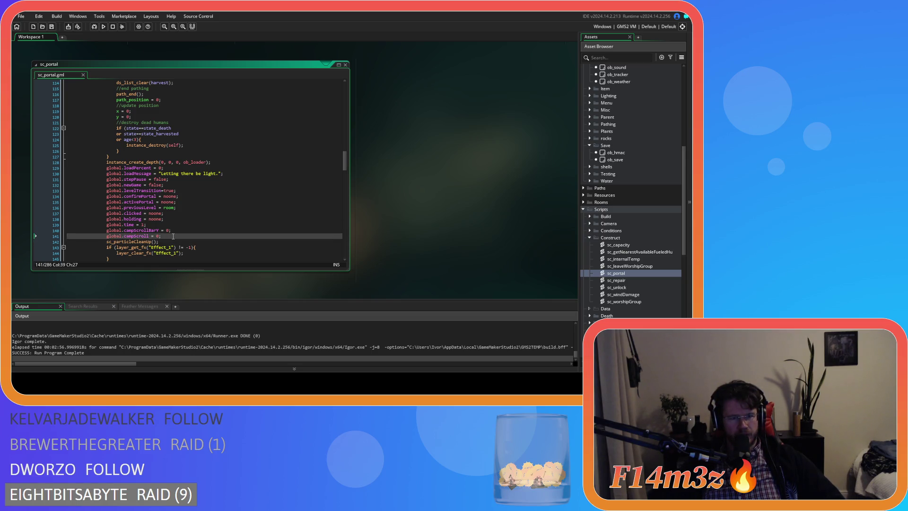
Duplicate the two reset lines and rename the copies to campScrollBarSmallY and campScrollSmall.
key("shift+Home")
key("shift+Up")
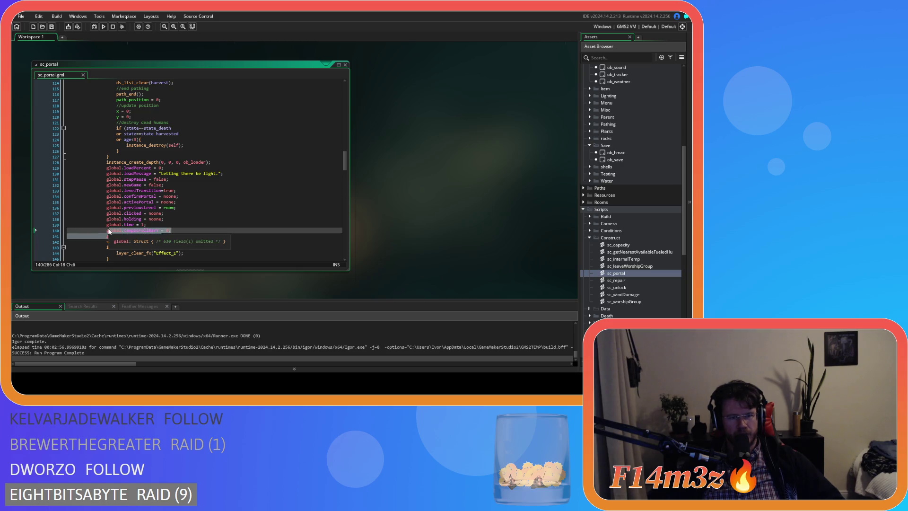
key("ctrl+d")
left_click(160, 241)
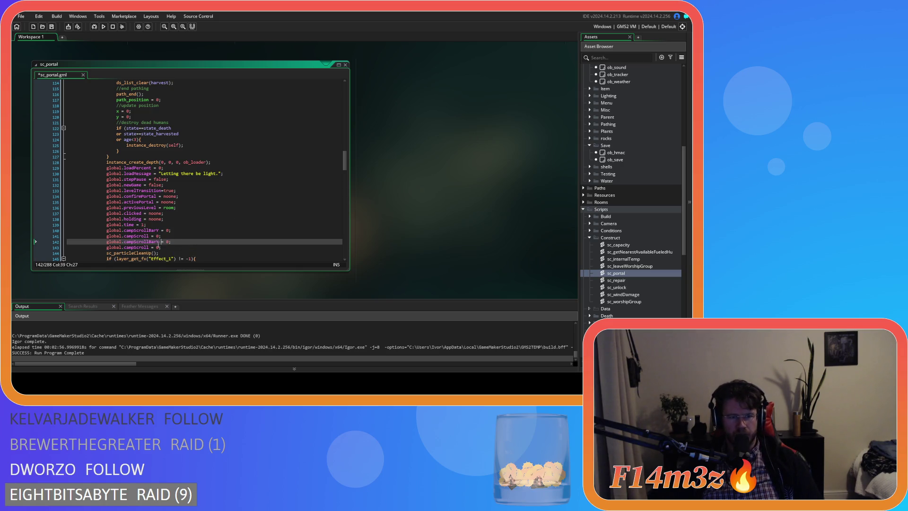
type("Sm")
key("Return")
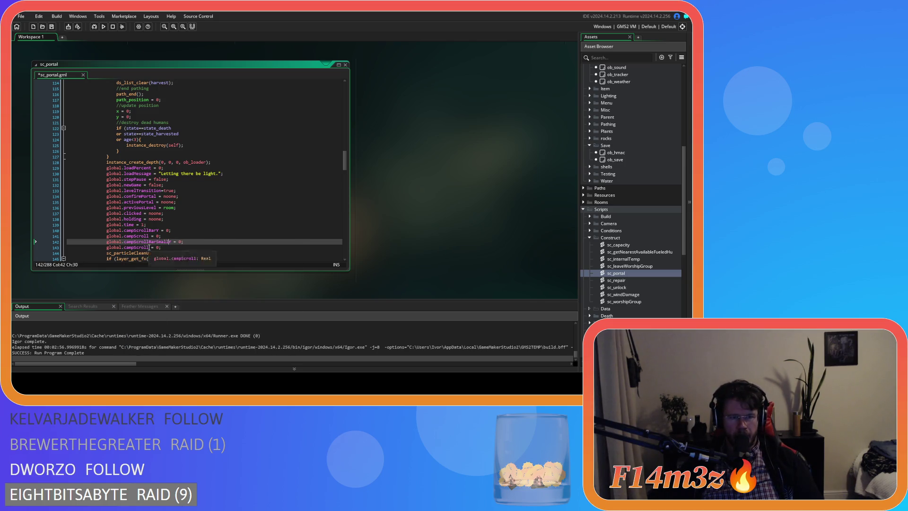
left_click(149, 248)
type("Small")
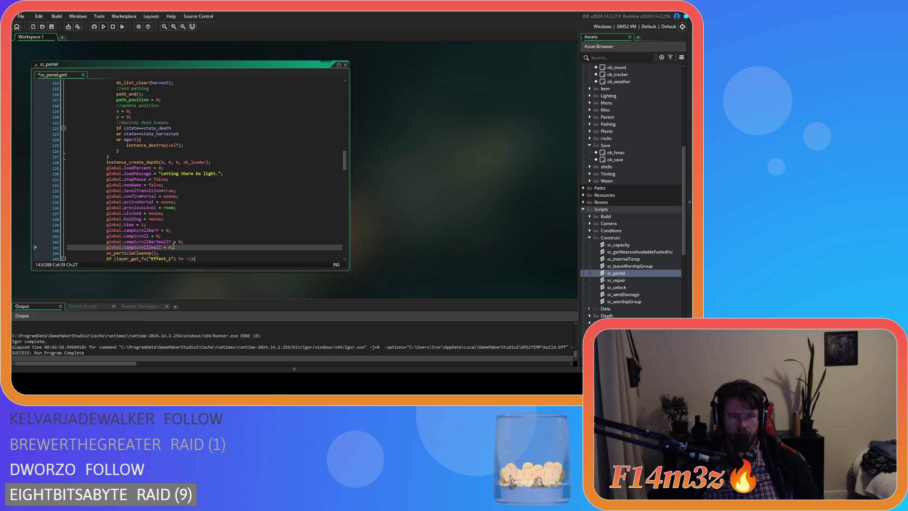
left_click_drag(174, 247, 106, 230)
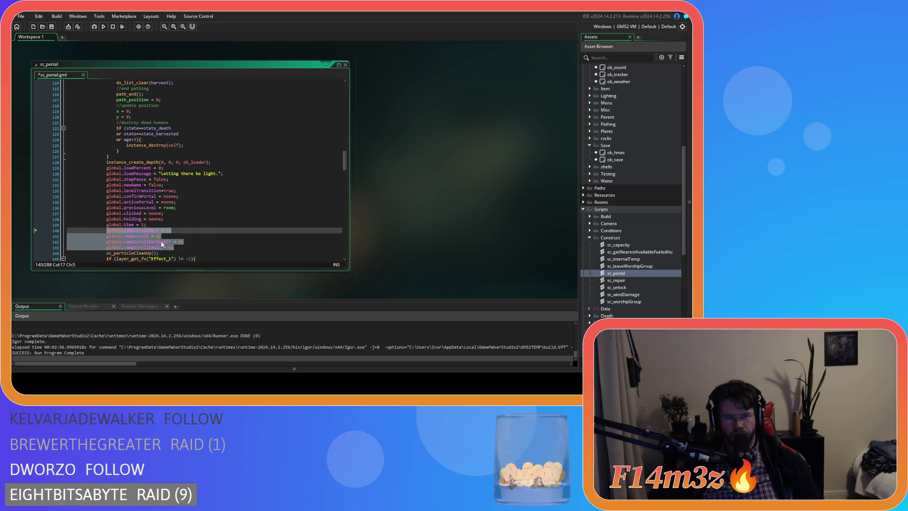
double_click(147, 236)
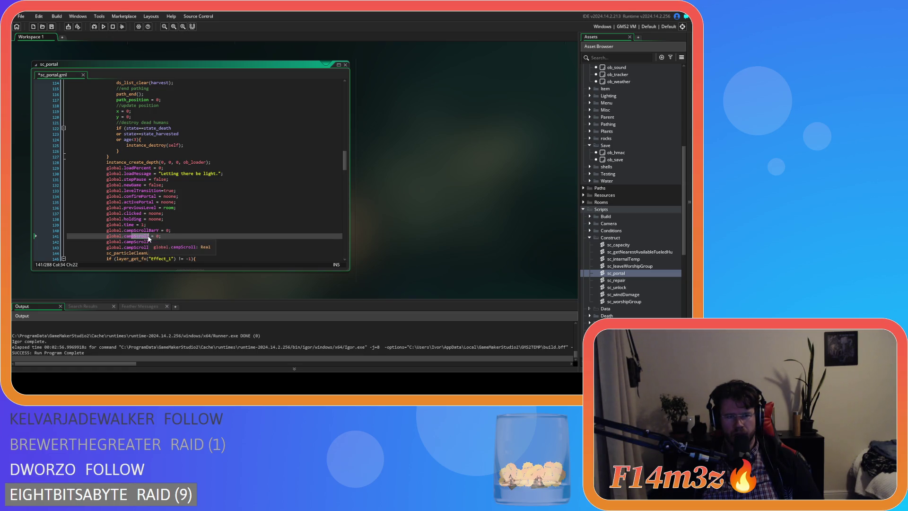
Copy the four camp scroll reset lines and paste them after the second reset block.
left_click_drag(177, 247, 106, 231)
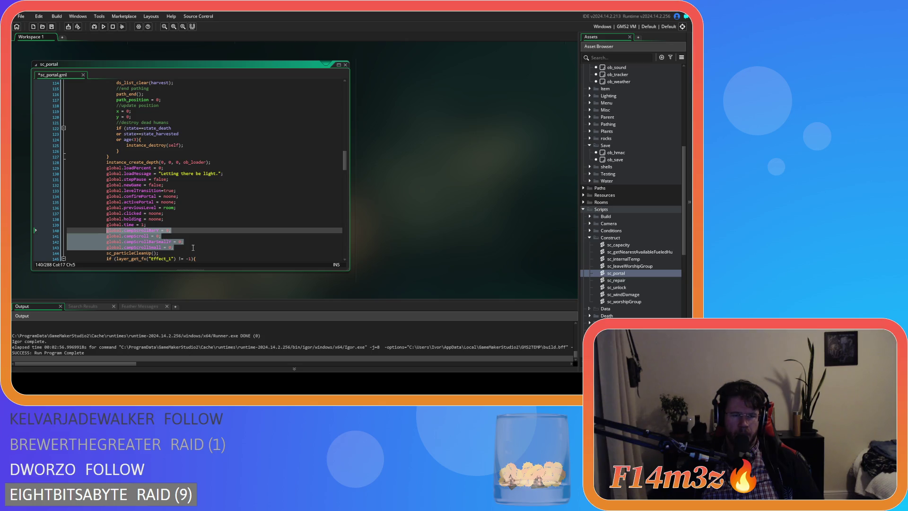
scroll(215, 210, "up", 10)
scroll(215, 210, "up", 20)
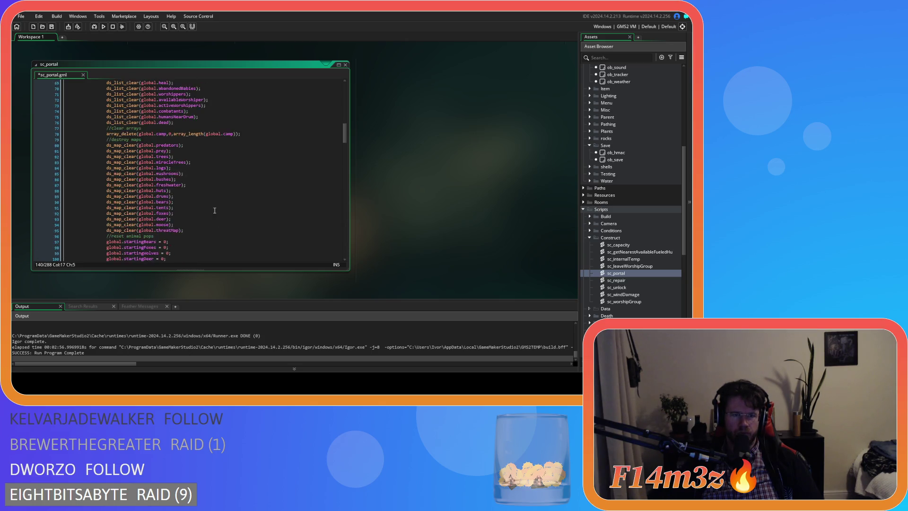
scroll(214, 210, "down", 20)
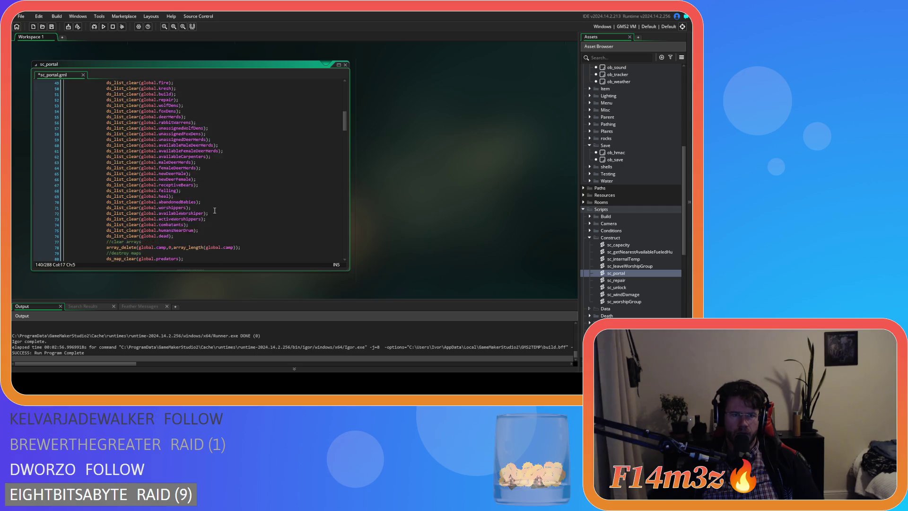
scroll(215, 210, "down", 20)
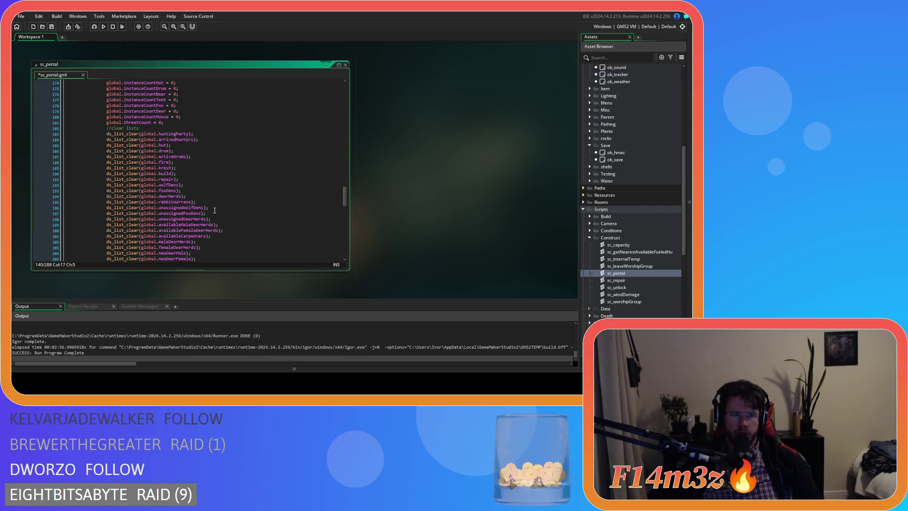
scroll(214, 210, "down", 4)
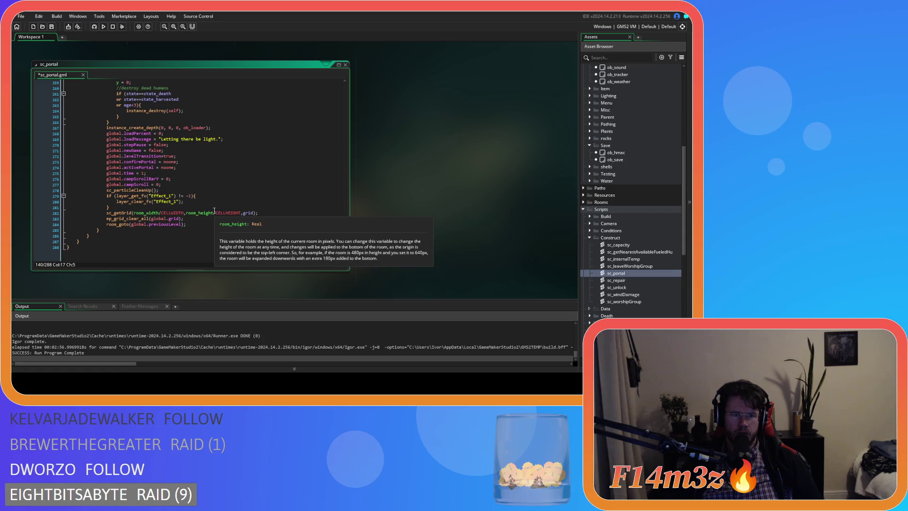
left_click_drag(168, 185, 106, 180)
left_click(208, 184)
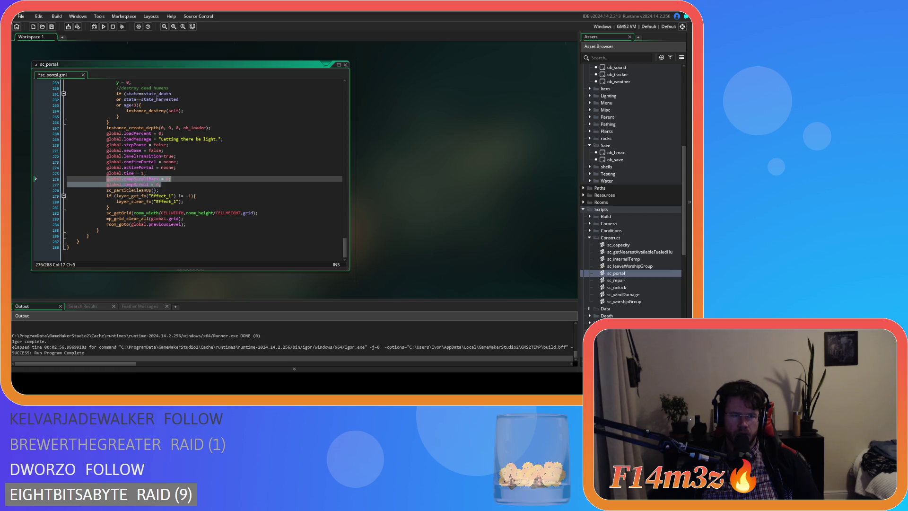
key("Return")
type("global.campScrollBarSmallY = 0; global.campScrollSmall = 0;")
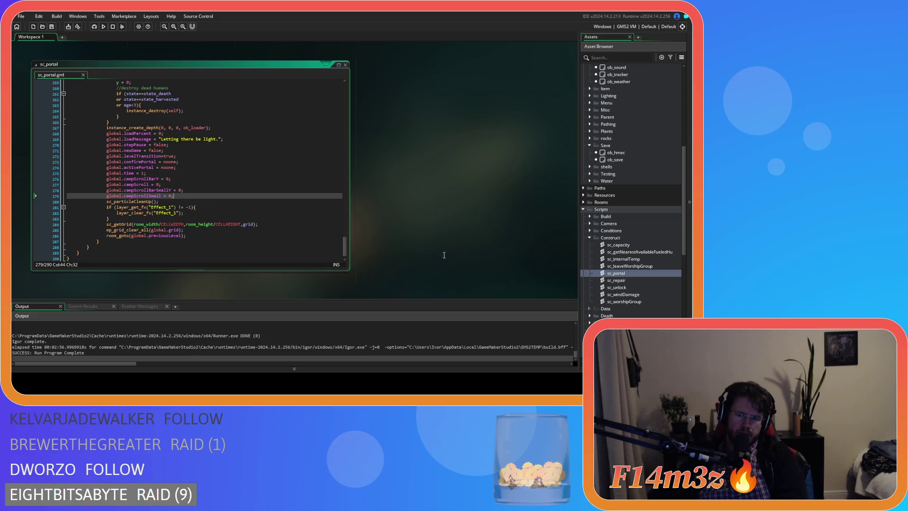
Reopen ob_save and review its Key Press - F6 quickload code.
double_click(614, 160)
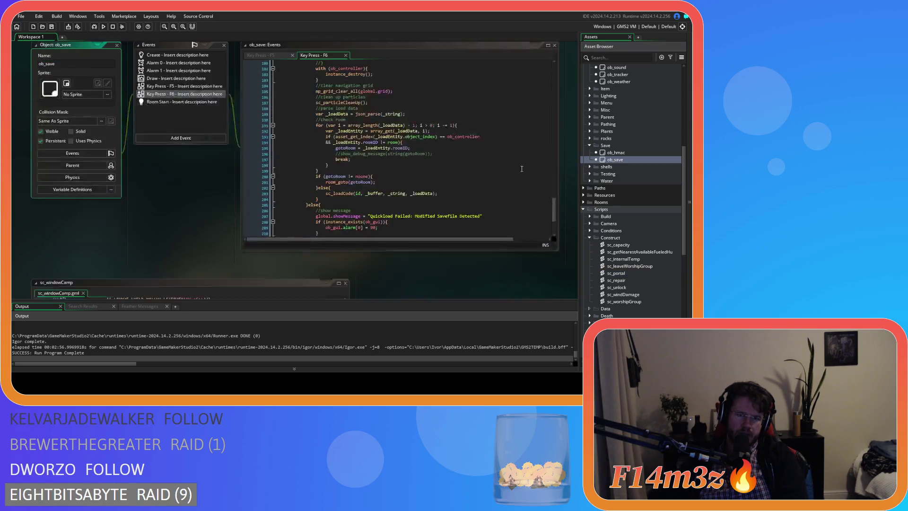
mouse_move(554, 229)
left_mouse_down()
mouse_move(551, 88)
mouse_move(521, 222)
left_mouse_up()
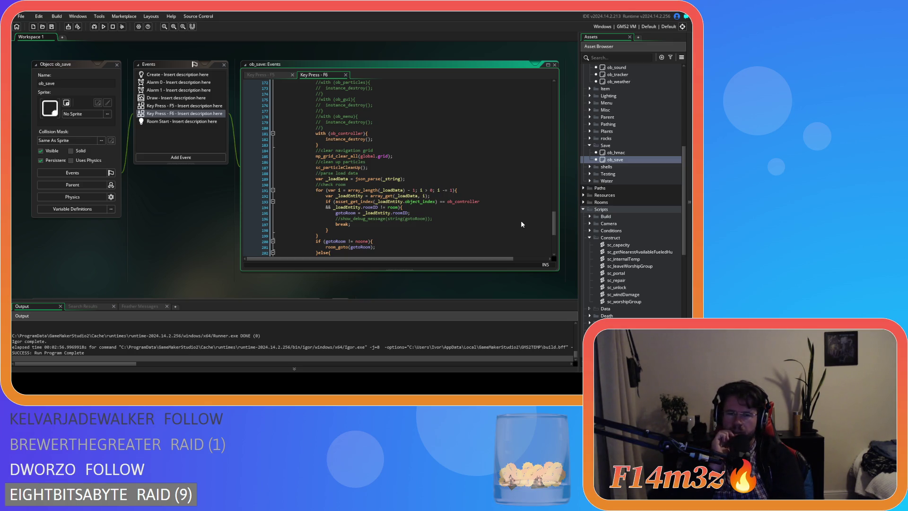
scroll(615, 141, "down", 2)
Expand Scripts > Loading and open the sc_loadCode script.
double_click(597, 117)
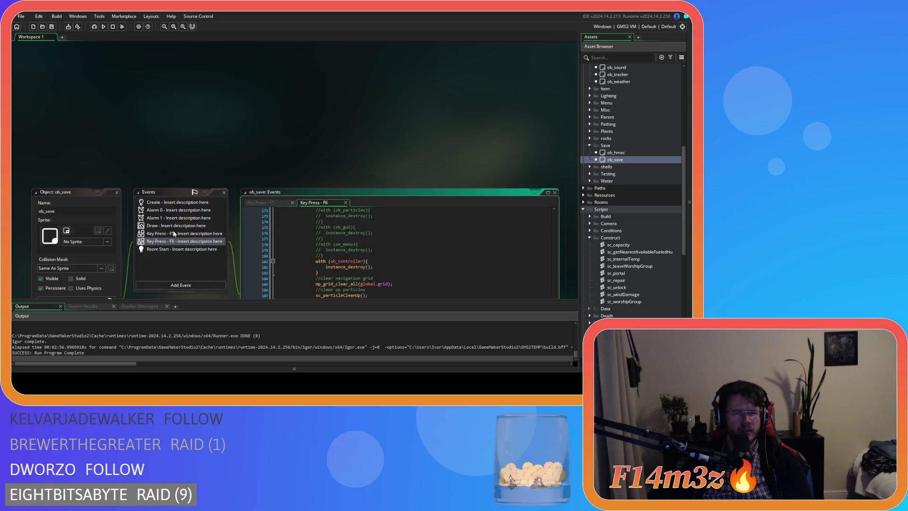
scroll(620, 226, "down", 10)
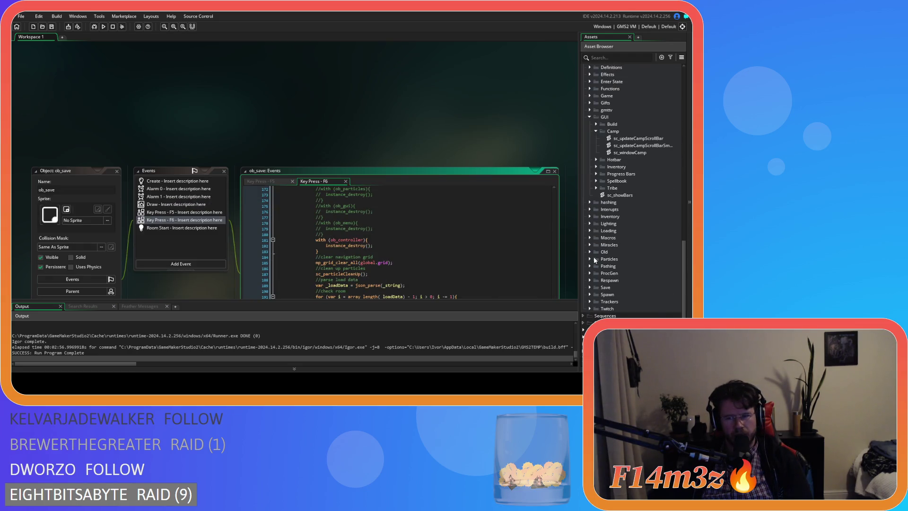
left_click(590, 231)
double_click(619, 280)
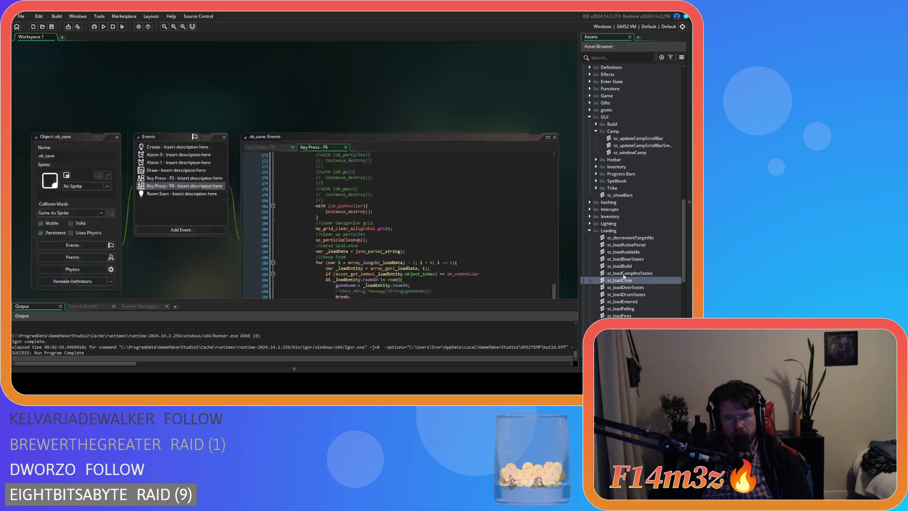
Scroll to sc_loadCode's closing section where the followCam camera position is restored.
scroll(345, 107, "down", 3)
mouse_move(346, 107)
left_mouse_down()
mouse_move(337, 253)
mouse_move(365, 165)
mouse_move(356, 247)
left_mouse_up()
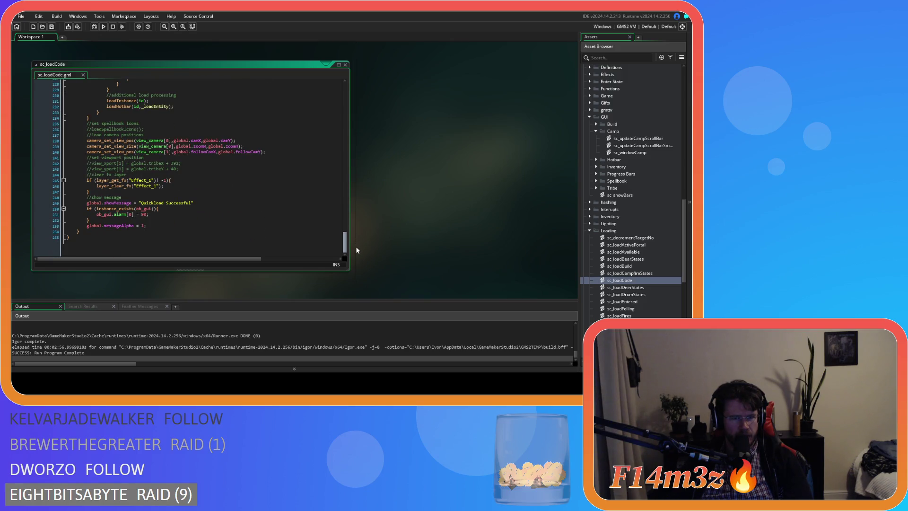
left_click(293, 156)
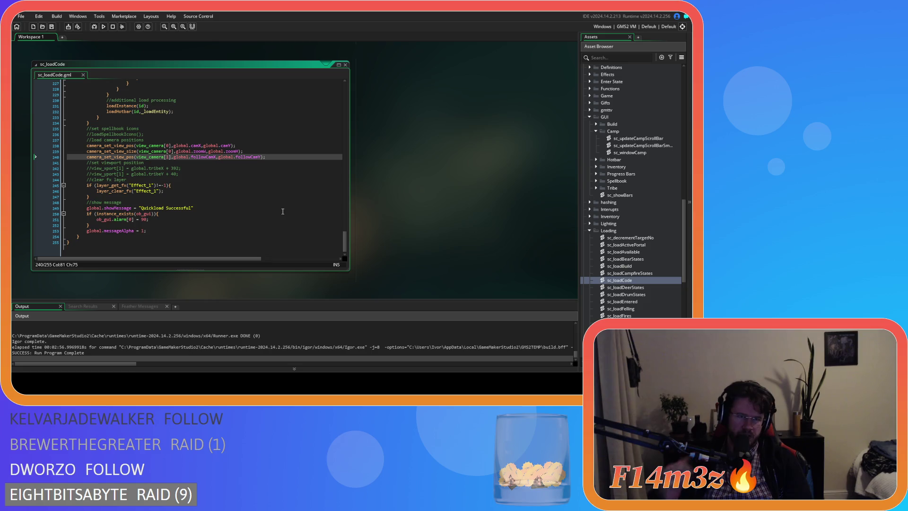
scroll(284, 209, "up", 3)
scroll(286, 203, "up", 2)
Peek at the loadInstance function's definition with F12, then close sc_loadInstance.
left_click(128, 204)
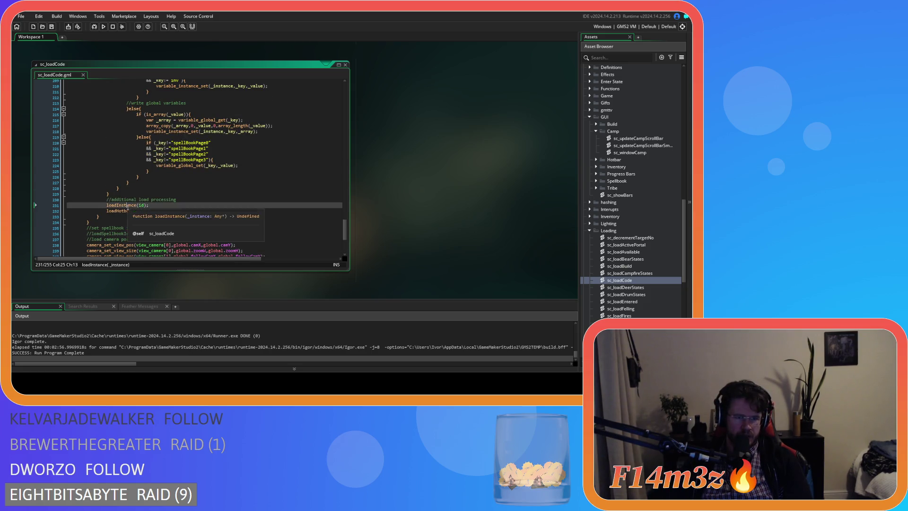
key("F12")
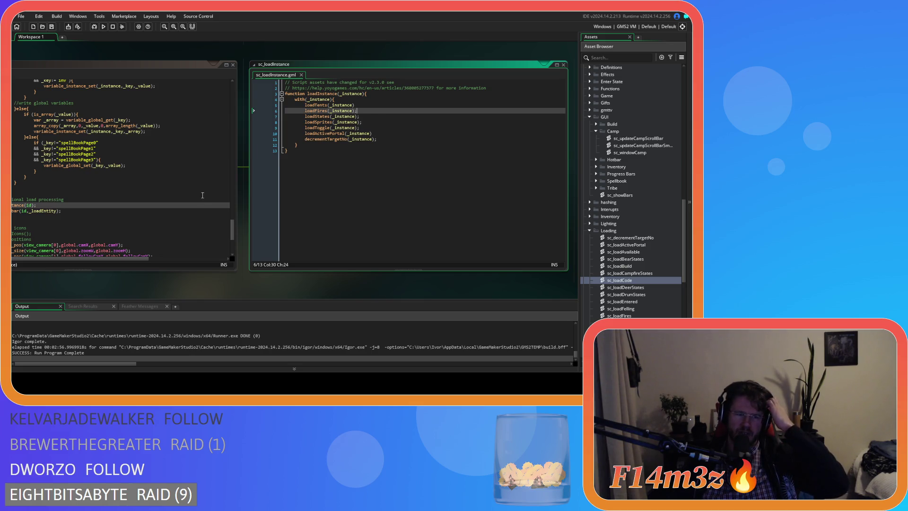
mouse_move(114, 278)
left_mouse_down()
mouse_move(174, 292)
mouse_move(194, 279)
left_mouse_up()
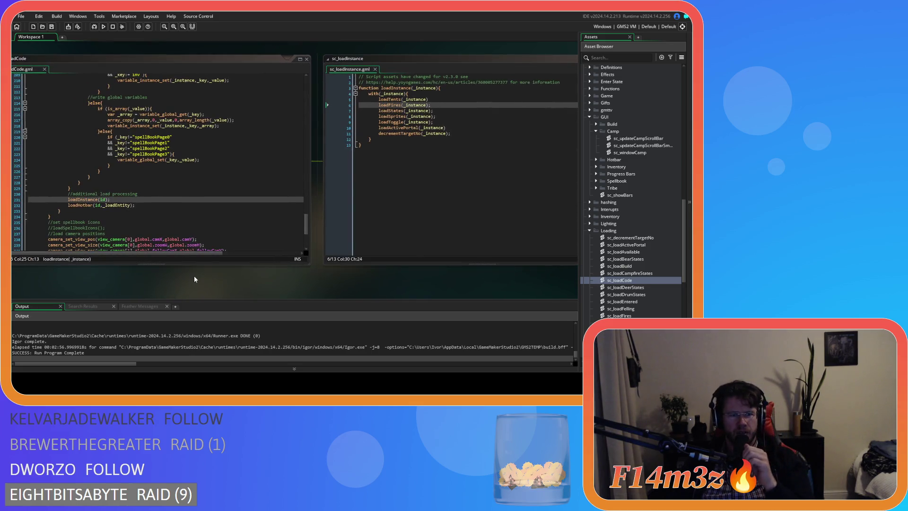
left_click(375, 70)
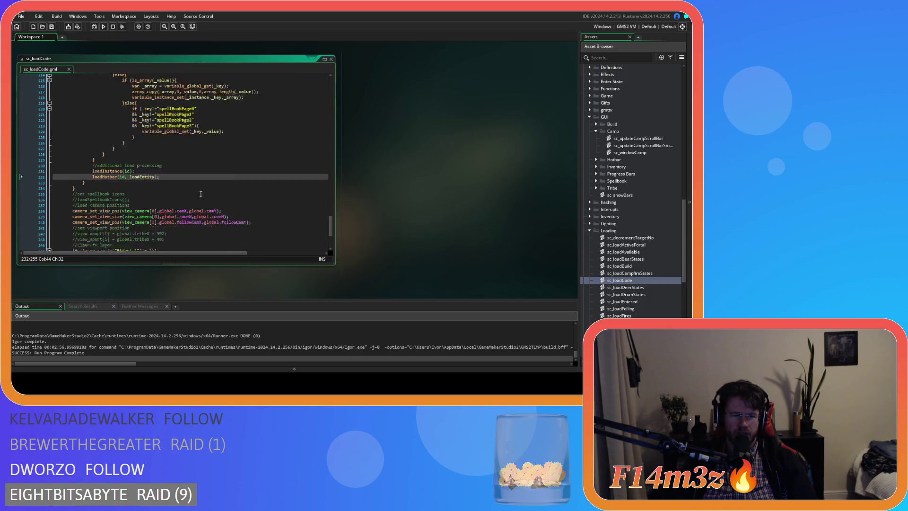
Select the two spellbook icon lines near the end of sc_loadCode.
scroll(200, 194, "down", 2)
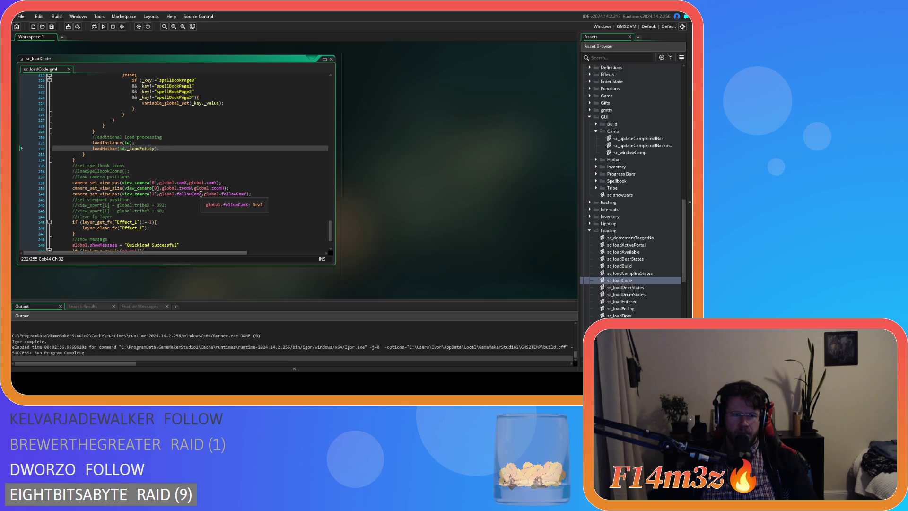
left_click(136, 167)
left_click_drag(136, 171, 52, 165)
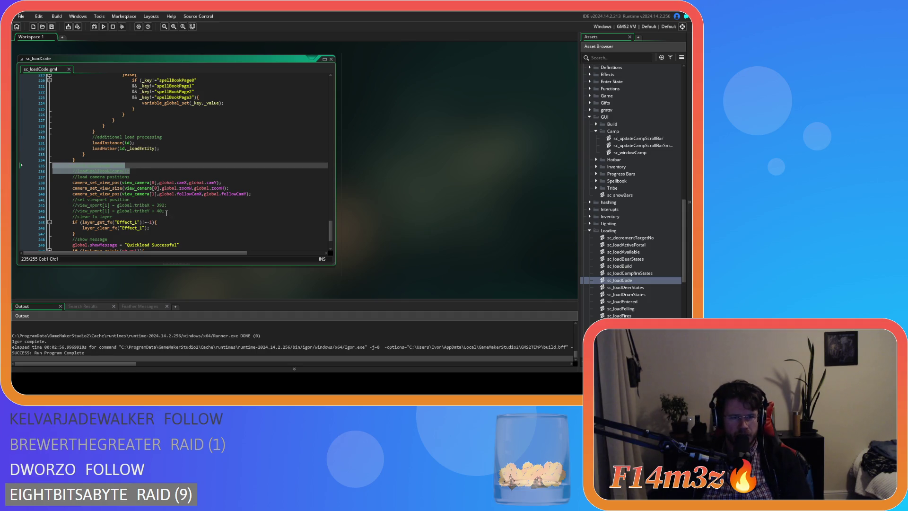
Delete the spellbook icon lines and the commented viewport position lines.
key("BackSpace")
key("BackSpace")
mouse_move(178, 200)
left_mouse_down()
mouse_move(118, 195)
mouse_move(253, 183)
left_mouse_up()
key("BackSpace")
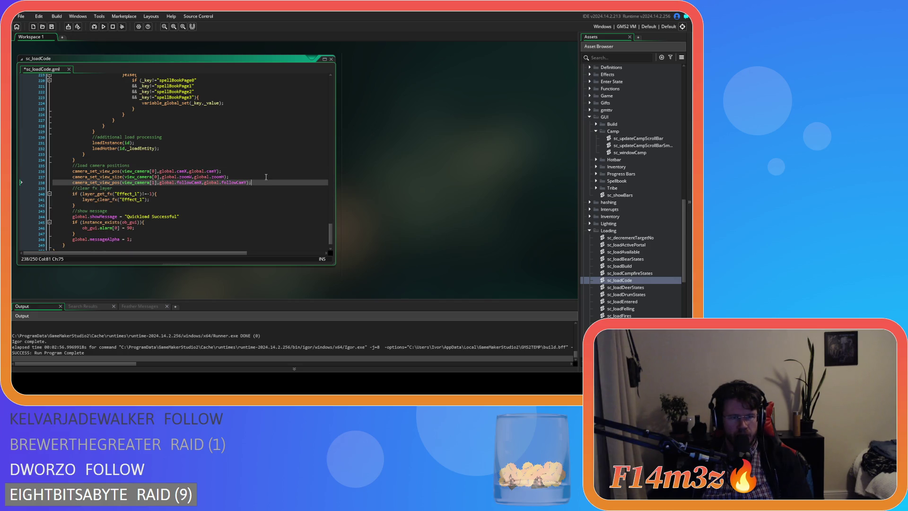
Add a //reset gui block zeroing the four campScroll globals, then run the game with F5.
scroll(264, 178, "down", 1)
left_click(198, 190)
key("Return")
type("//reset c")
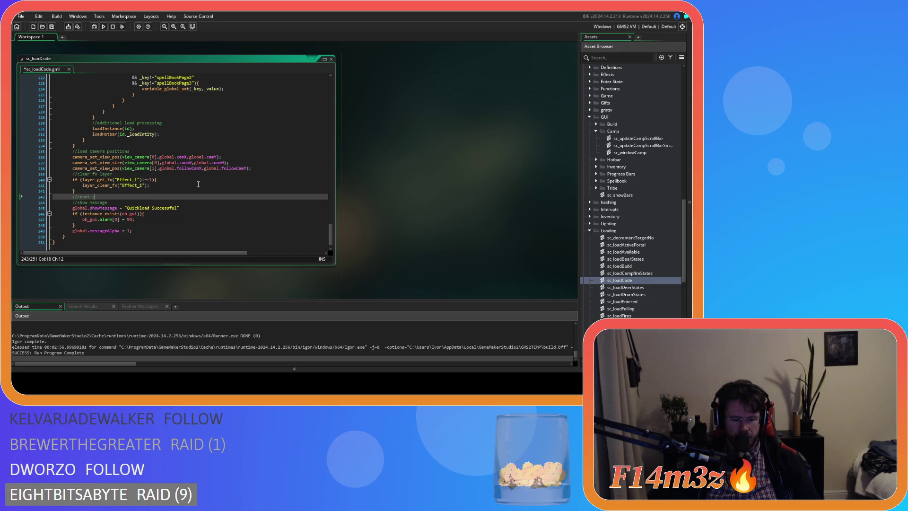
type("ui")
key("Return")
type("global.campScrollBarY = 0; \t\t\t\tglobal.campScroll = 0; \t\t\t\tglobal.campScrollBarSmallY = 0; \t\t\t\tglobal.campScrollSmall = 0;")
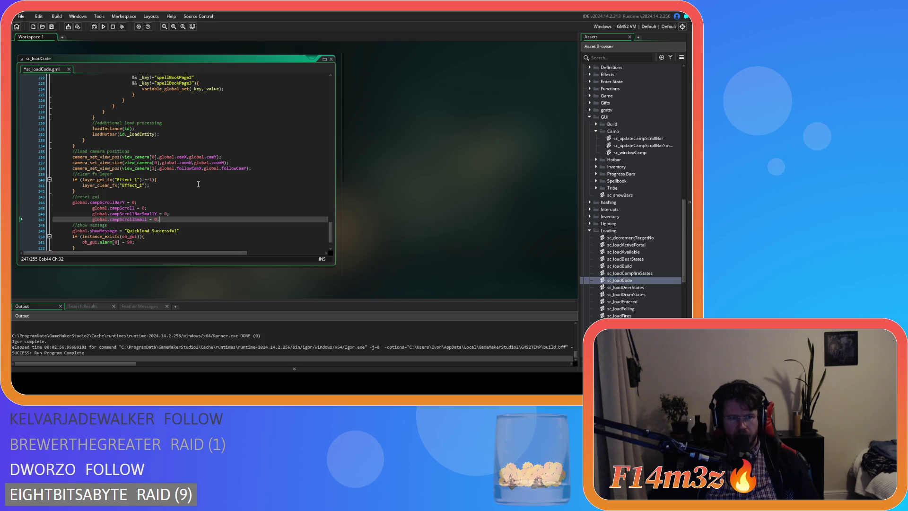
left_click_drag(163, 216, 42, 213)
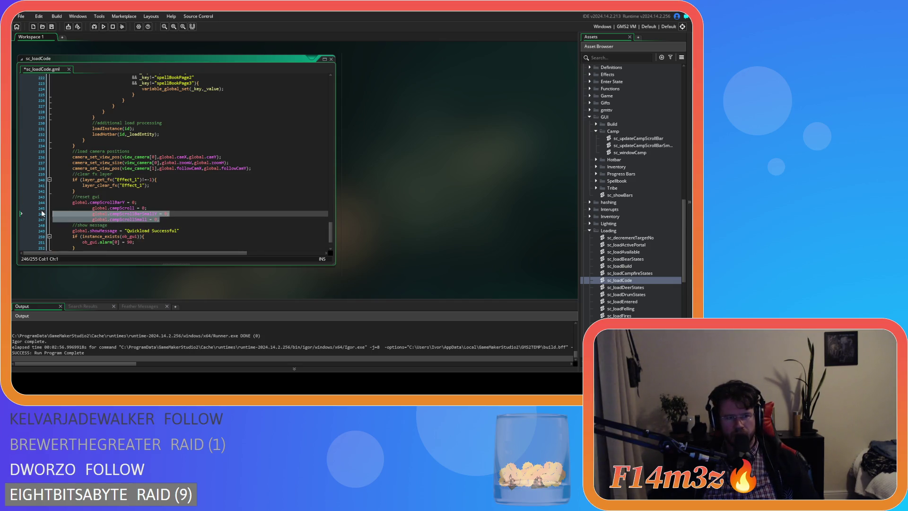
left_click(39, 209, "shift")
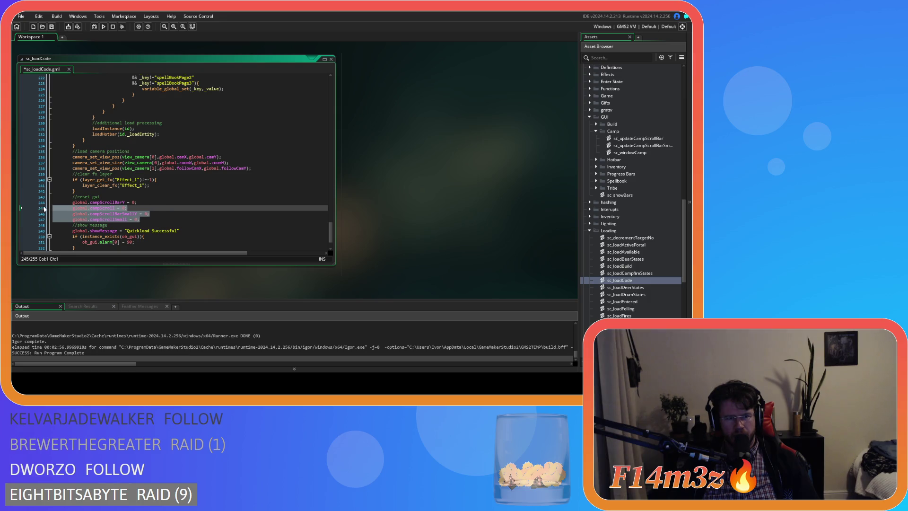
left_click_drag(74, 203, 162, 220)
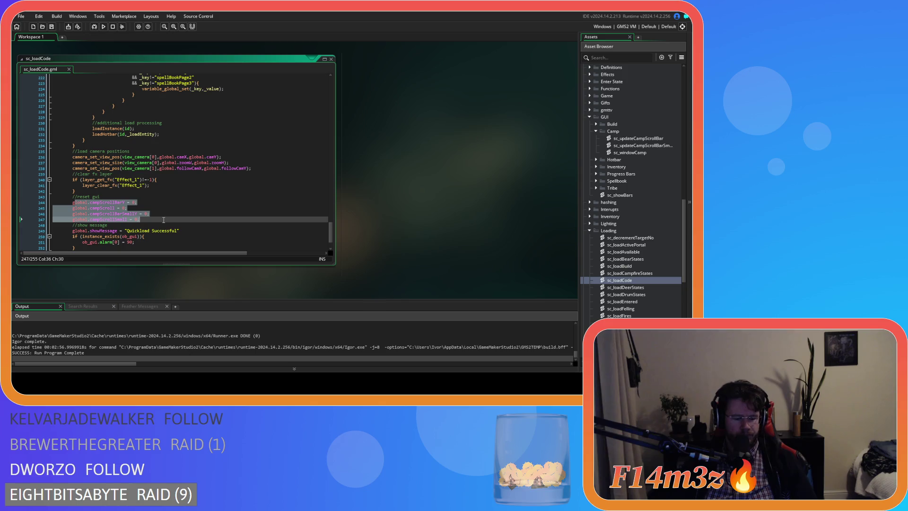
key("F5")
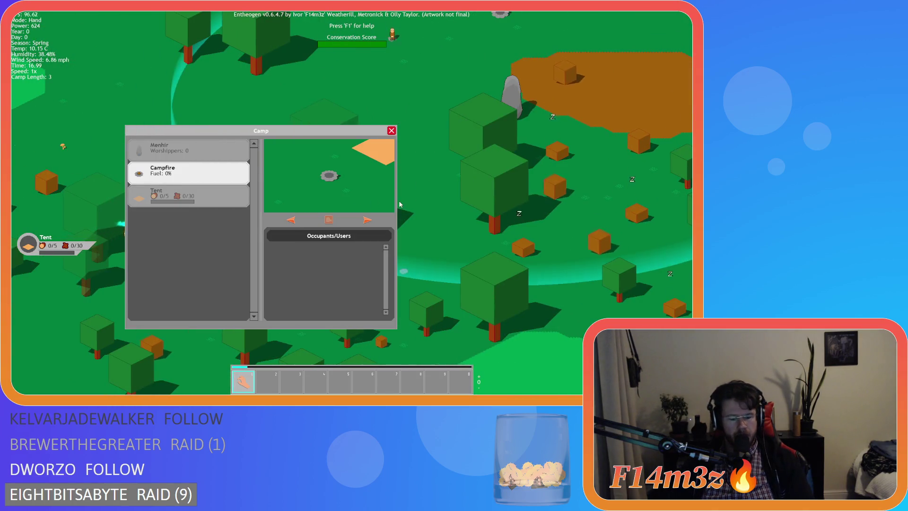
Place several tents around the camp from the Build menu.
key("b")
left_click(236, 111)
left_click(288, 116)
key("b")
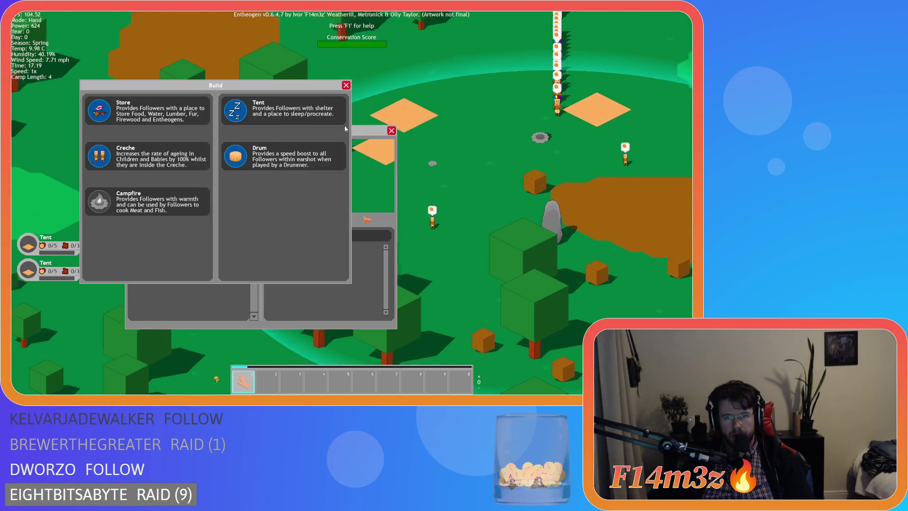
left_click(236, 111)
left_click(237, 110)
key("b")
left_click(229, 107)
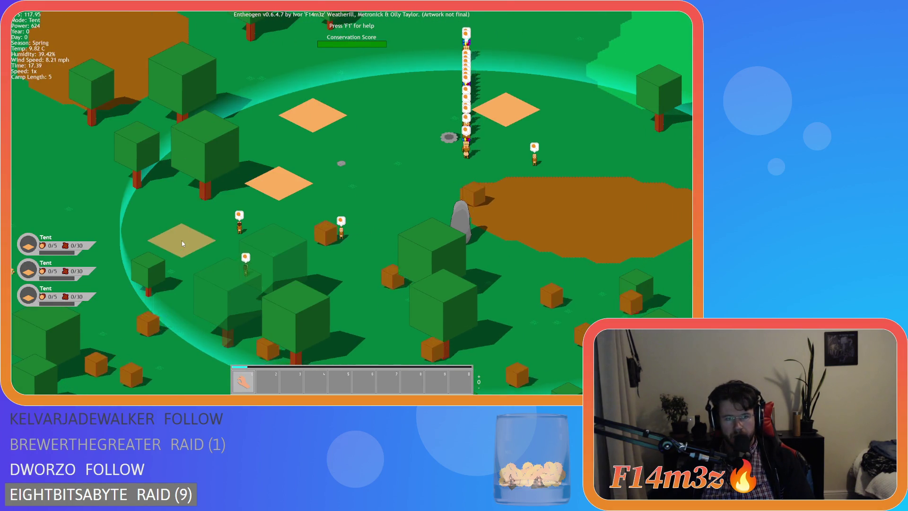
left_click(182, 240)
key("b")
left_click(232, 116)
left_click(487, 158)
Build a creche, a store and a drum in the camp.
key("b")
left_click(236, 161)
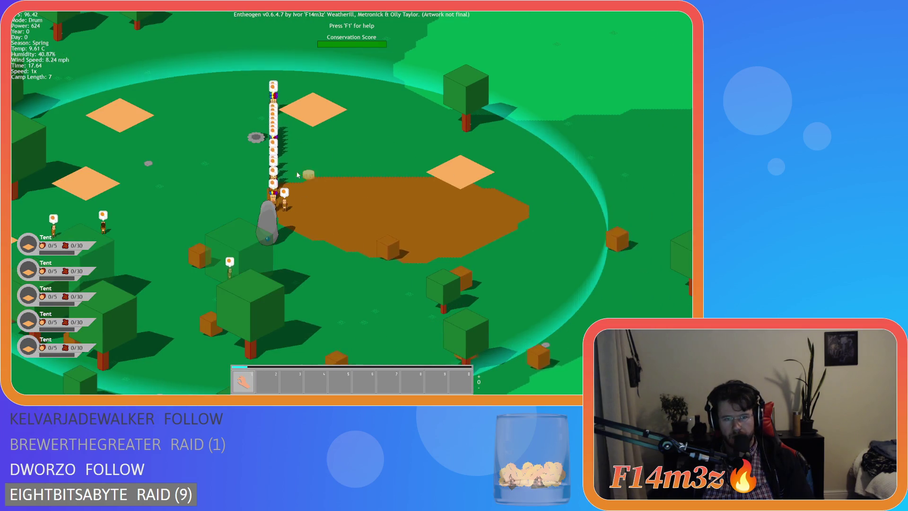
key("b")
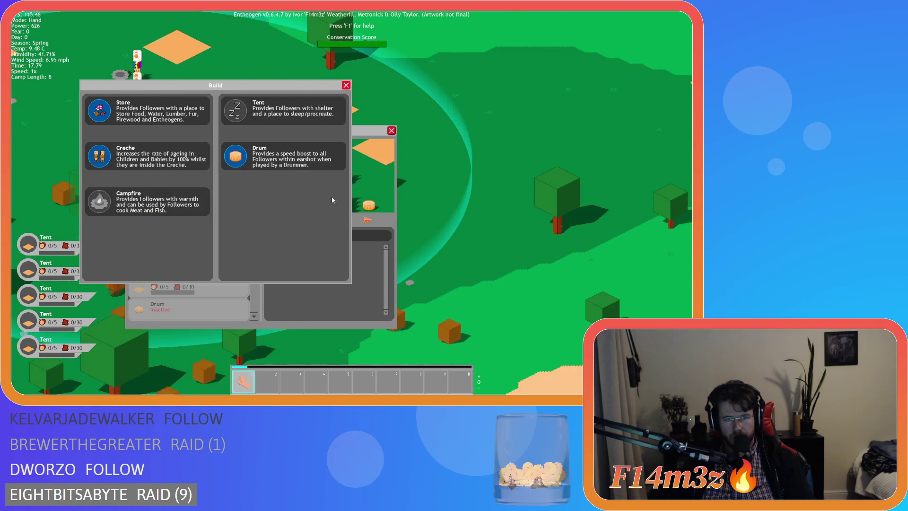
left_click(105, 155)
left_click(266, 175)
key("b")
left_click(109, 107)
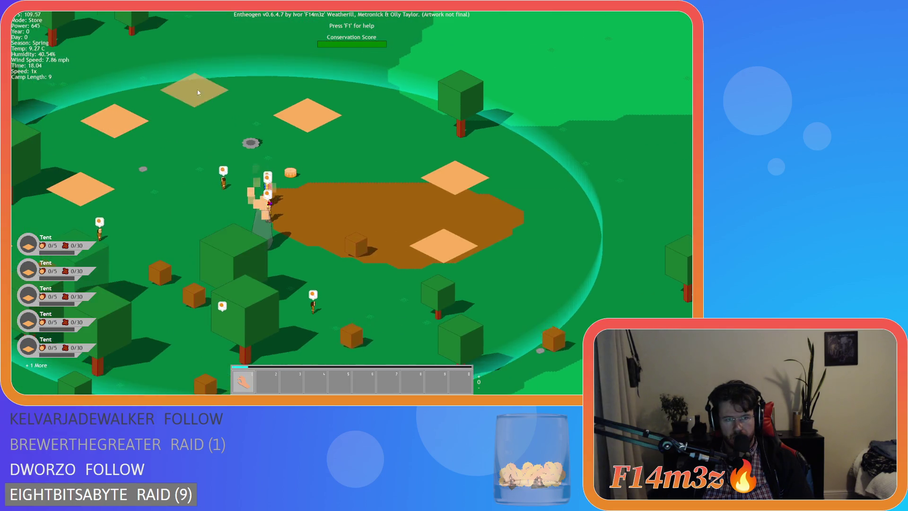
left_click(197, 92)
key("b")
left_click(236, 161)
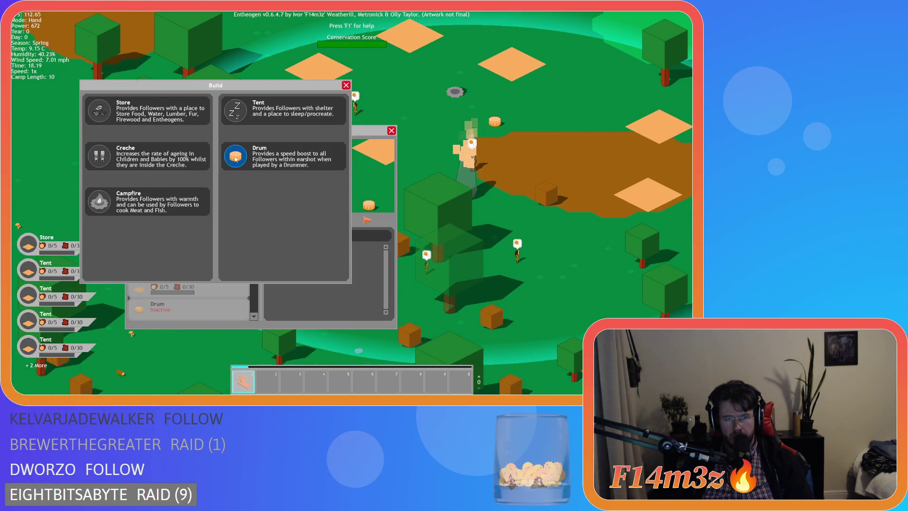
left_click(392, 132)
key("b")
Close the Build menu and open the Camp window, scrolling its building list.
key("Escape")
key("c")
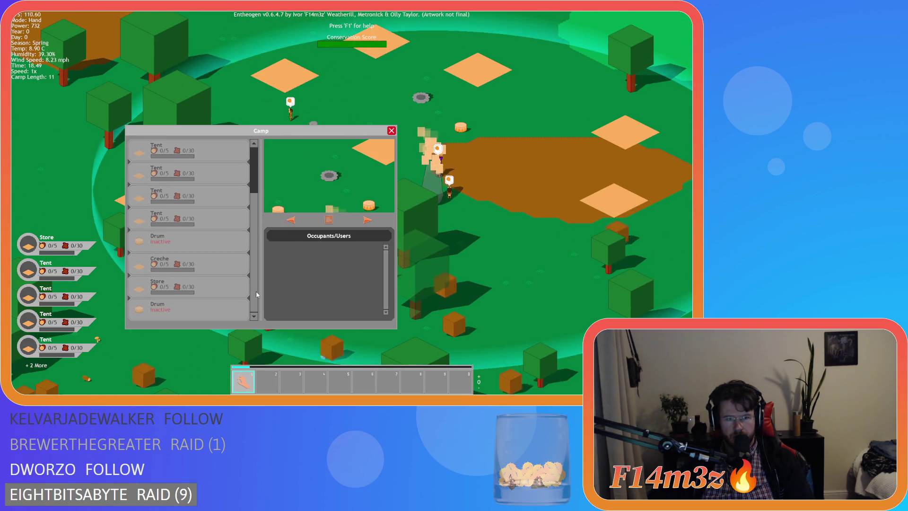
scroll(254, 232, "down", 4)
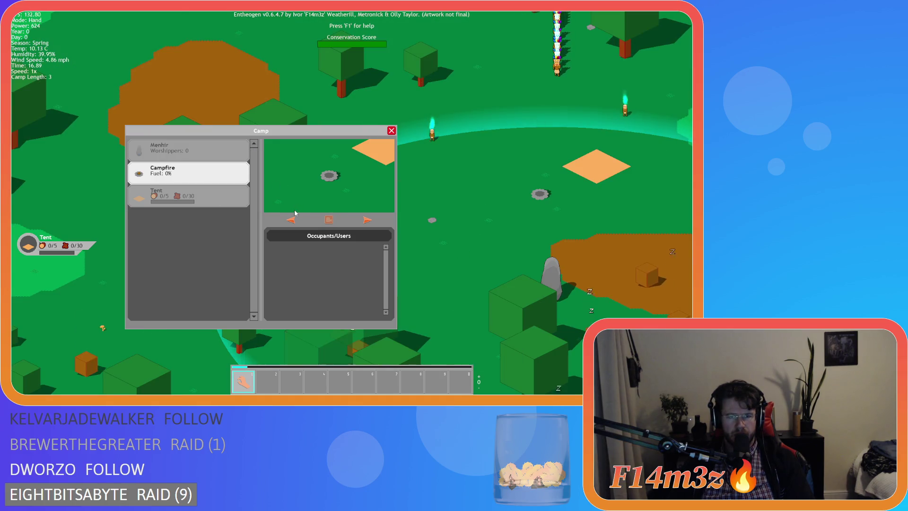
Pan the view around the reloaded camp and select Menhir in the Camp list.
key("s")
key("a")
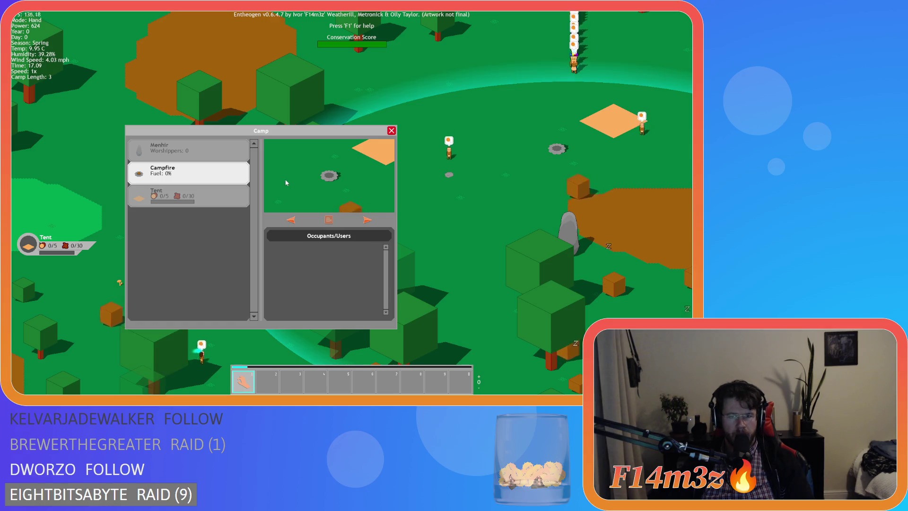
key("d")
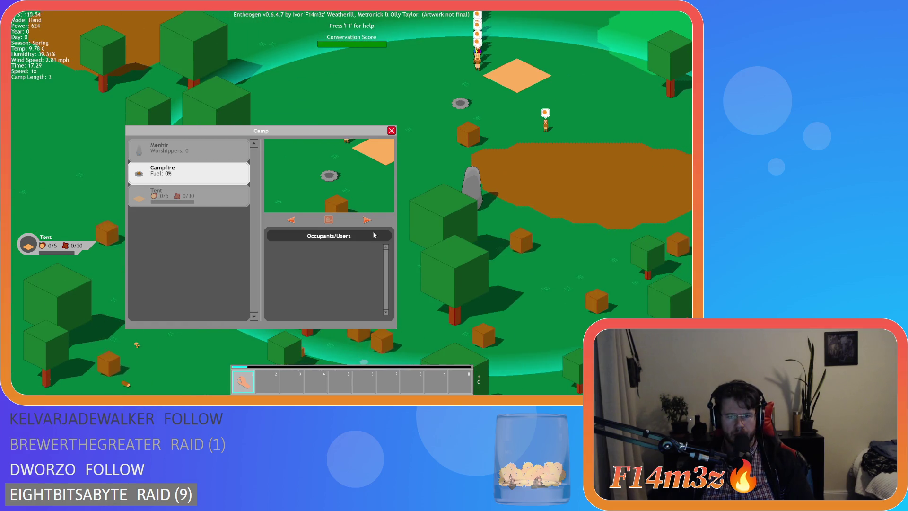
left_click(193, 160)
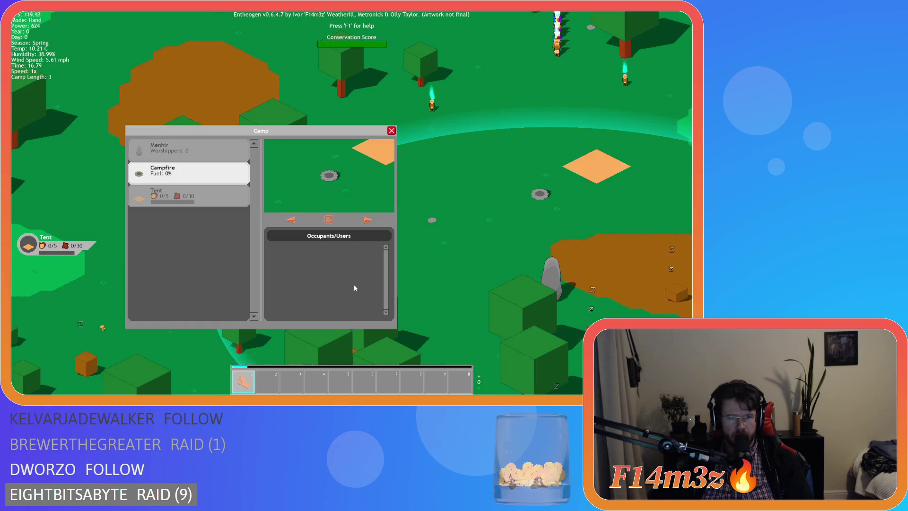
key("s")
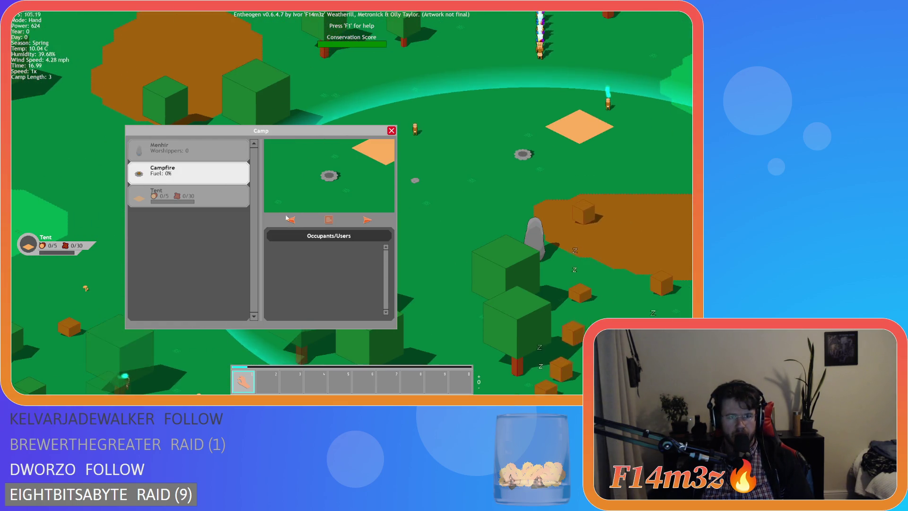
From the build menu, place a Store and four Tents around the camp.
key("b")
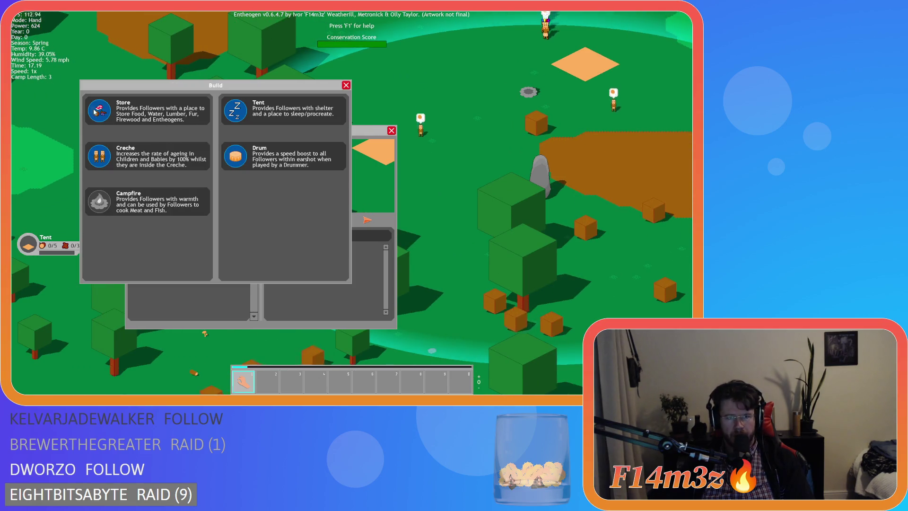
left_click(182, 125)
left_click(388, 101)
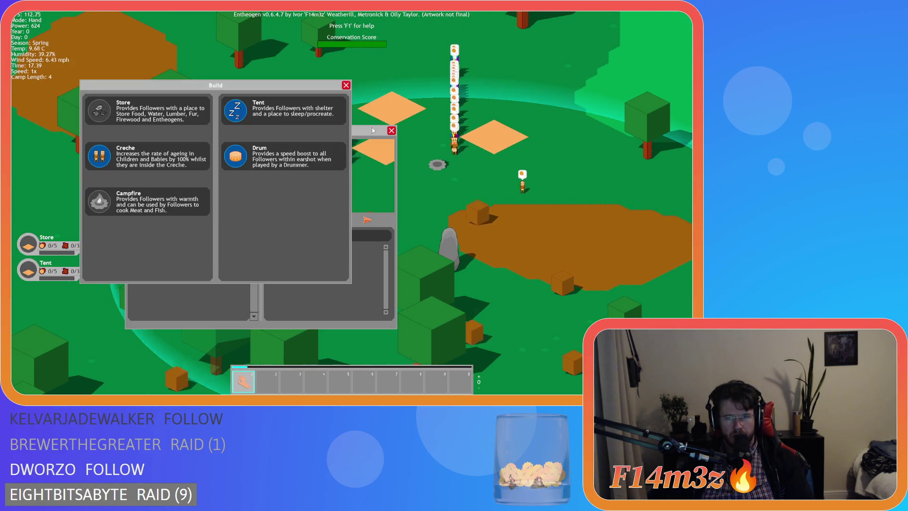
left_click(237, 109)
left_click(323, 123)
left_click(245, 114)
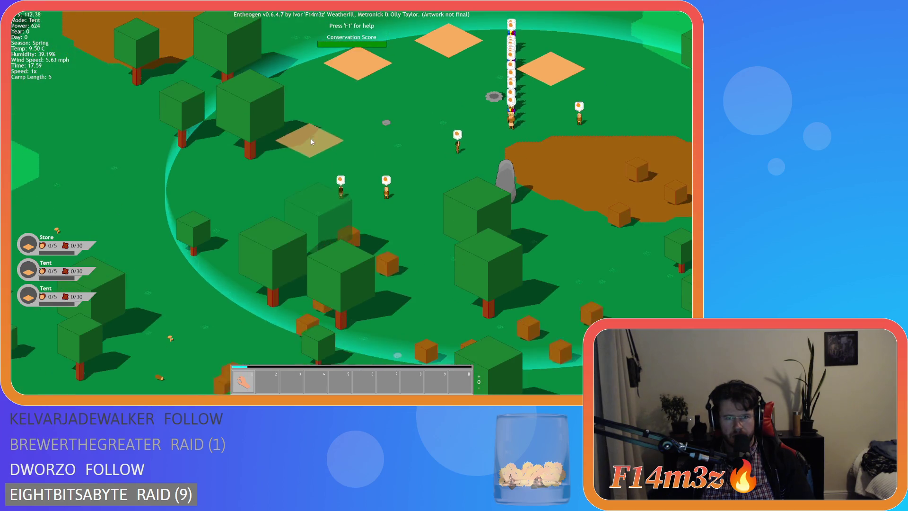
left_click(311, 139)
left_click(237, 111)
left_click(251, 154)
left_click(236, 111)
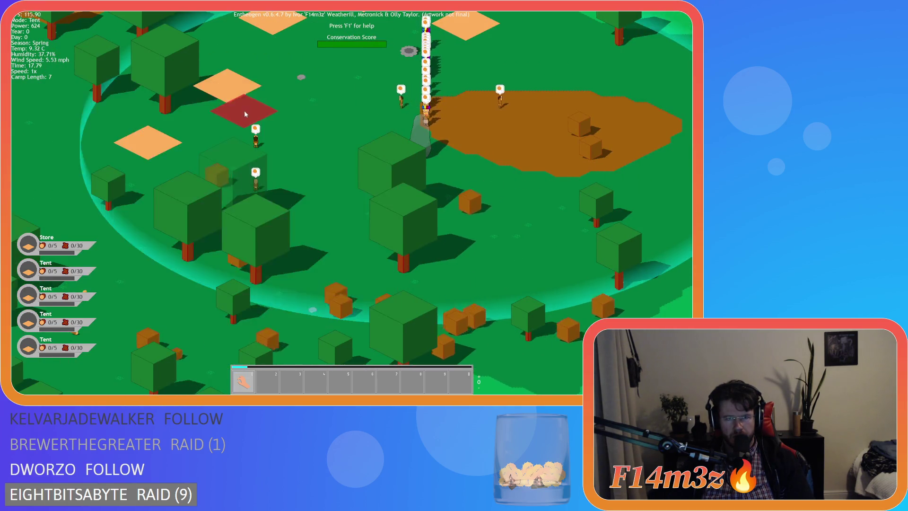
left_click(427, 208)
Place a Drum and a Creche, close the building choices, and select a Tent entry.
left_click(303, 159)
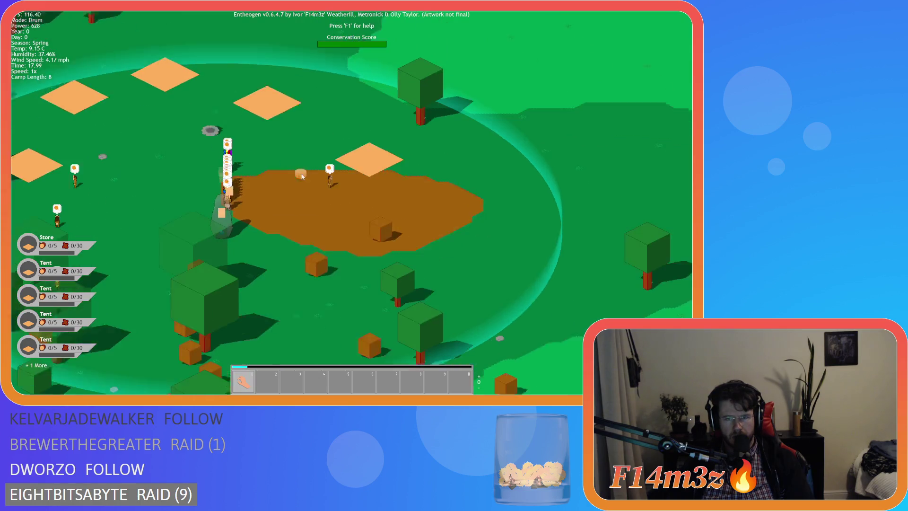
left_click(146, 111)
left_click(147, 156)
left_click(312, 199)
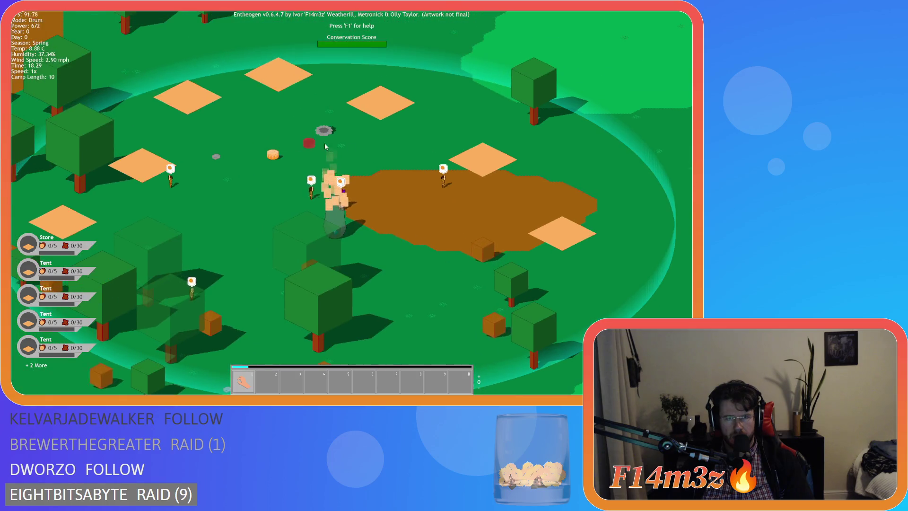
left_click(325, 143)
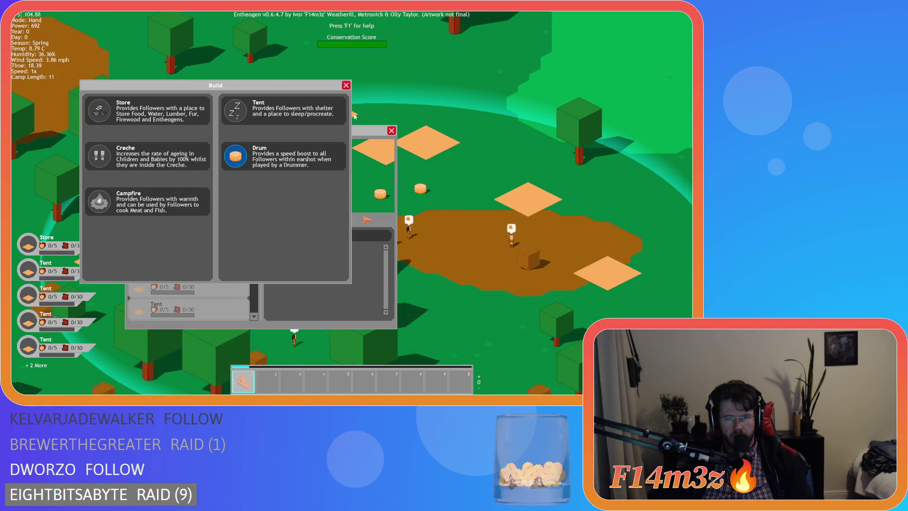
left_click(346, 85)
left_click(203, 262)
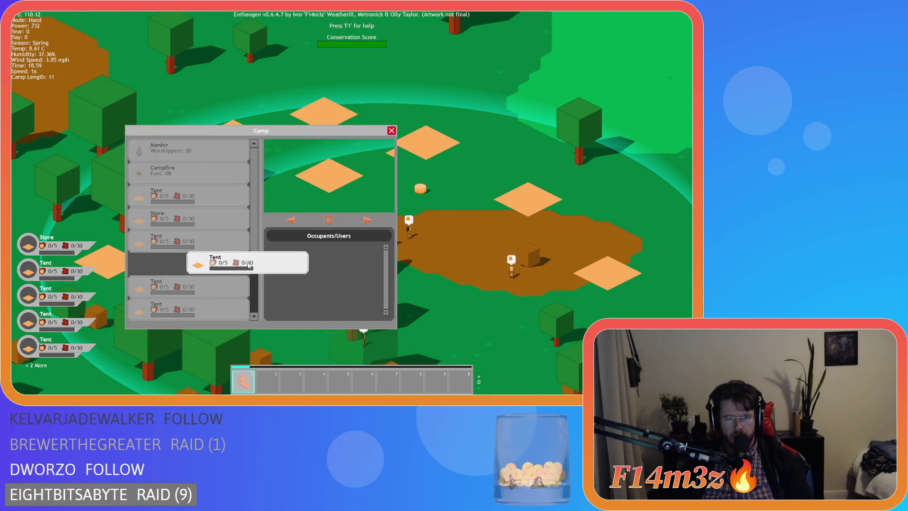
Drag both Drum entries up the Camp list above Store, under Campfire.
left_click(206, 246)
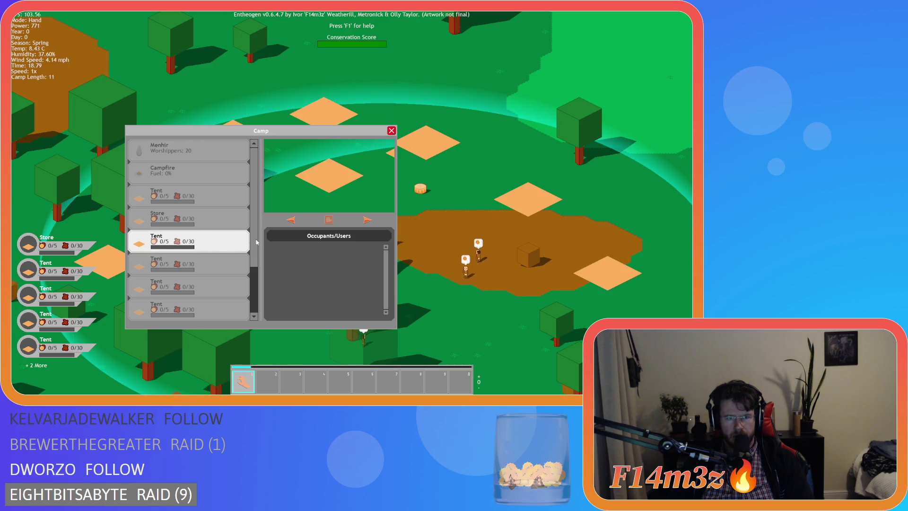
left_click(217, 219)
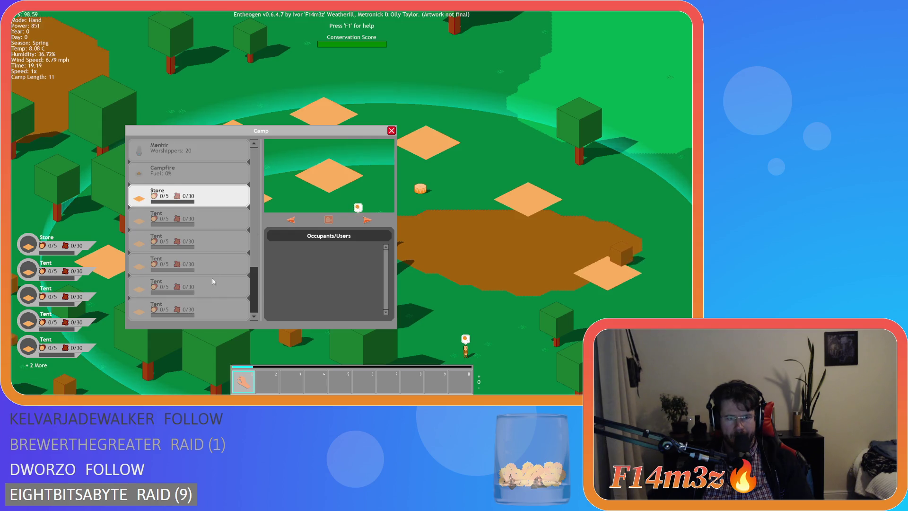
mouse_move(192, 273)
left_mouse_down()
mouse_move(180, 267)
mouse_move(187, 199)
mouse_move(199, 201)
mouse_move(185, 234)
left_mouse_up()
mouse_move(184, 307)
left_mouse_down()
mouse_move(194, 201)
mouse_move(200, 211)
mouse_move(189, 220)
left_mouse_up()
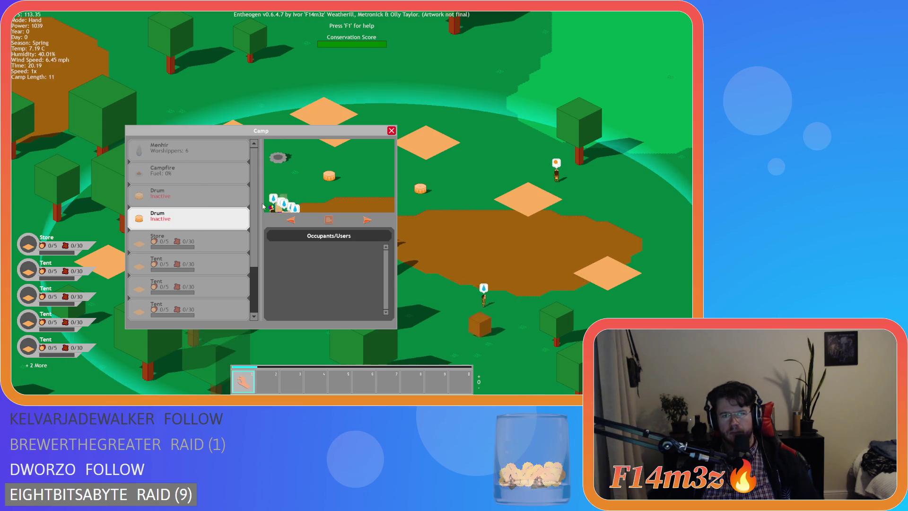
Look around the camp and scroll the Camp list, then switch from Camp to the Miracles window.
key("s")
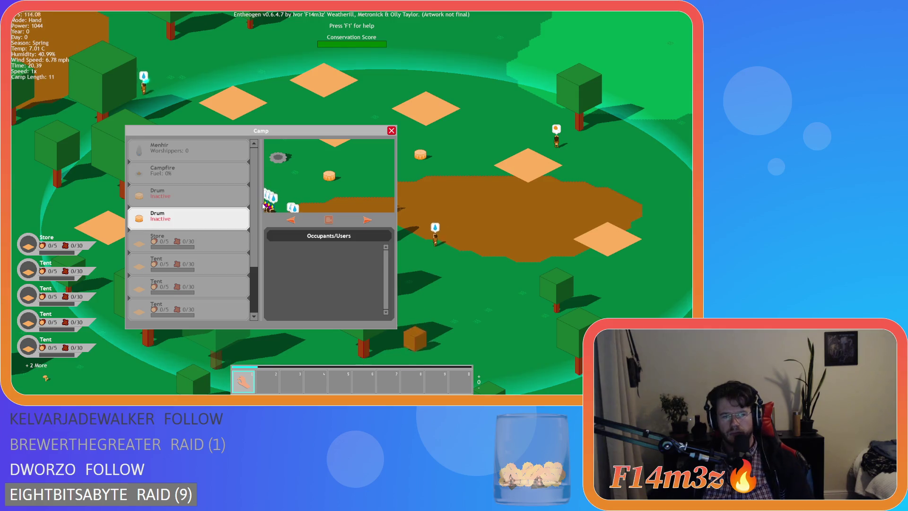
key("s")
key("d")
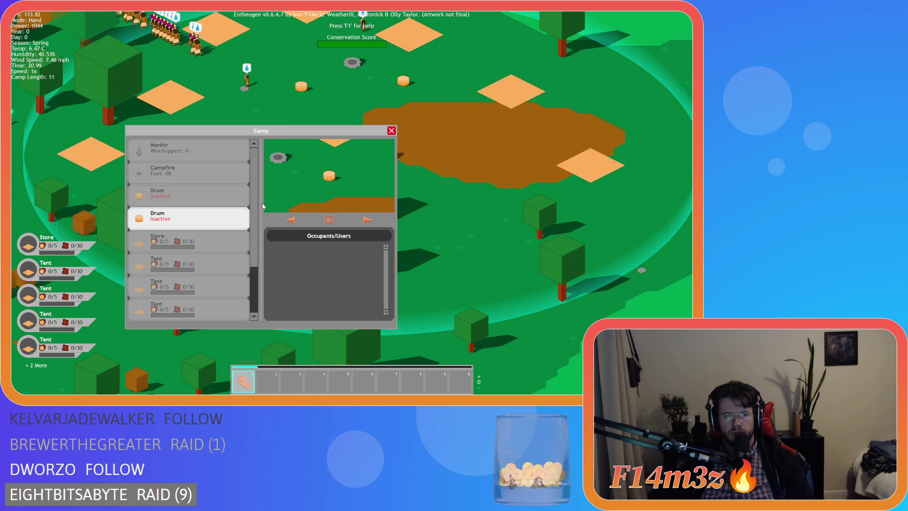
key("w")
key("a")
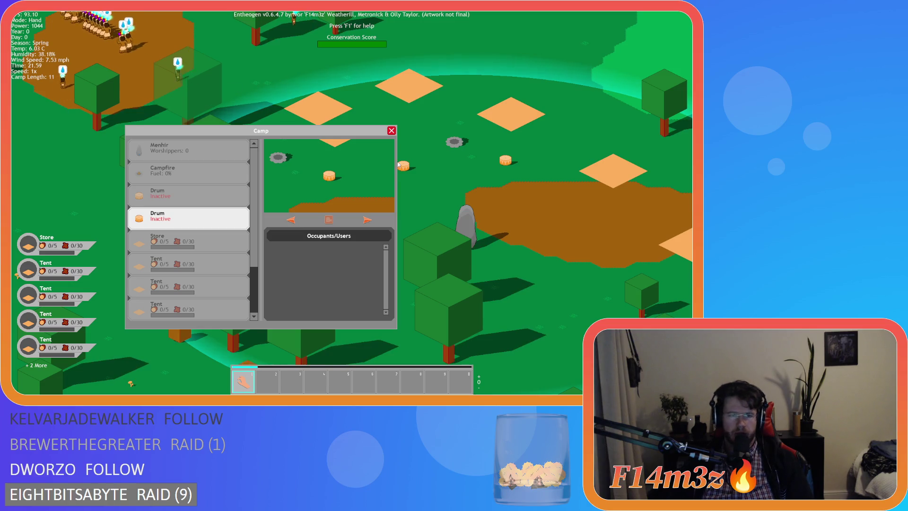
scroll(261, 188, "down", 3)
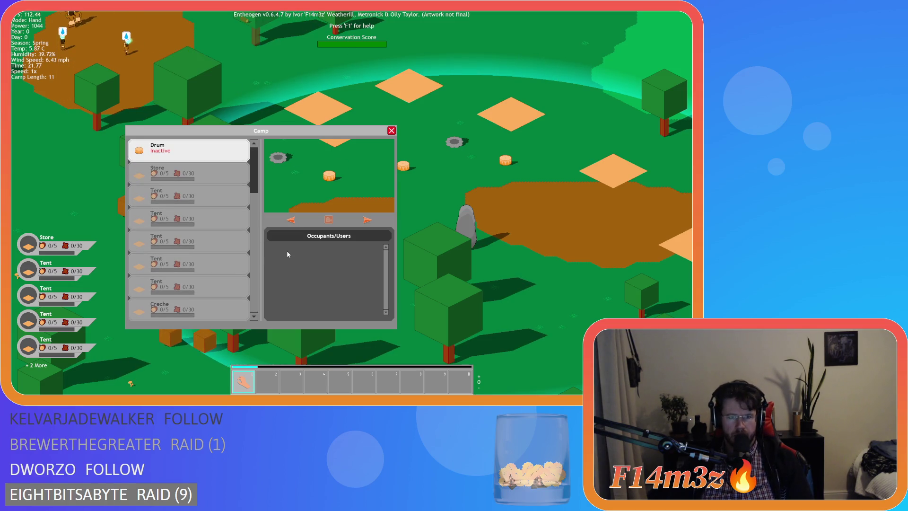
scroll(255, 207, "up", 3)
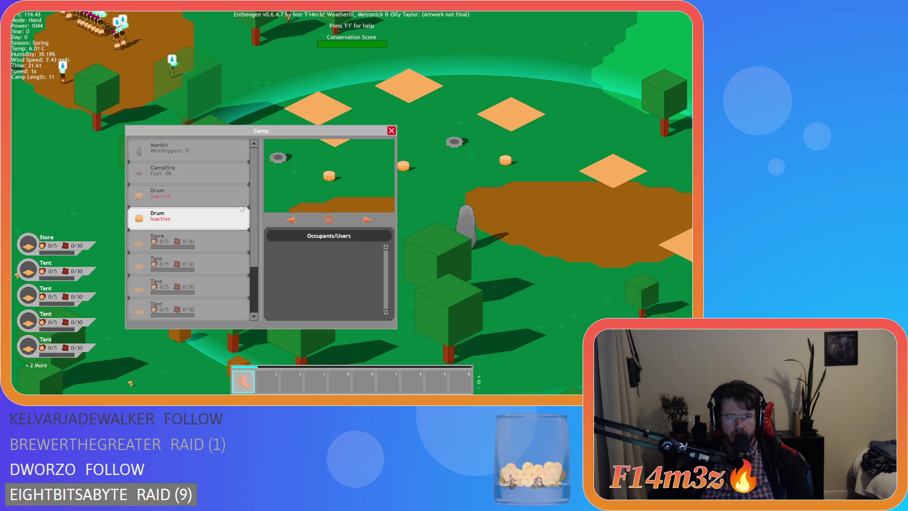
scroll(255, 207, "down", 3)
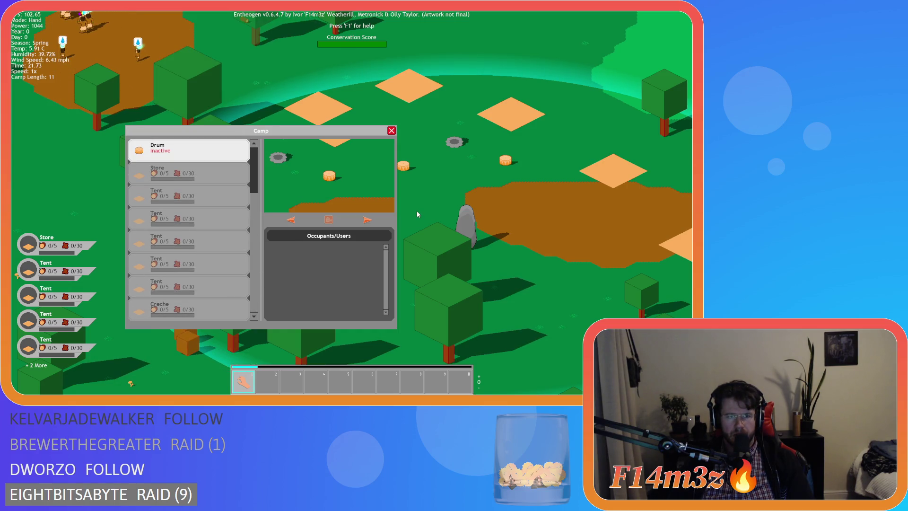
key("a")
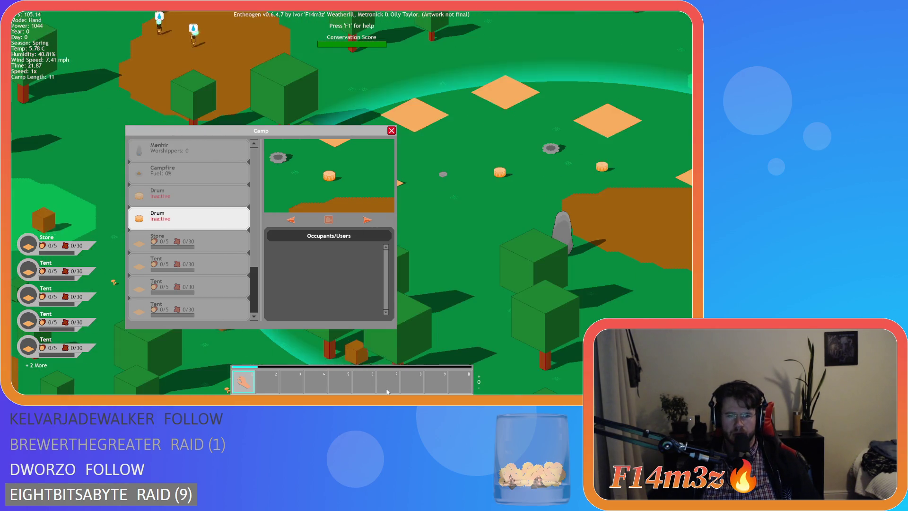
scroll(387, 392, "down", 1)
key("c")
key("c")
key("c")
key("m")
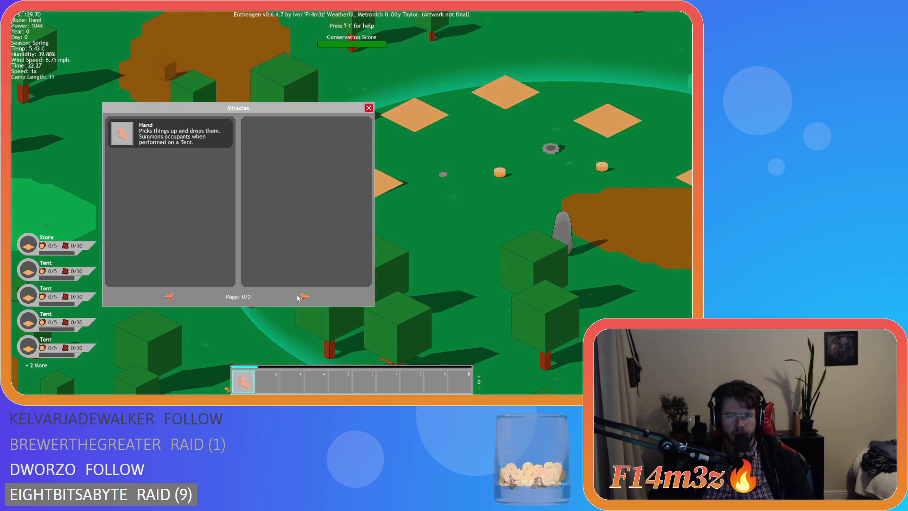
Close the Miracles list and look around the camp, briefly toggling the Camp window.
left_click(369, 108)
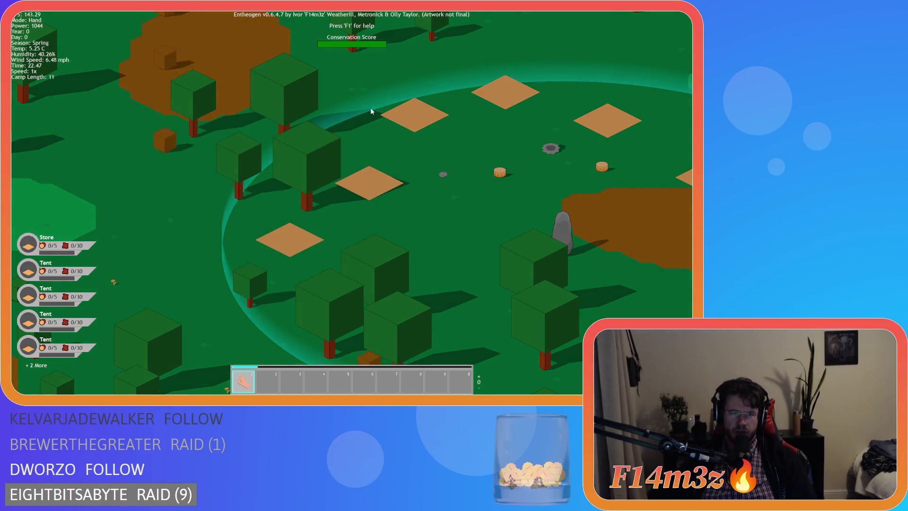
key("d")
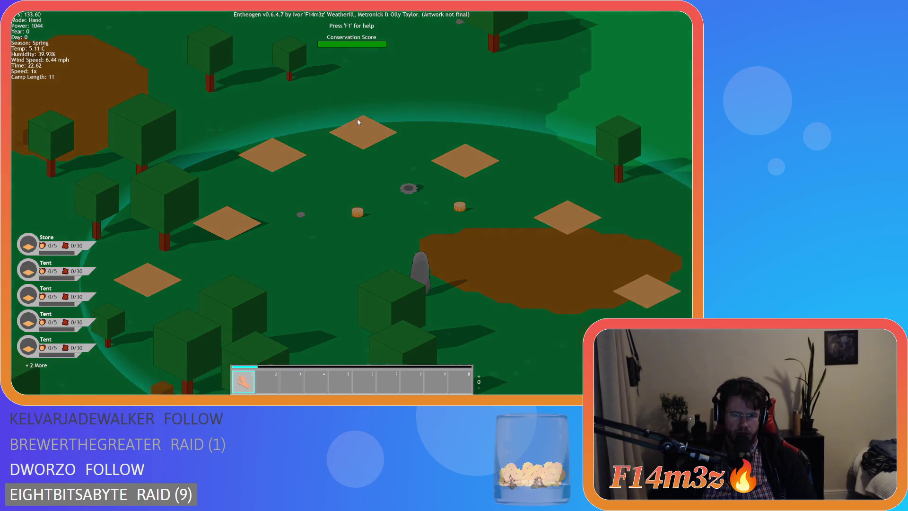
key("s")
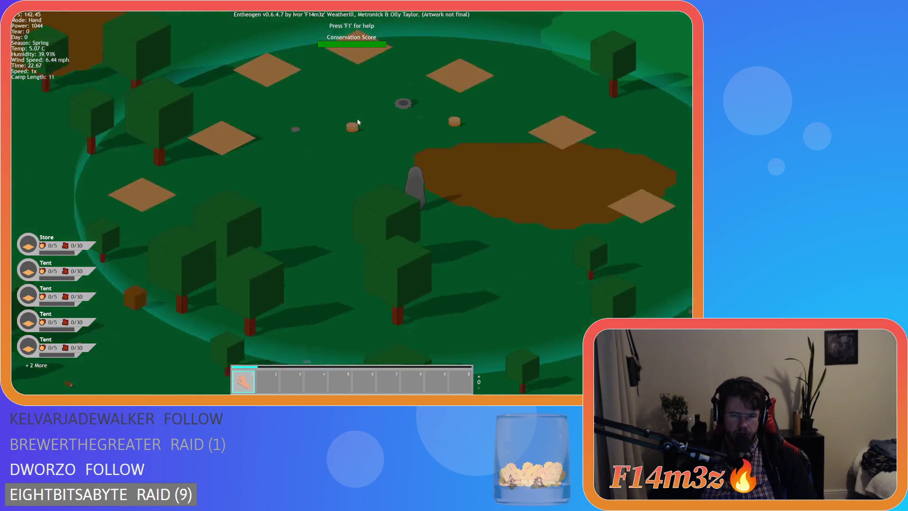
key("c")
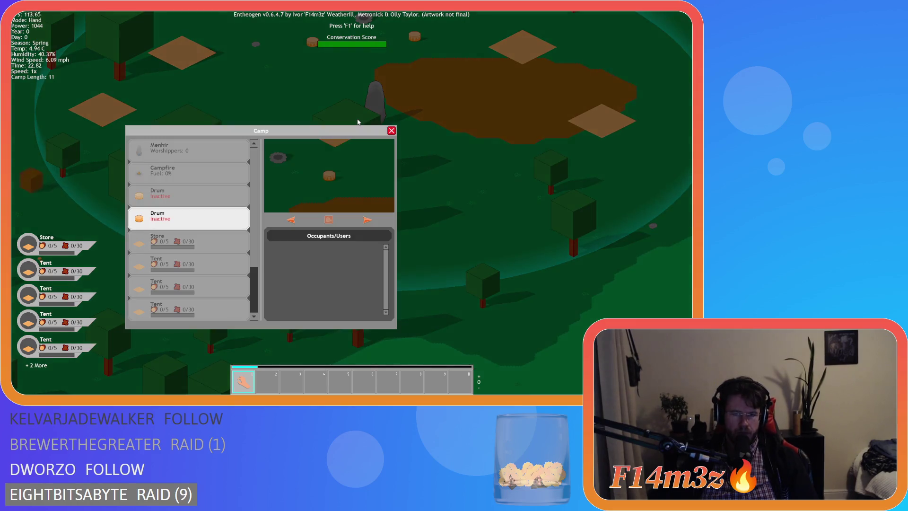
key("c")
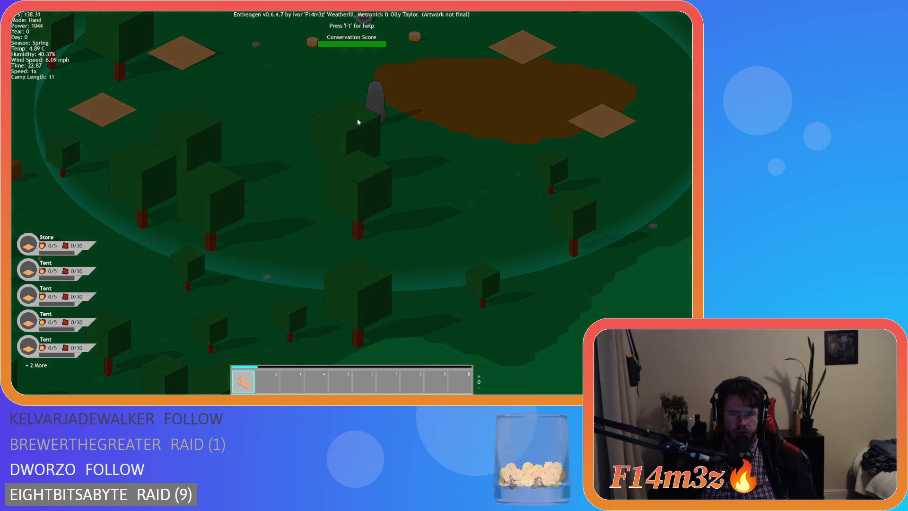
key("w")
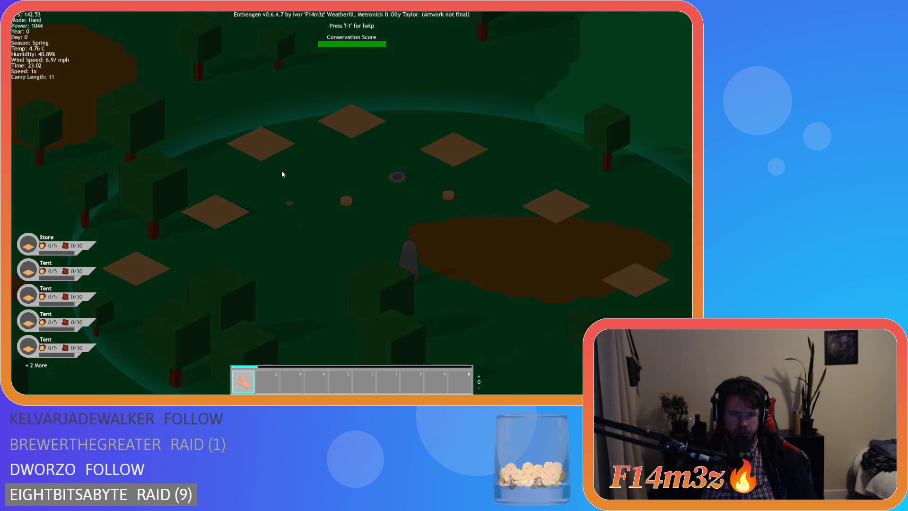
key("s")
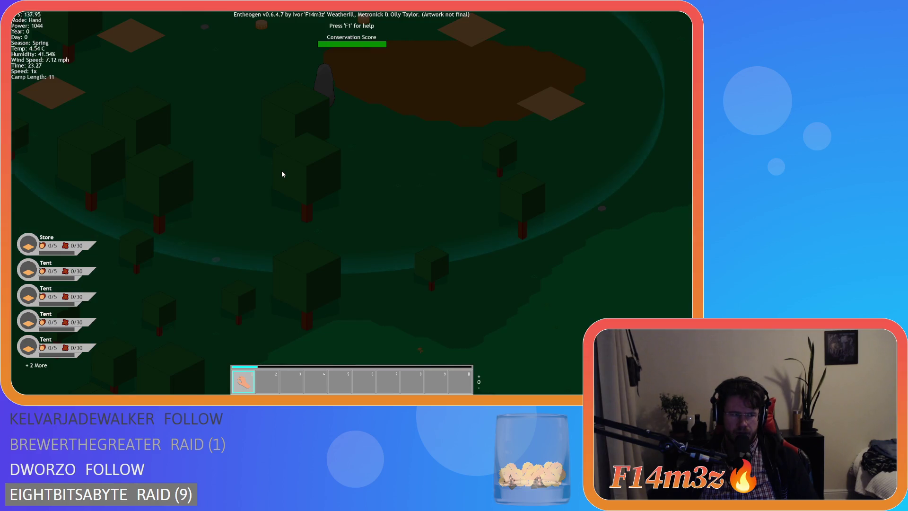
key("w+a")
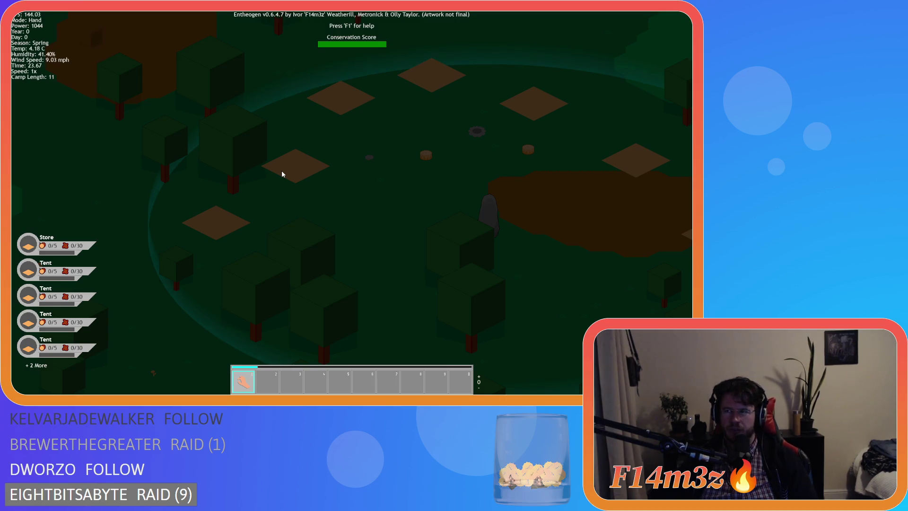
Reopen and close the Miracles list while panning at nightfall, then bring up the quit prompt.
key("s")
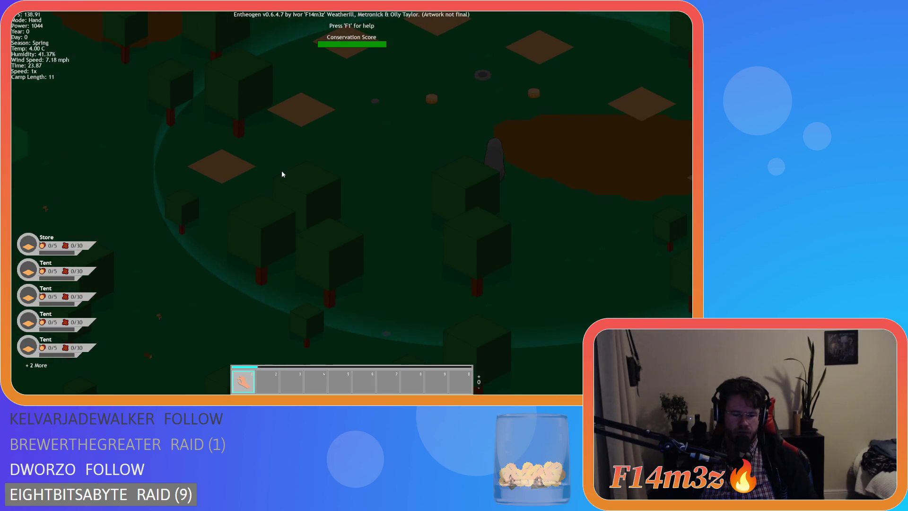
key("m")
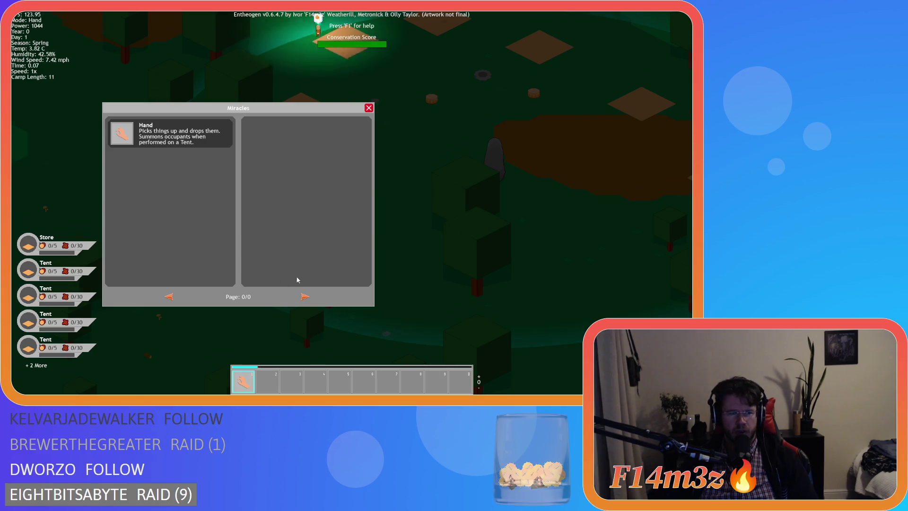
key("s")
key("w")
key("d")
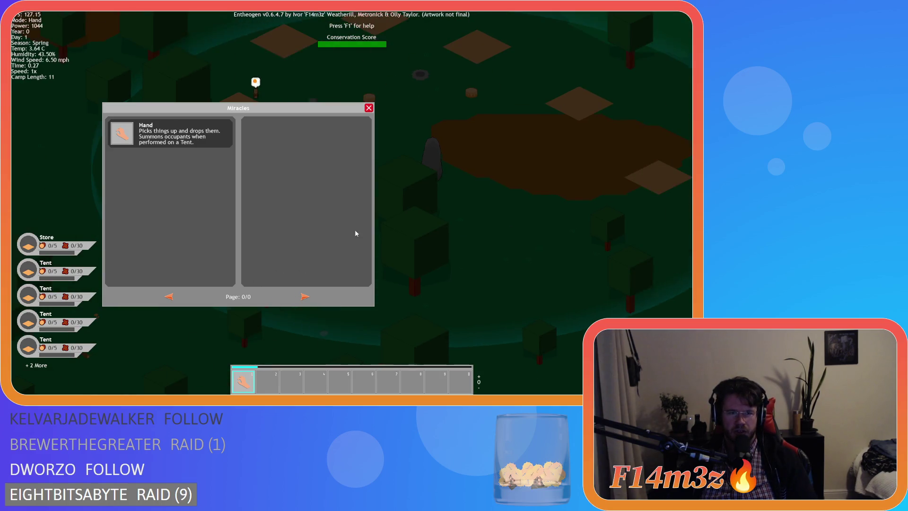
left_click(370, 109)
key("w")
key("d")
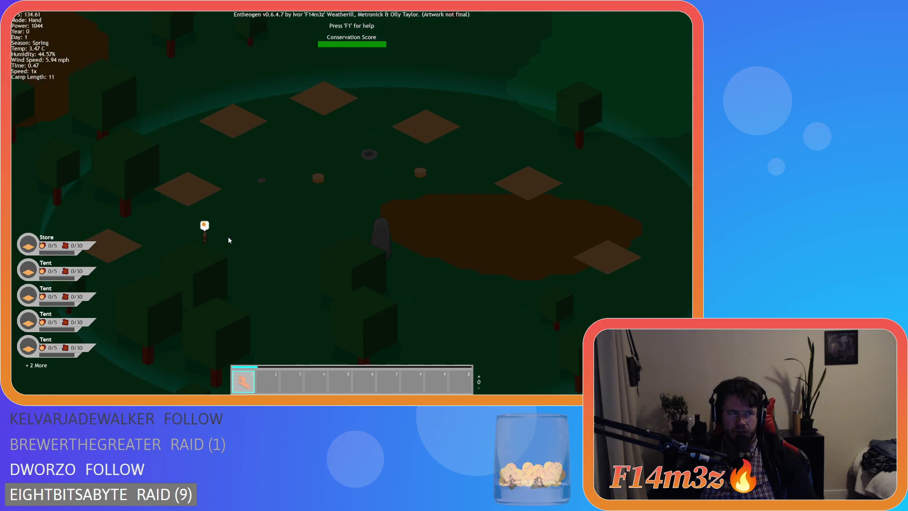
key("s")
key("a")
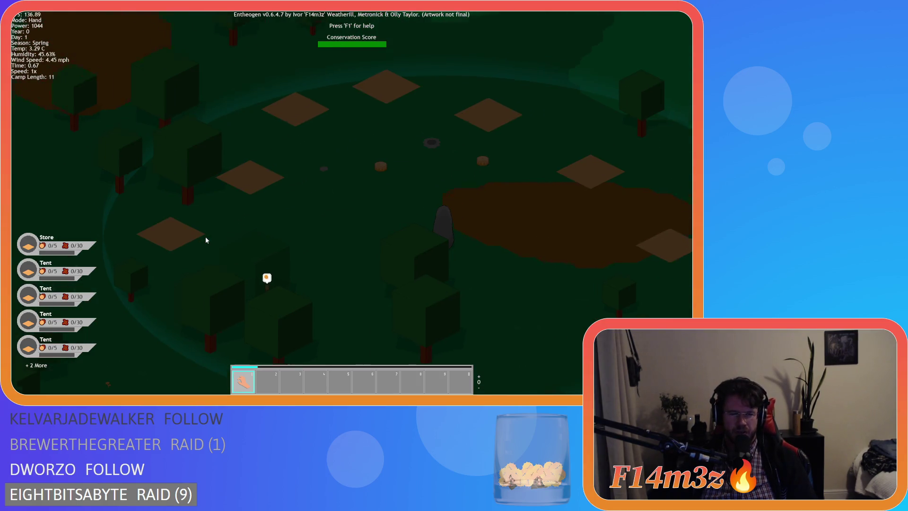
key("d")
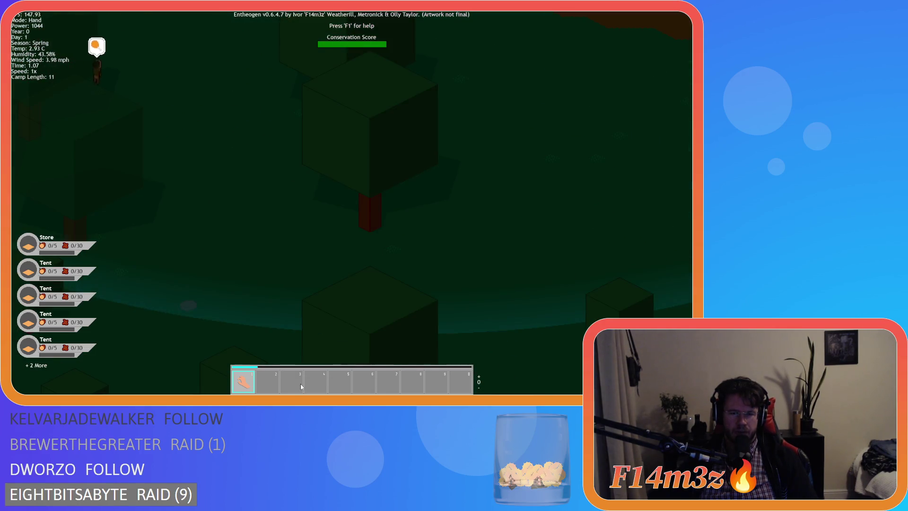
key("Escape")
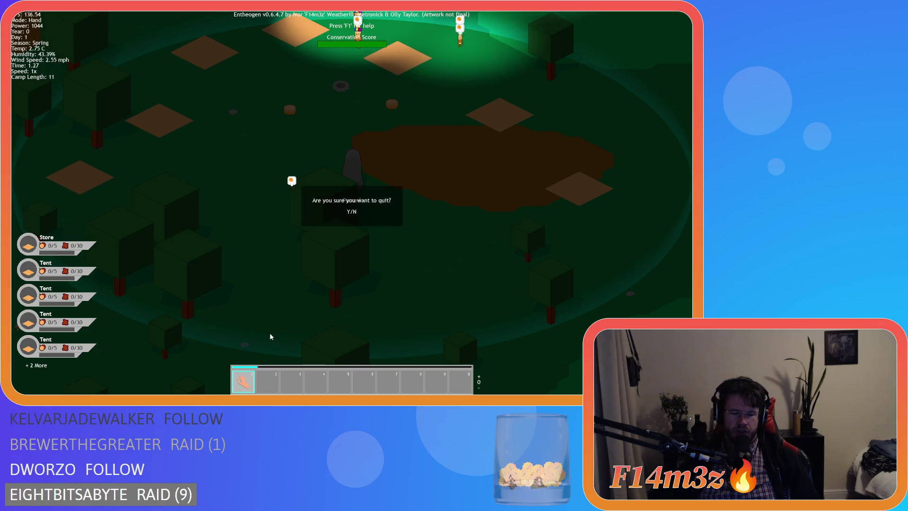
Confirm quitting Entheogen, then rebuild and run it again with F5 from GameMaker.
key("y")
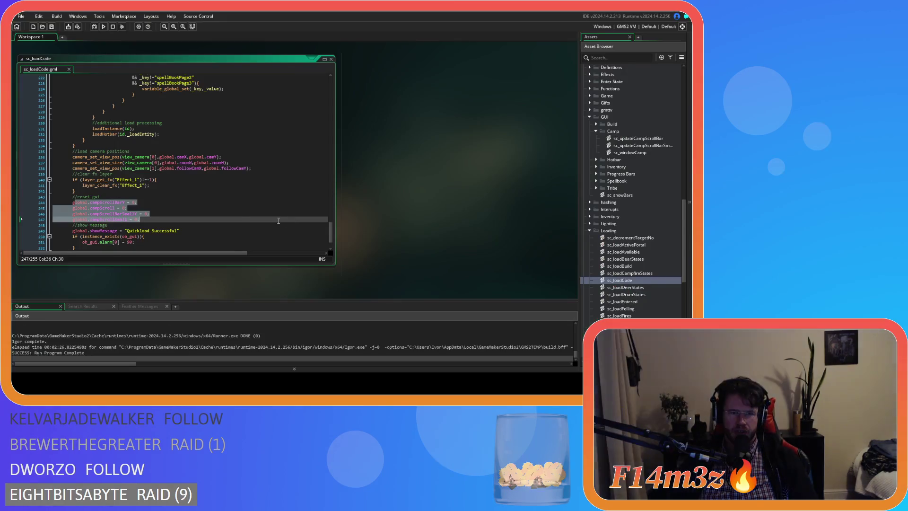
right_click(370, 178)
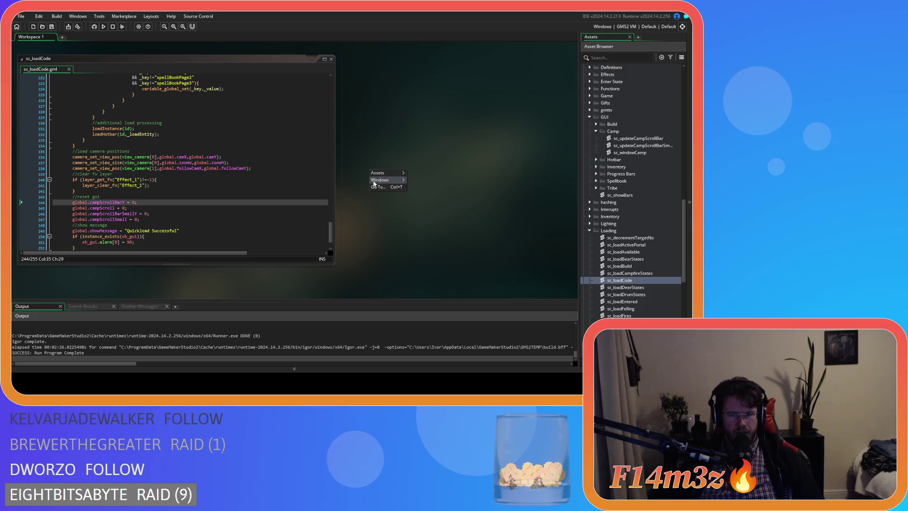
left_click(423, 231)
key("F5")
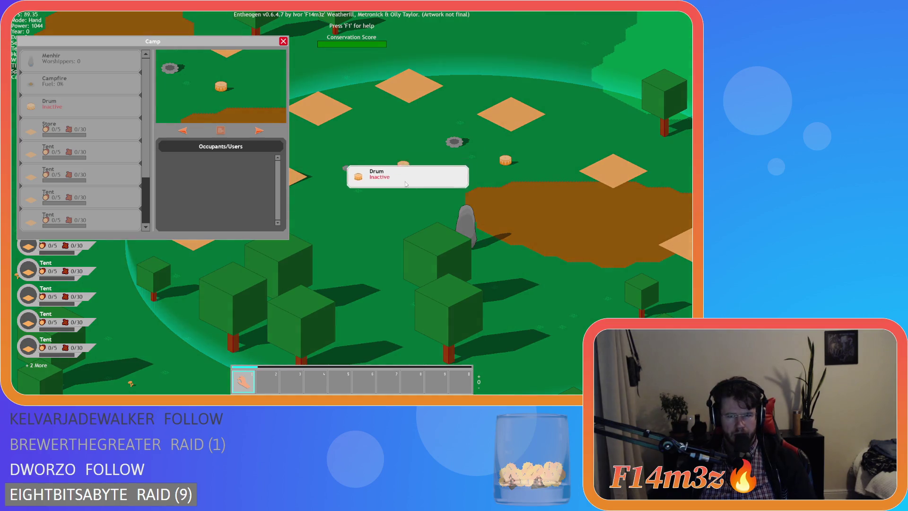
Drop the carried Drum into the camp, quicksave with F5, and quit to the title menu.
left_click(357, 167)
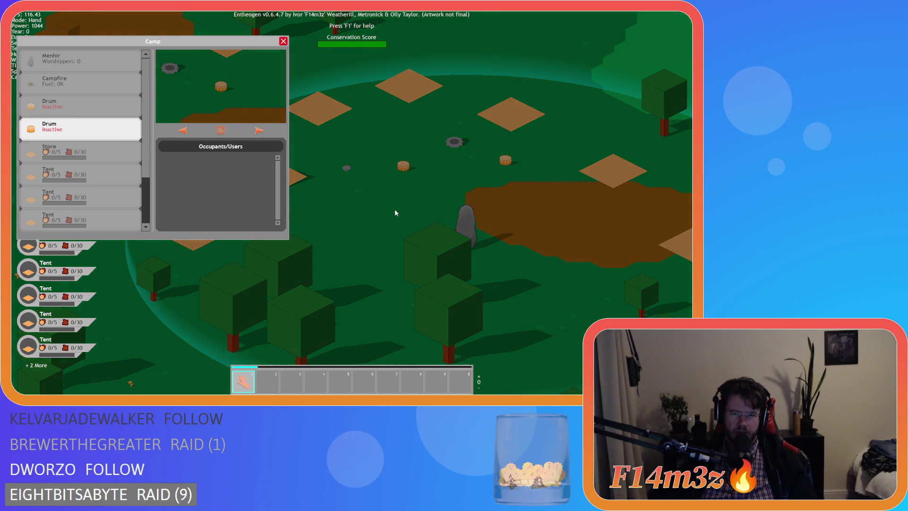
key("F5")
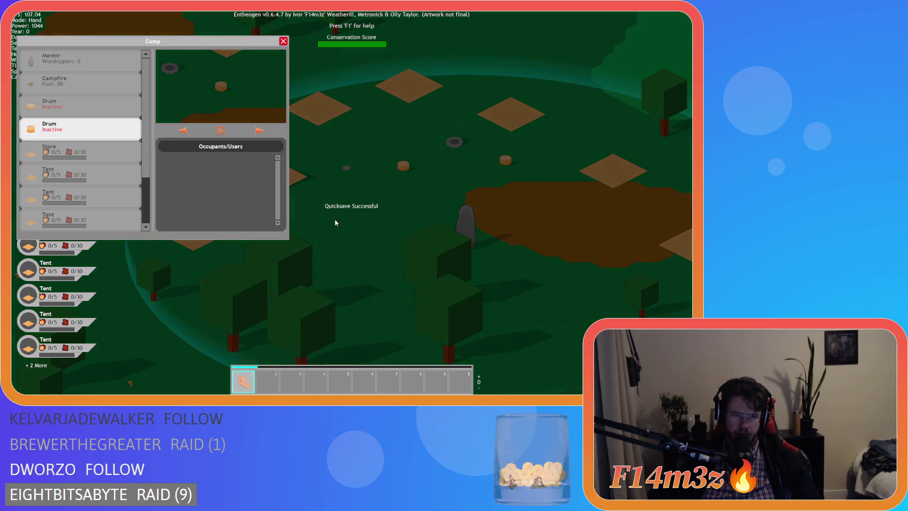
key("Escape")
key("Escape")
key("y")
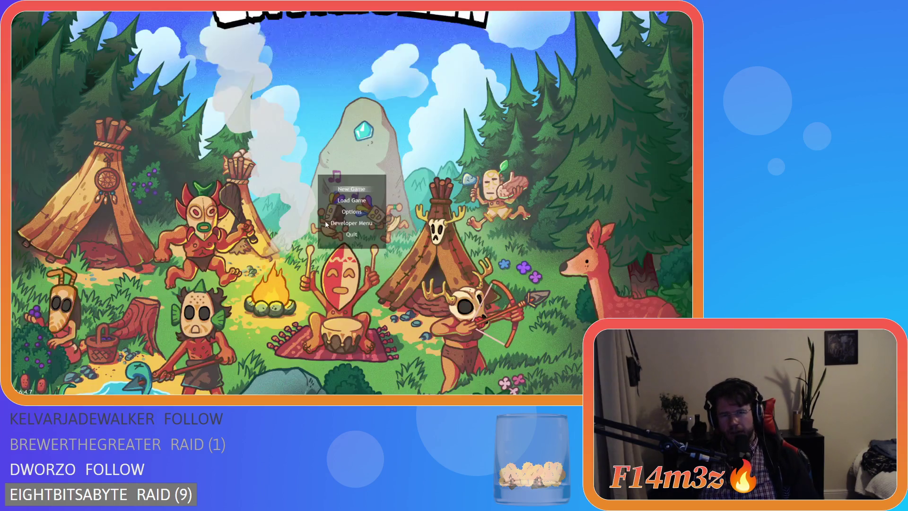
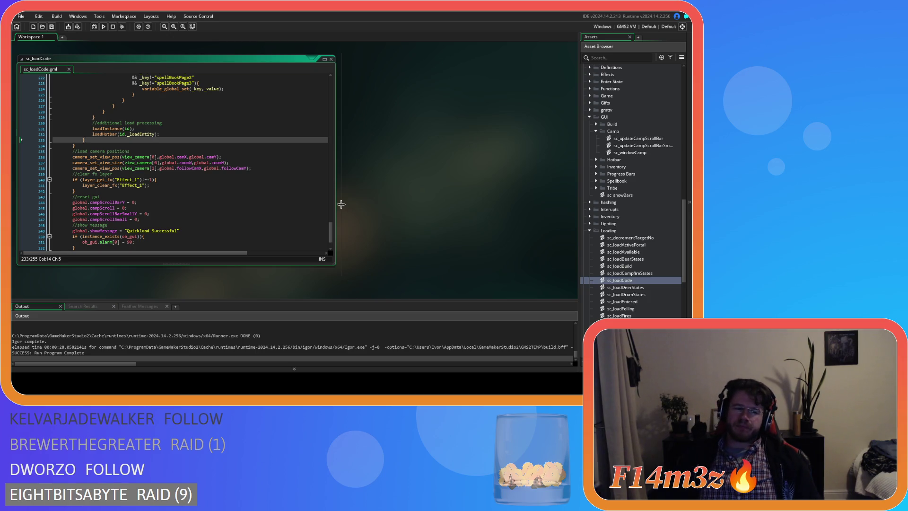
Scroll the Asset Browser up to Objects > Save and open the ob_save object.
scroll(634, 199, "up", 10)
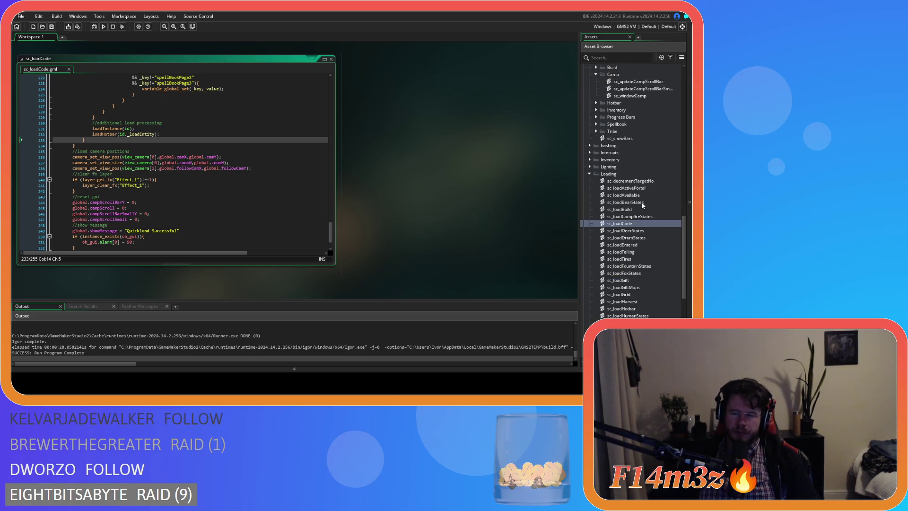
scroll(625, 189, "up", 3)
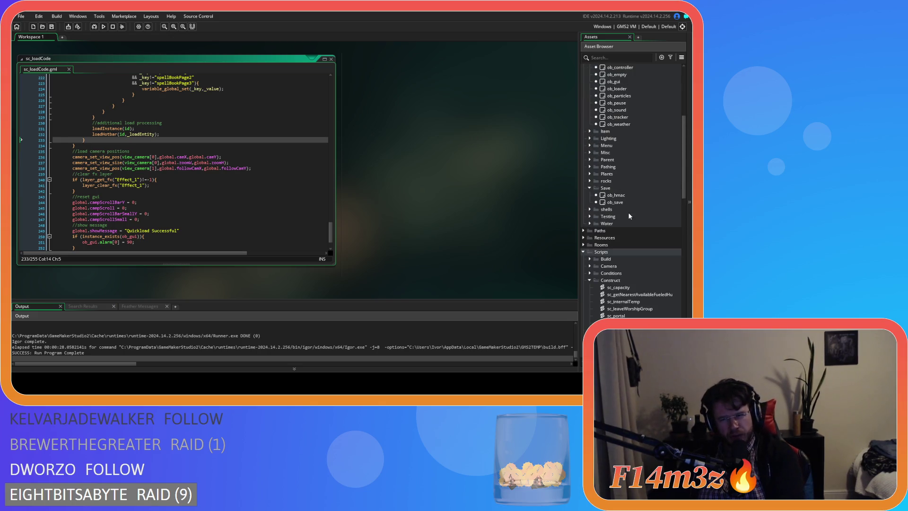
double_click(619, 202)
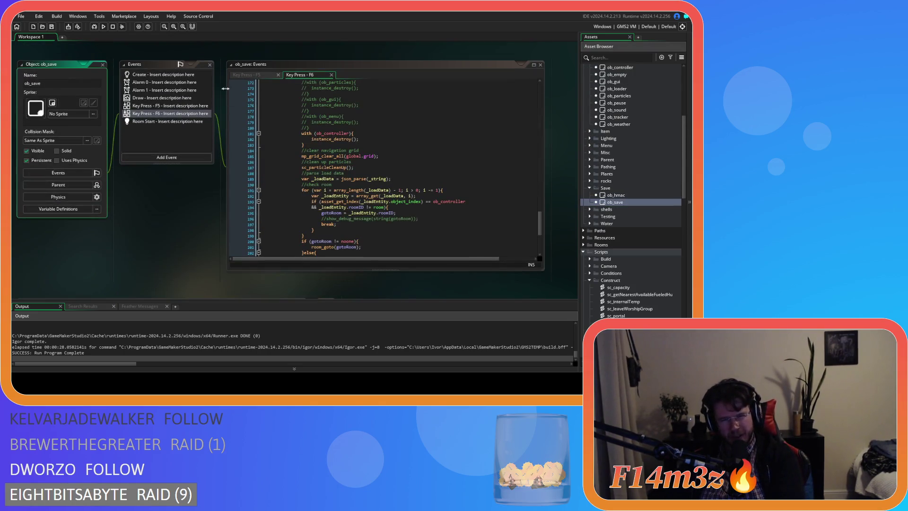
Review ob_save's Key Press F5 code and jump to the saveController function's definition.
left_click(241, 72)
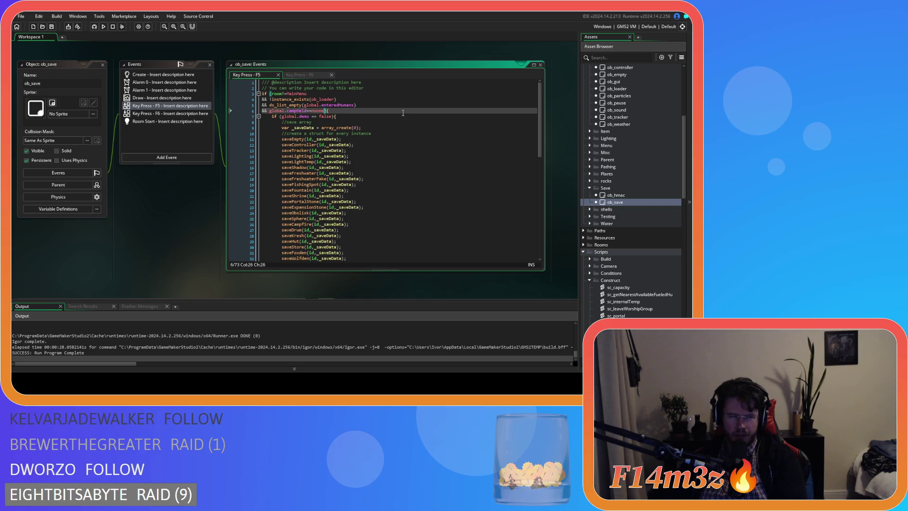
scroll(403, 112, "down", 14)
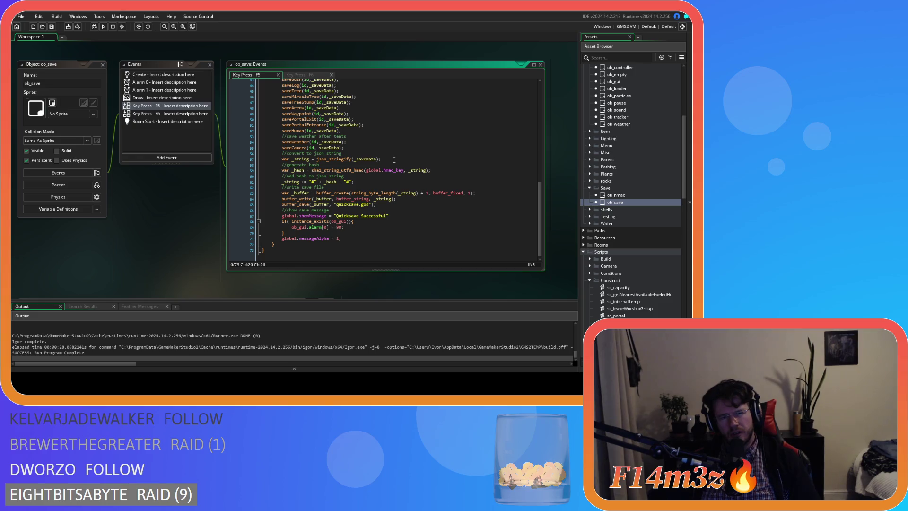
scroll(394, 160, "up", 12)
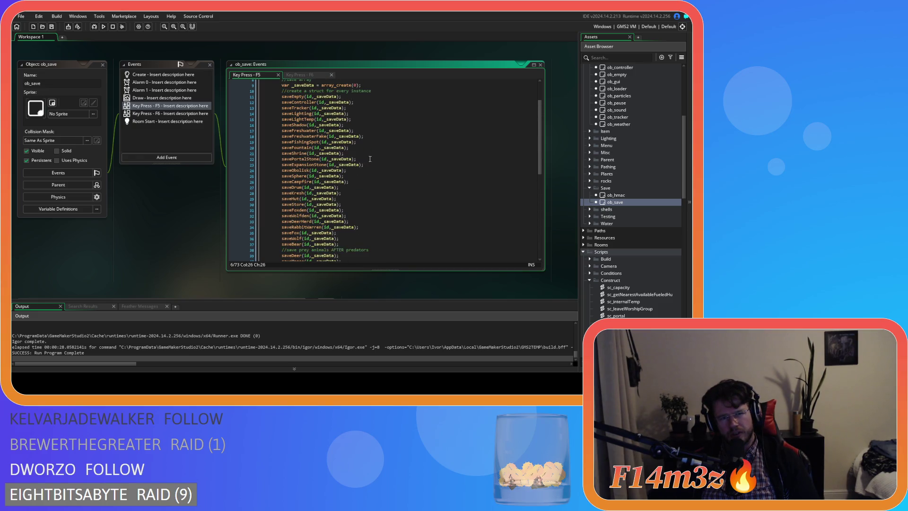
scroll(370, 159, "up", 3)
left_click(301, 144)
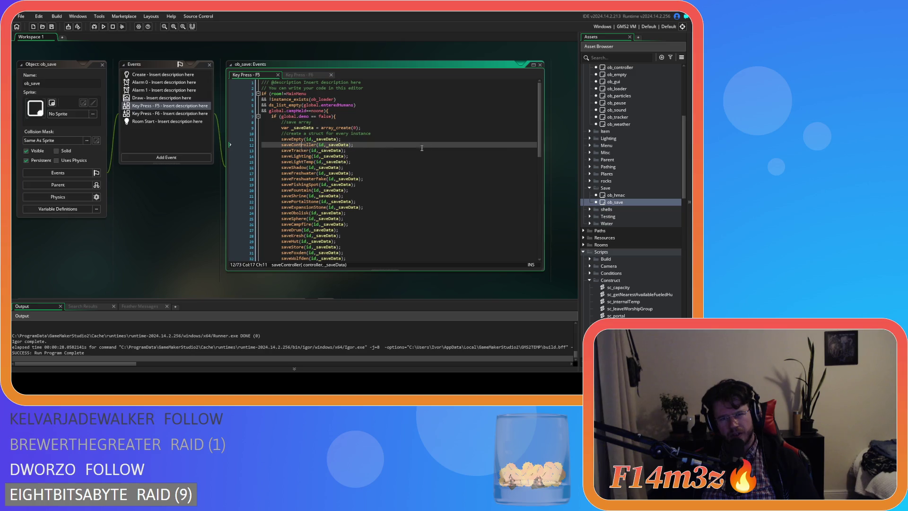
middle_click(279, 145)
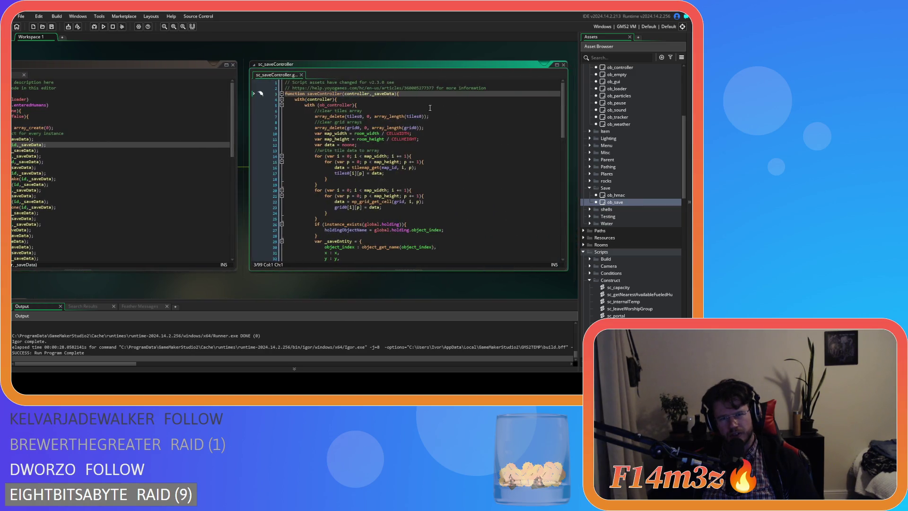
Open the sc_saveTracker script from the code.
left_click_drag(562, 118, 572, 231)
key("Down")
key("F12")
Comment out the hotbarPage and spellbookPage lines with Ctrl+K and run the game.
left_click_drag(416, 173, 241, 165)
key("ctrl+k")
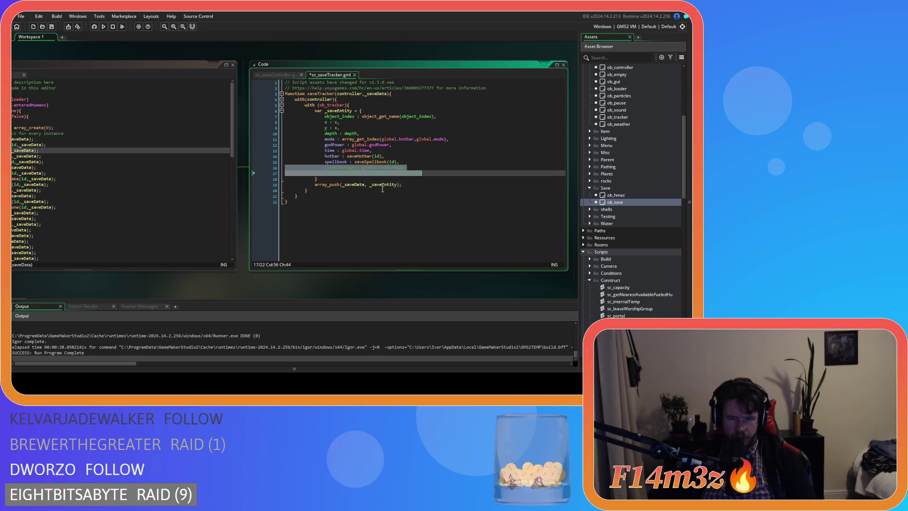
left_click(438, 173)
key("F5")
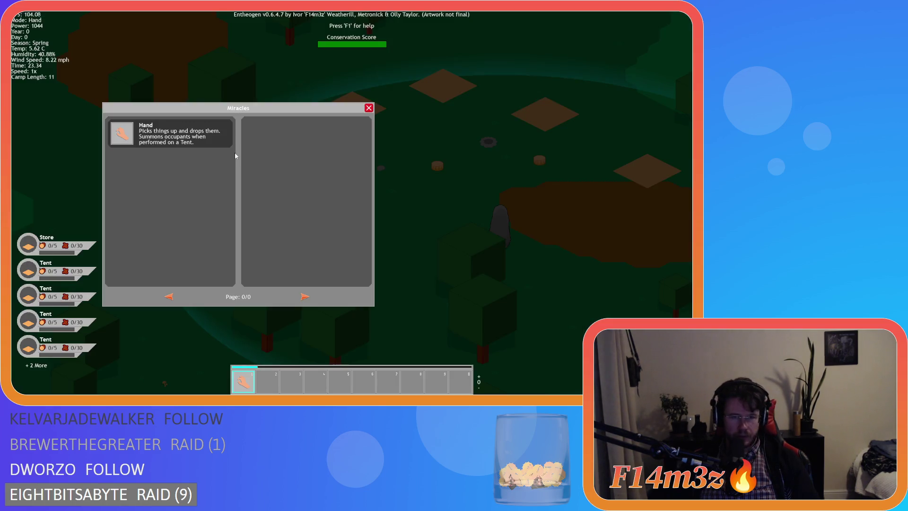
Close the Miracles window and confirm quitting to the title screen with Y.
key("Escape")
key("Escape")
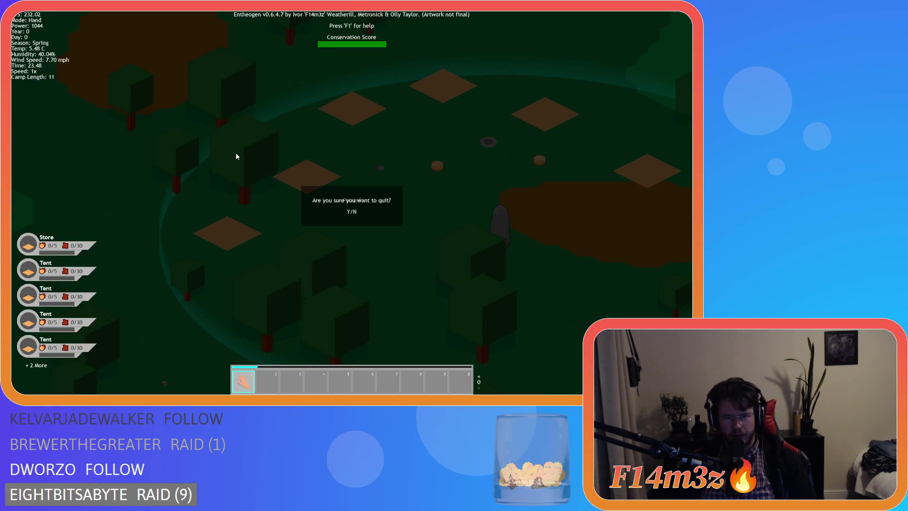
key("y")
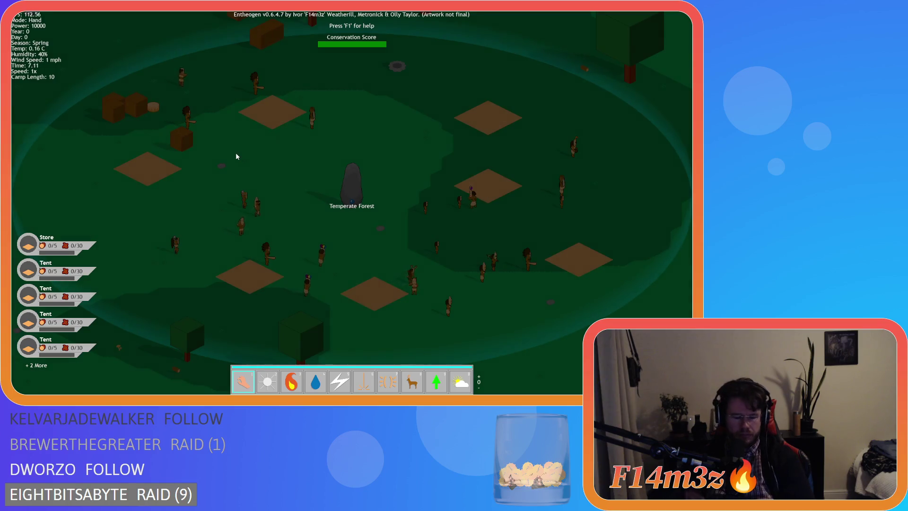
Open the Miracles list and page through both miracle pages and hotbar pages.
key("F1")
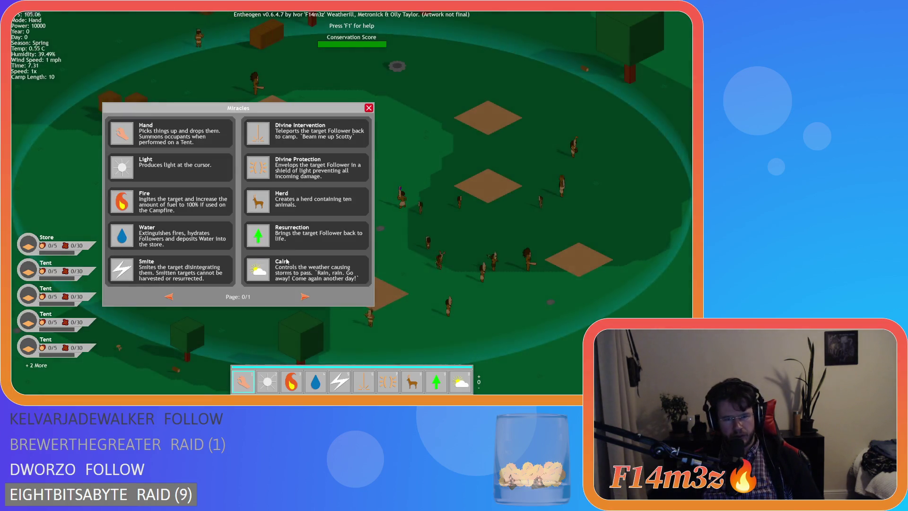
left_click(307, 299)
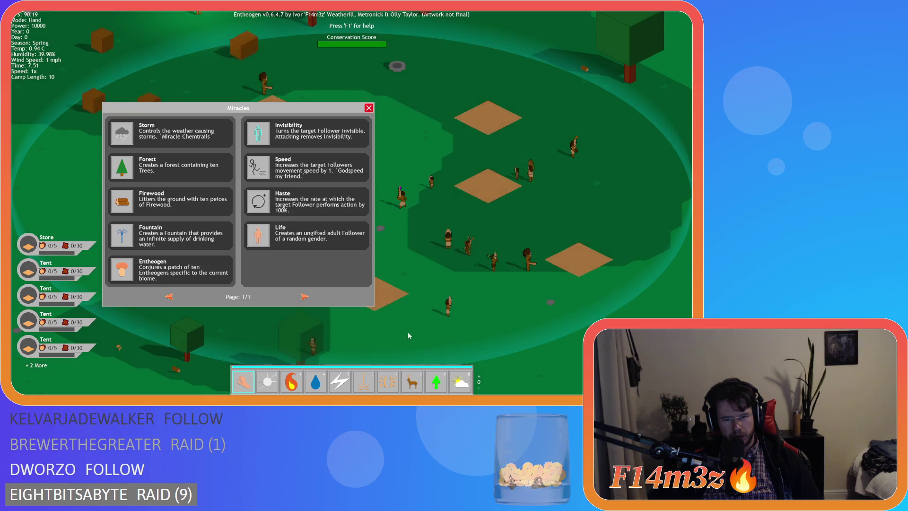
left_click(436, 381)
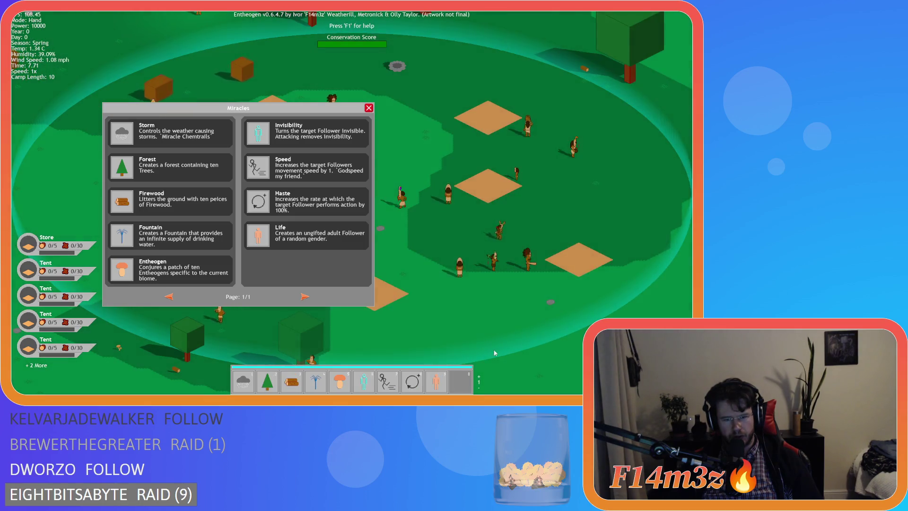
scroll(212, 293, "down", 1)
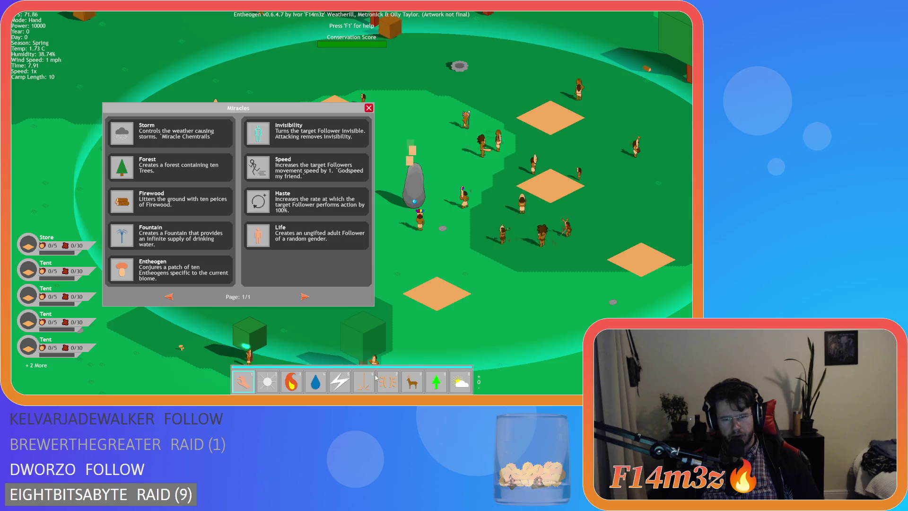
scroll(212, 293, "up", 1)
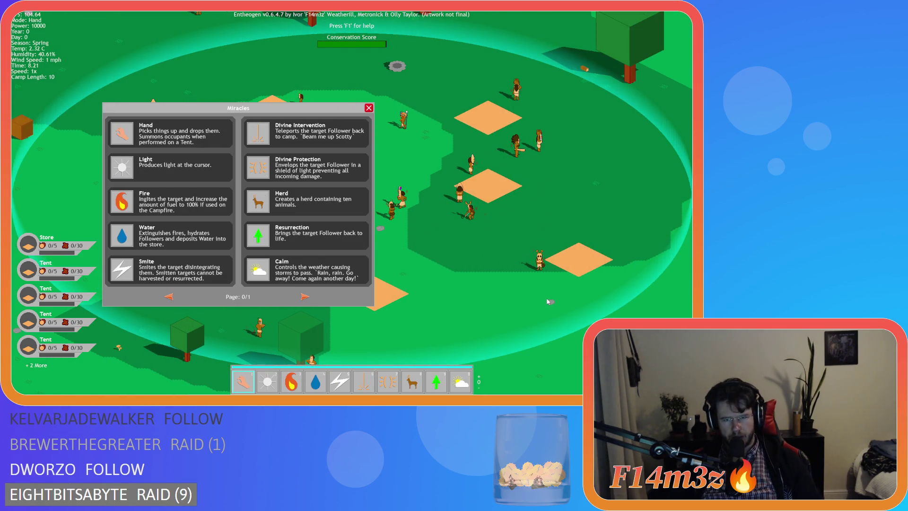
scroll(447, 345, "up", 2)
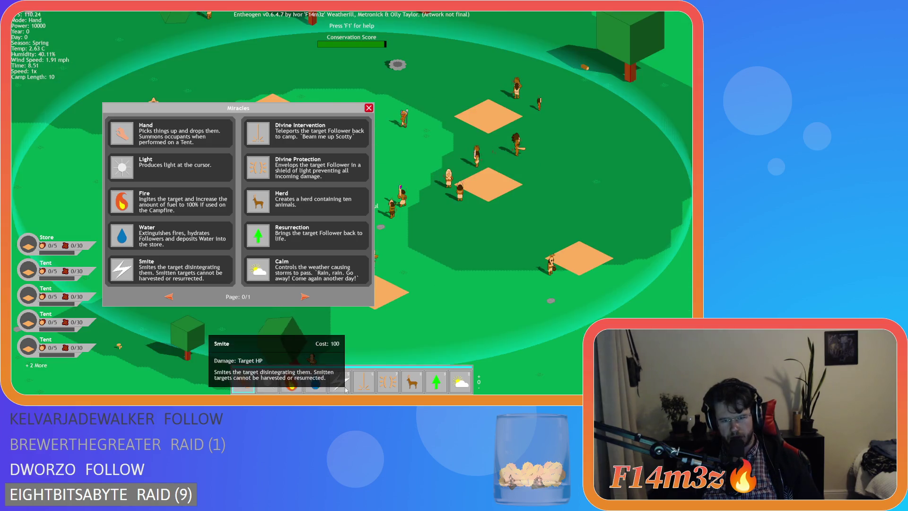
scroll(346, 388, "down", 2)
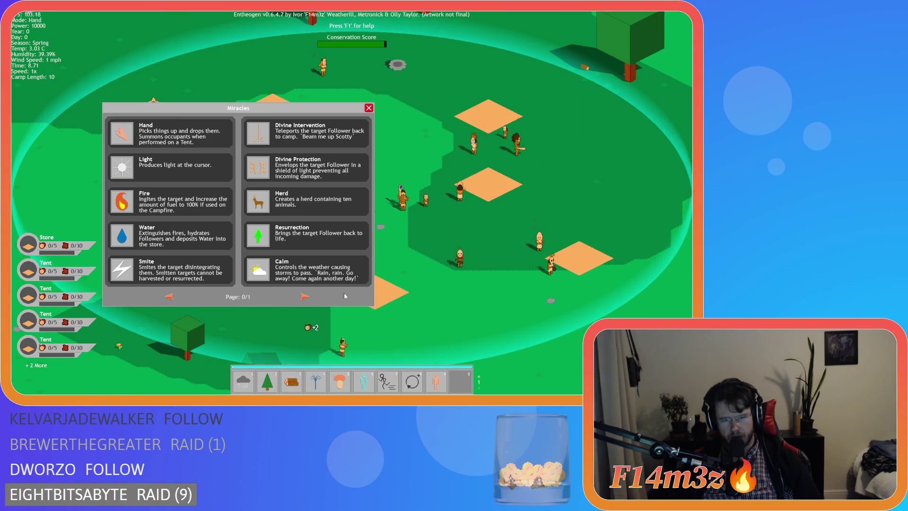
left_click(304, 296)
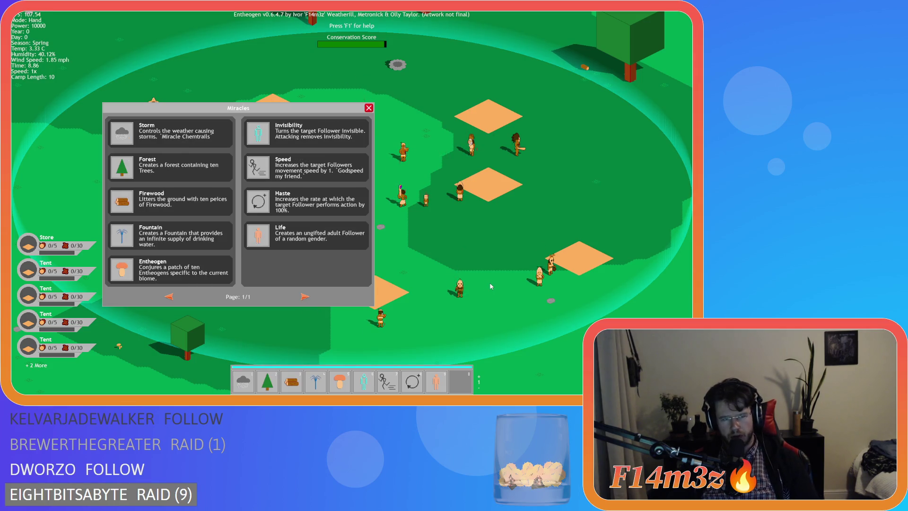
key("Tab")
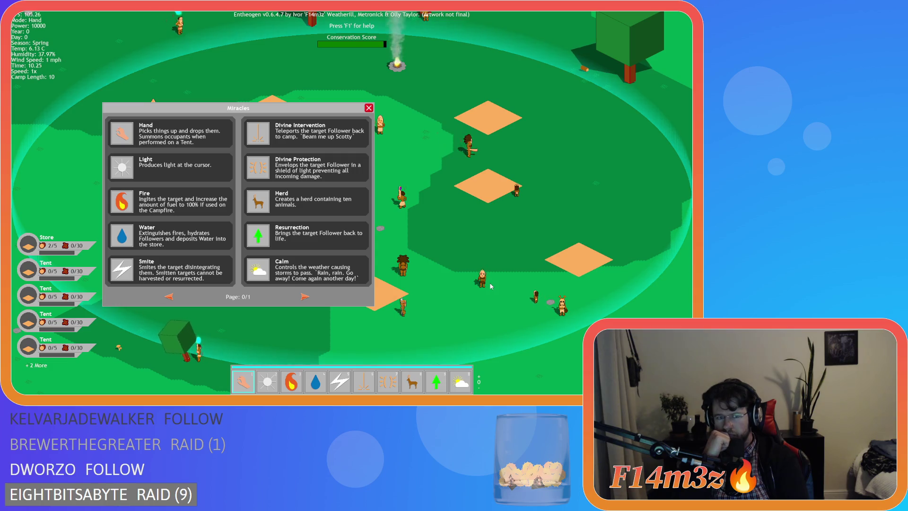
Quit the game and return to the sc_saveTracker code in GameMaker.
key("Escape")
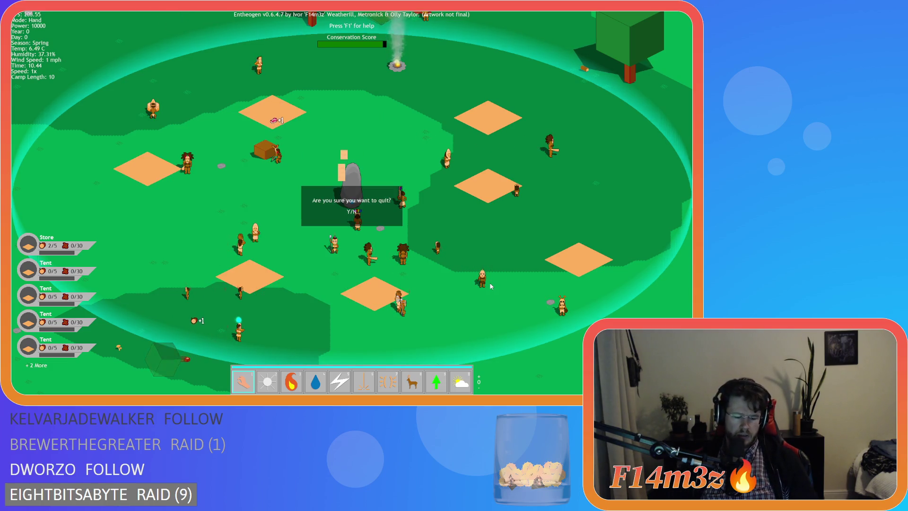
key("Return")
key("Escape")
left_click(359, 236)
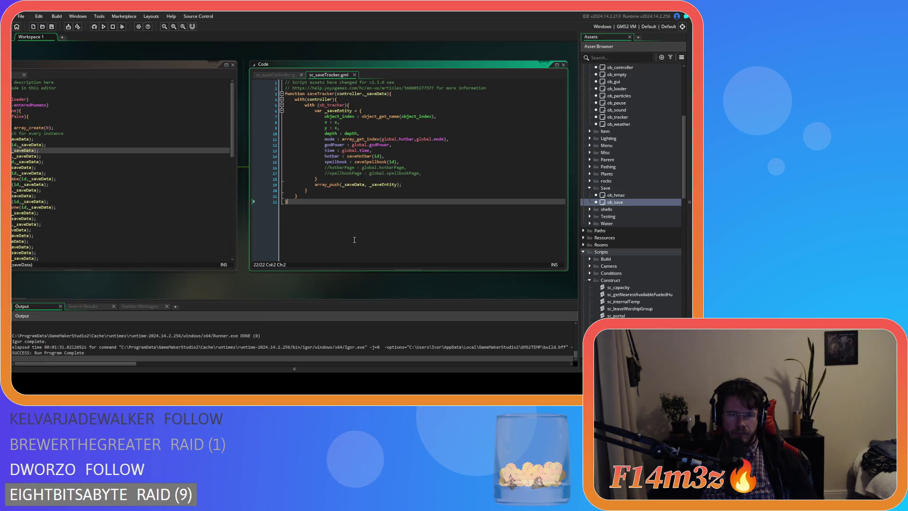
Recheck the commented spellbookPage line in sc_saveTracker, then open the ob_gui object.
left_click(416, 190)
left_click(426, 173)
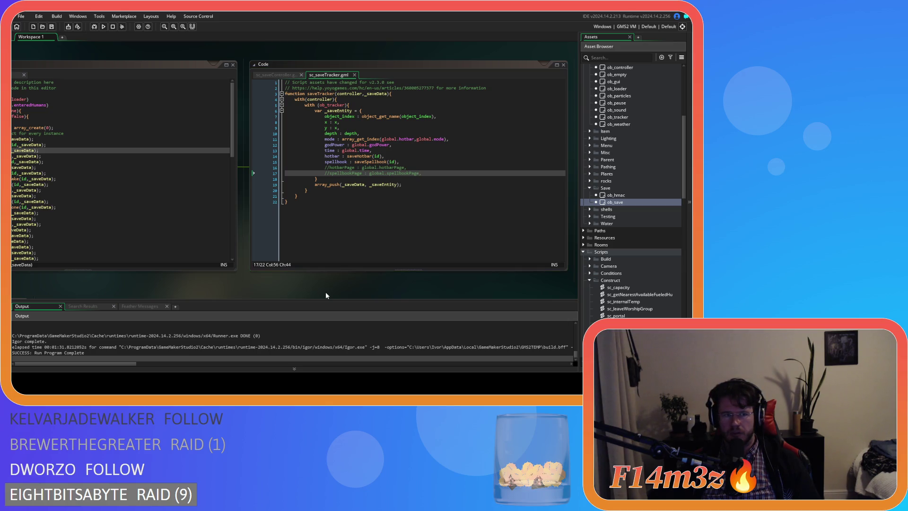
left_click_drag(326, 293, 391, 297)
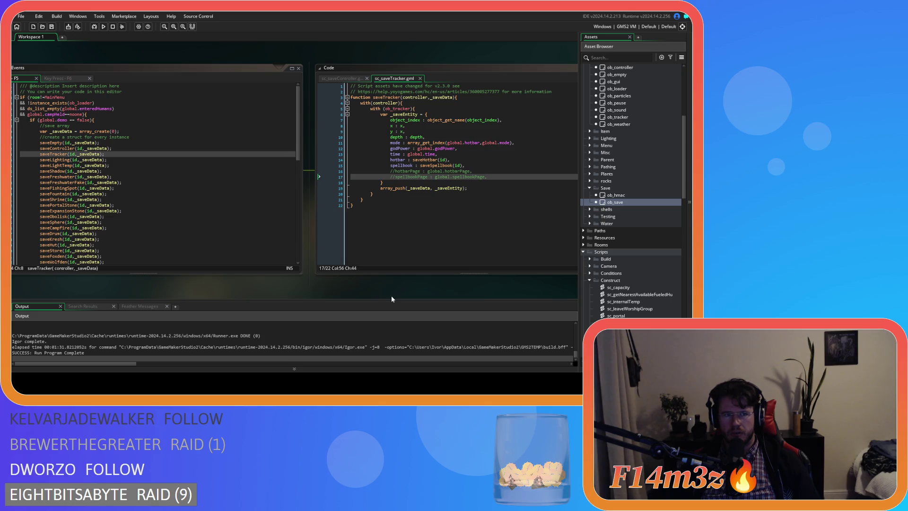
scroll(645, 217, "up", 5)
double_click(613, 152)
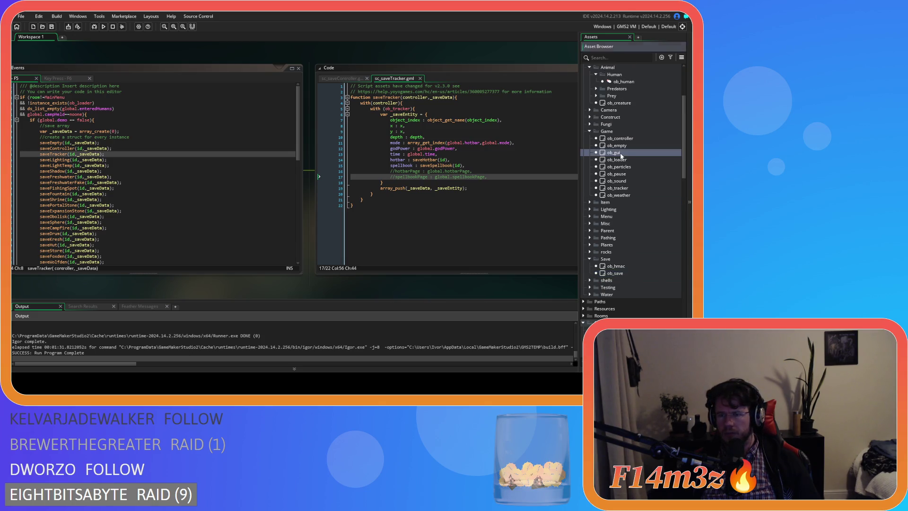
View ob_gui's Step event code, then scroll the Asset Browser to the Construct scripts folder.
left_click(164, 90)
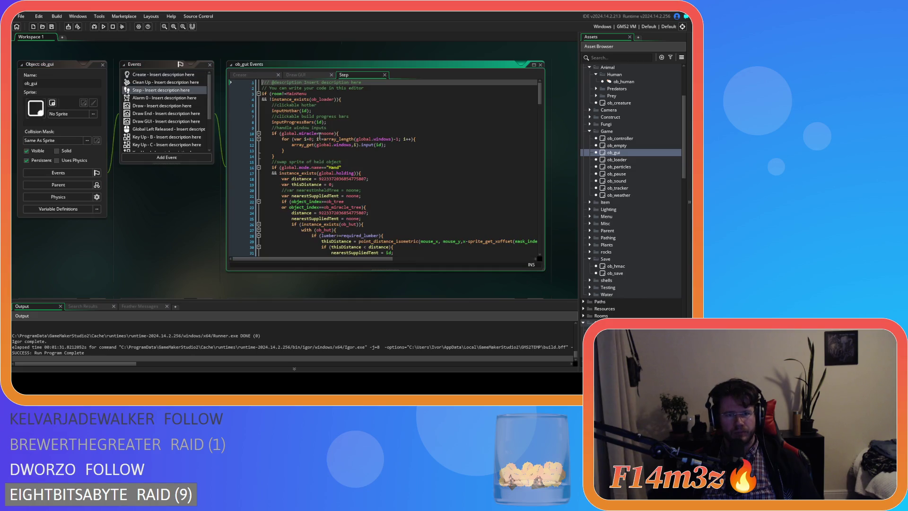
scroll(461, 182, "down", 10)
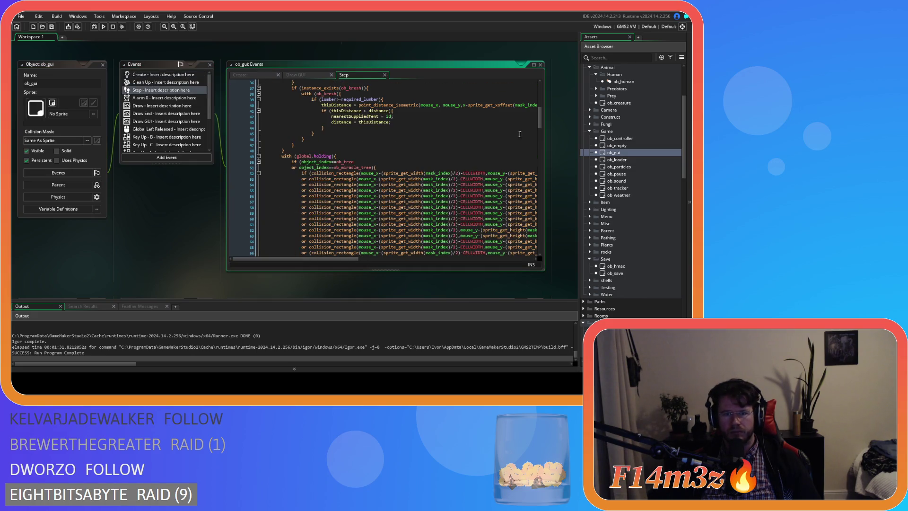
scroll(540, 113, "up", 10)
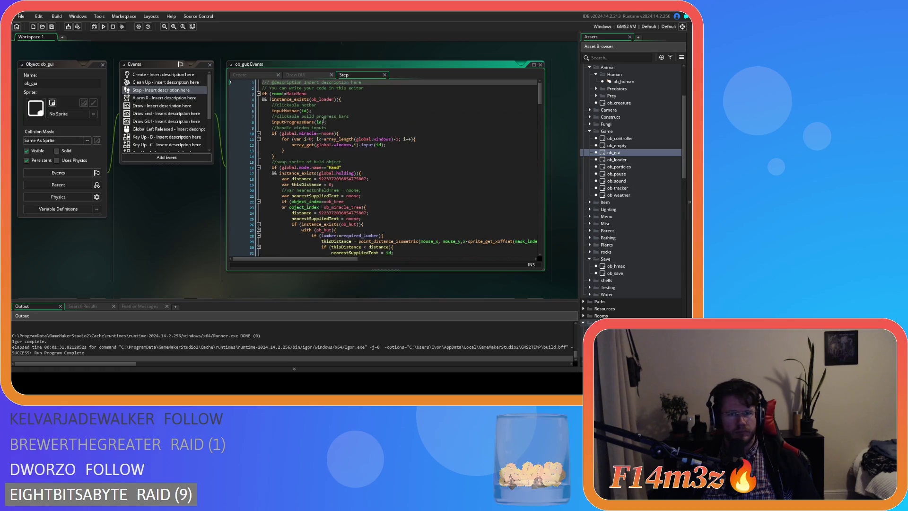
left_click(157, 205)
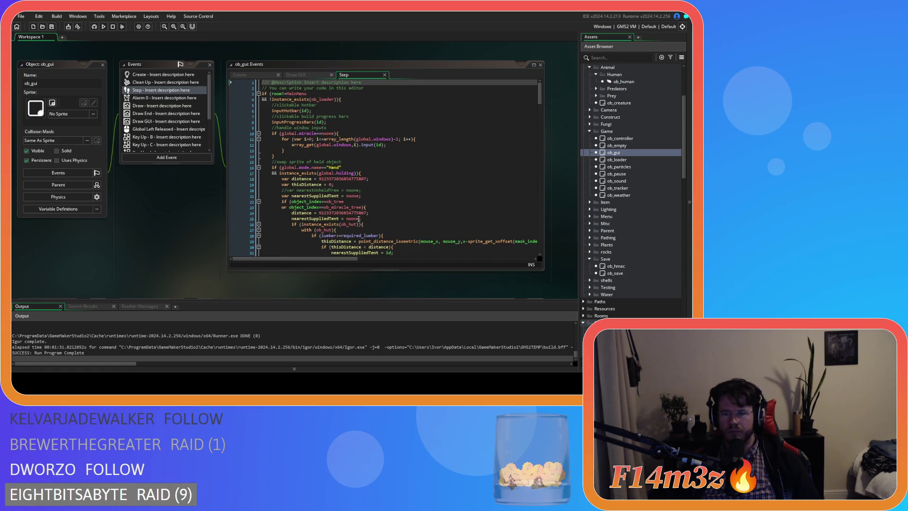
scroll(642, 224, "down", 5)
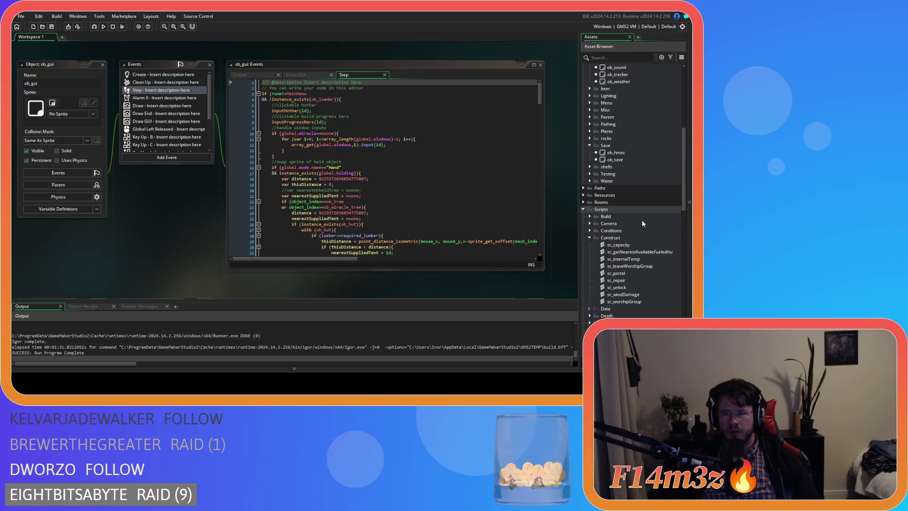
left_click(590, 238)
Expand and collapse the GUI scripts folder while scrolling down the Asset Browser.
scroll(590, 239, "down", 3)
left_click(590, 238)
scroll(590, 203, "down", 3)
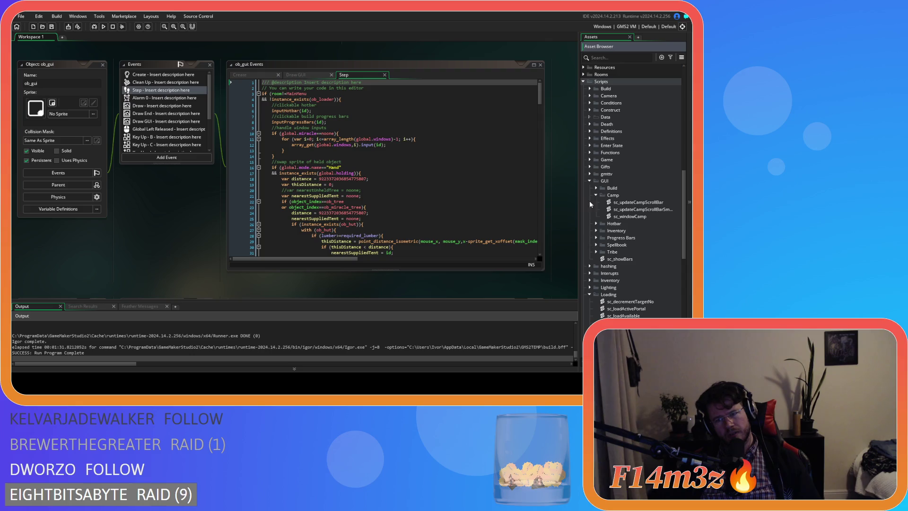
left_click(589, 181)
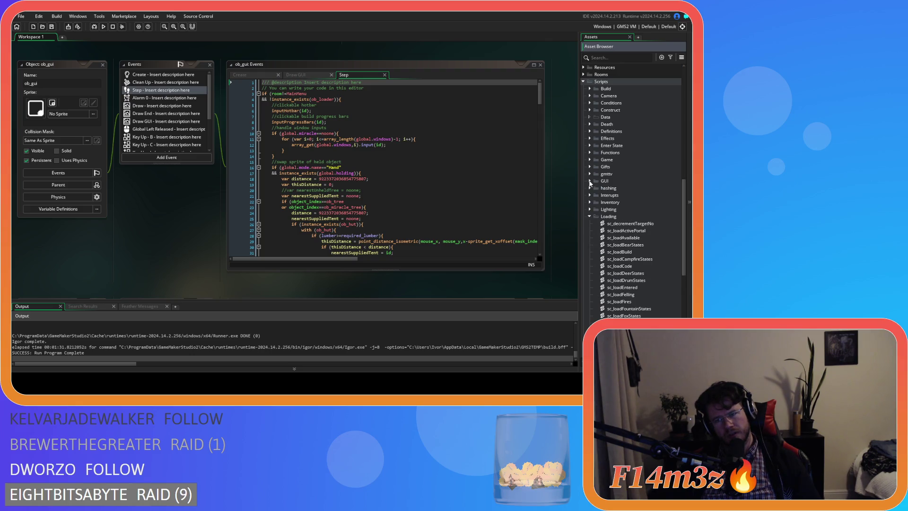
scroll(590, 183, "down", 10)
scroll(605, 238, "up", 2)
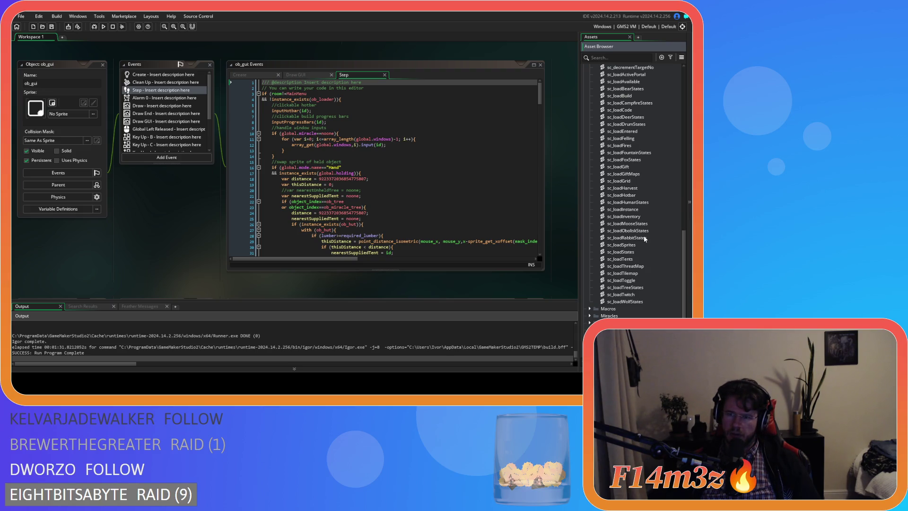
scroll(643, 243, "up", 2)
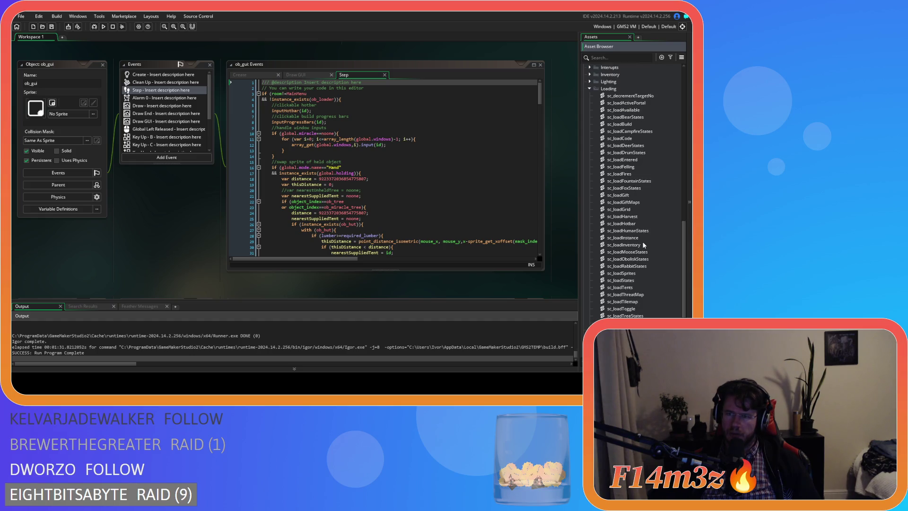
scroll(643, 244, "down", 1)
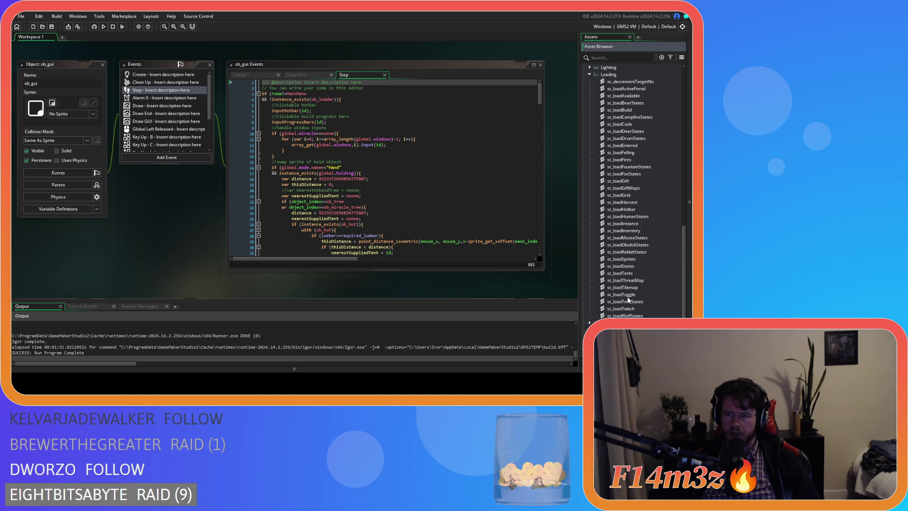
scroll(613, 283, "down", 3)
scroll(590, 311, "down", 2)
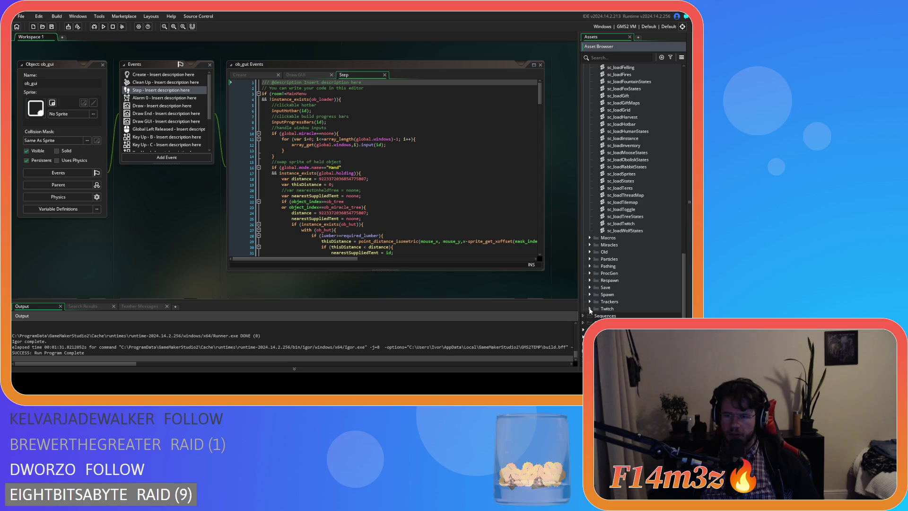
Expand the Save scripts folder and open sc_saveSpellbook.
left_click(589, 287)
scroll(610, 288, "down", 10)
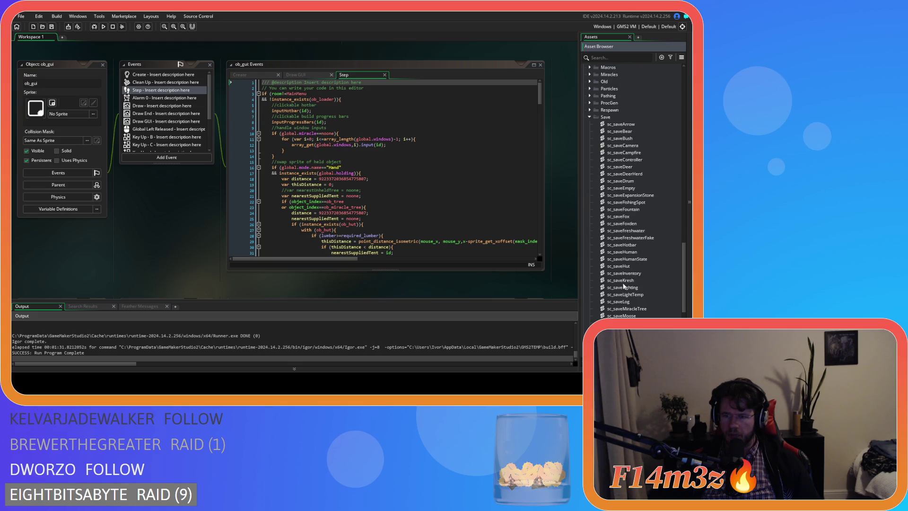
scroll(657, 282, "down", 2)
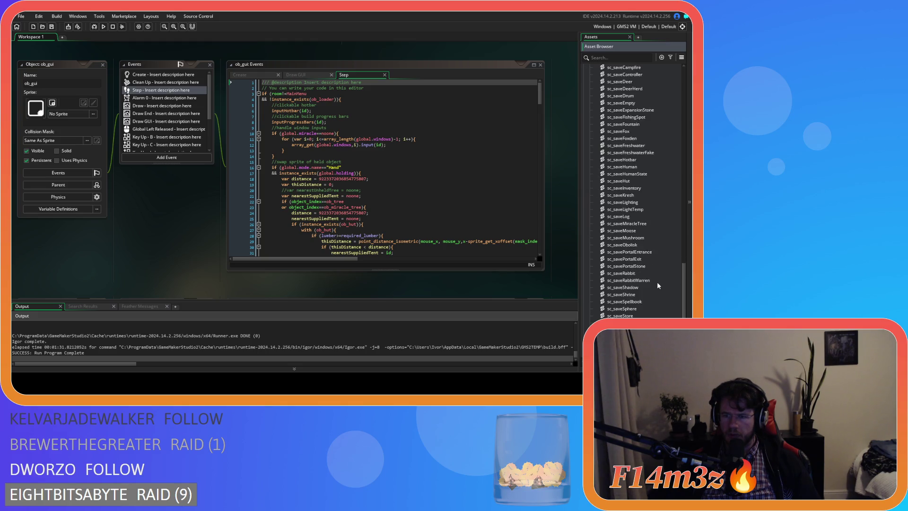
double_click(647, 287)
Leave the sc_saveSpellbook code and open sc_loadCode from Scripts > Loading.
left_click(244, 193)
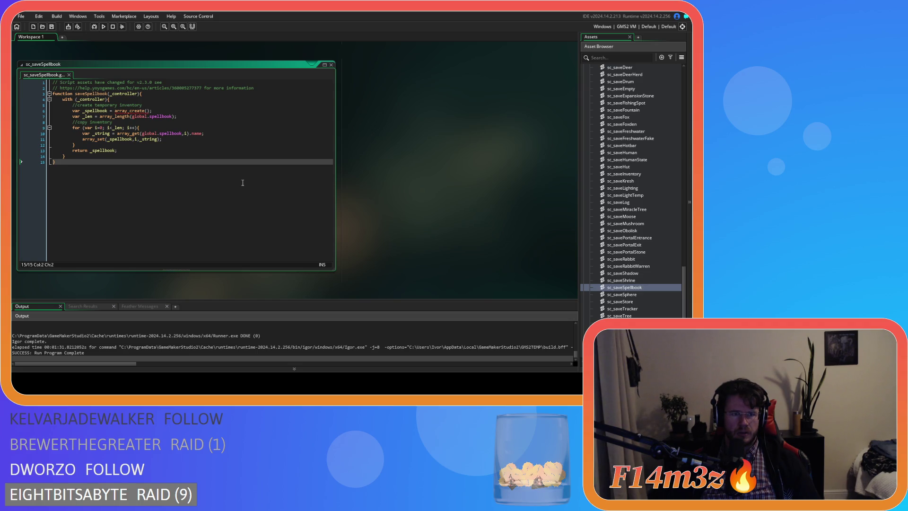
scroll(609, 233, "up", 10)
scroll(609, 232, "up", 9)
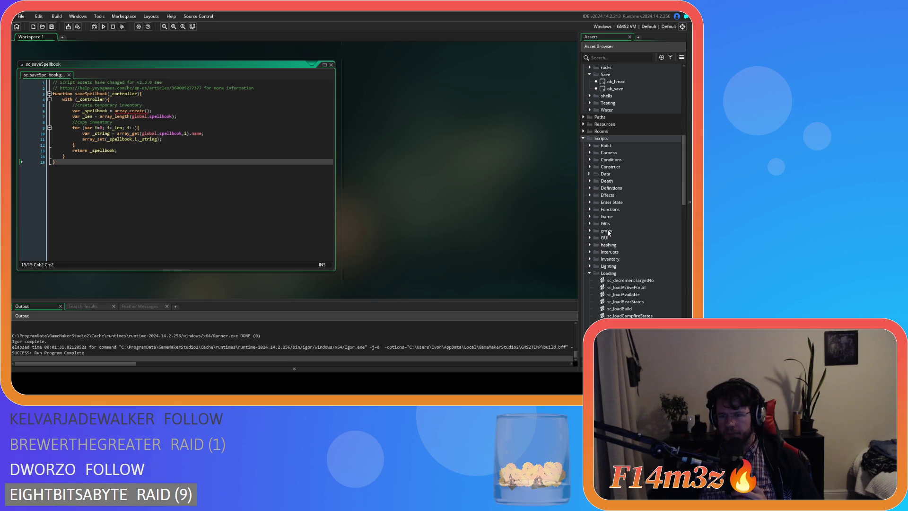
scroll(608, 233, "down", 3)
scroll(608, 233, "down", 2)
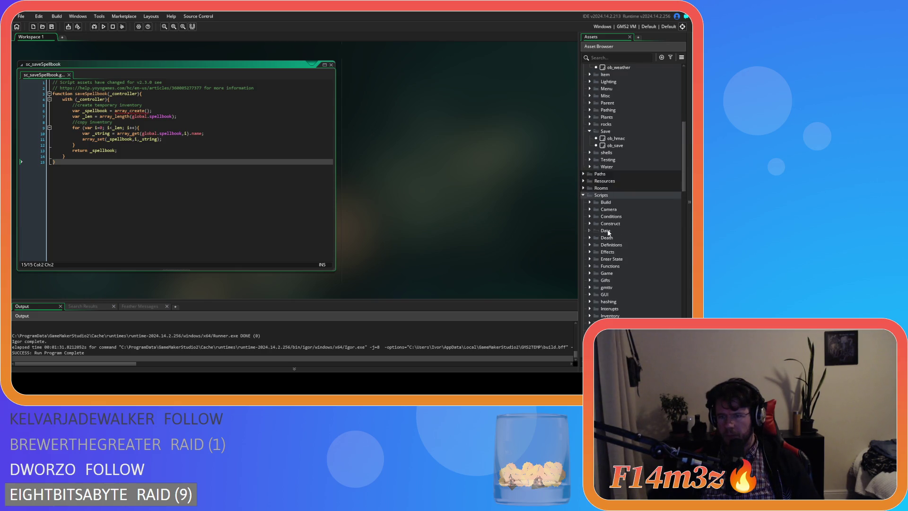
double_click(619, 251)
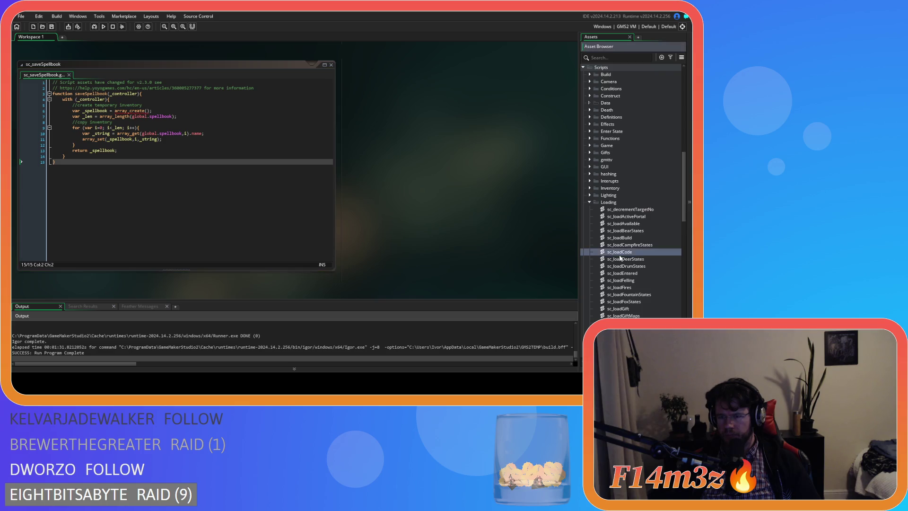
Inspect the loadInstance, loadStates and loadHumanStates function definitions.
middle_click(108, 134)
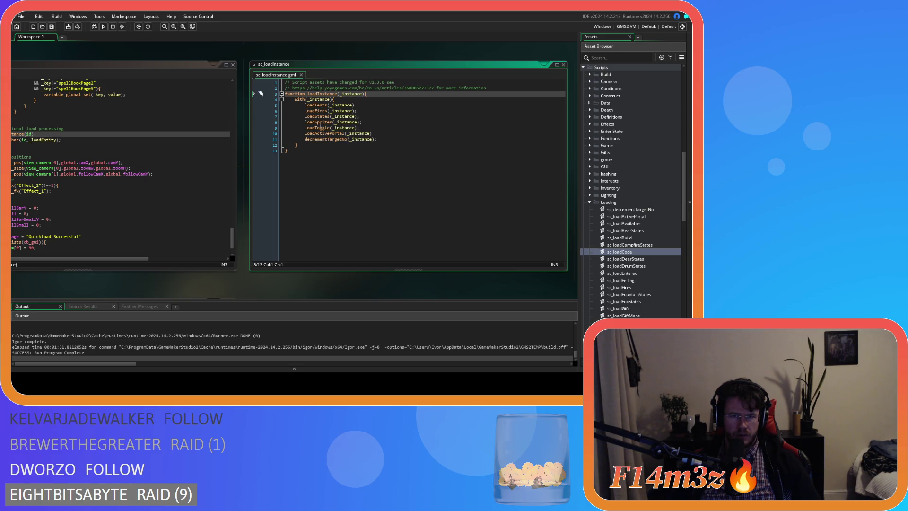
middle_click(322, 116)
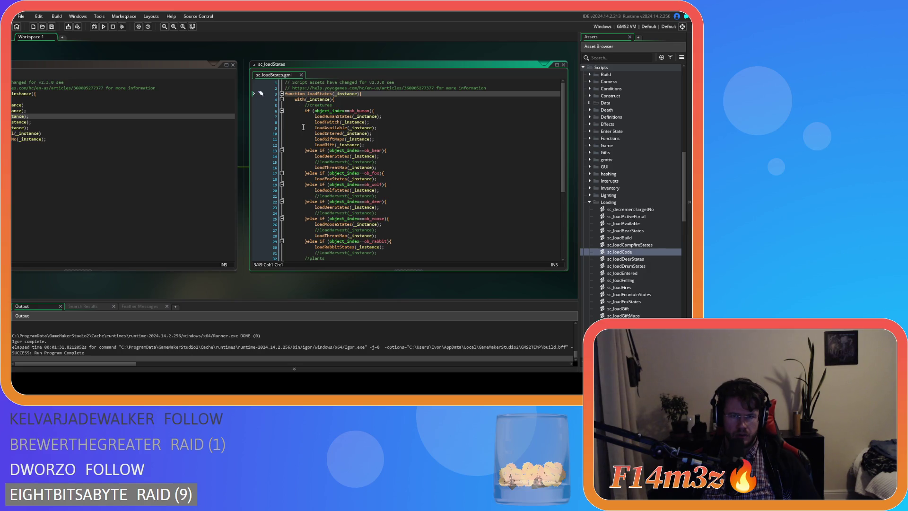
left_click_drag(564, 174, 567, 254)
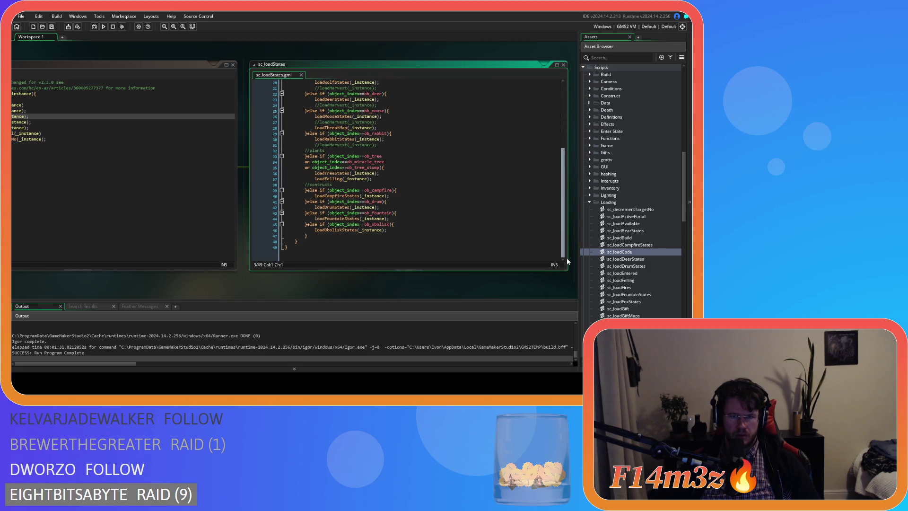
scroll(409, 117, "up", 5)
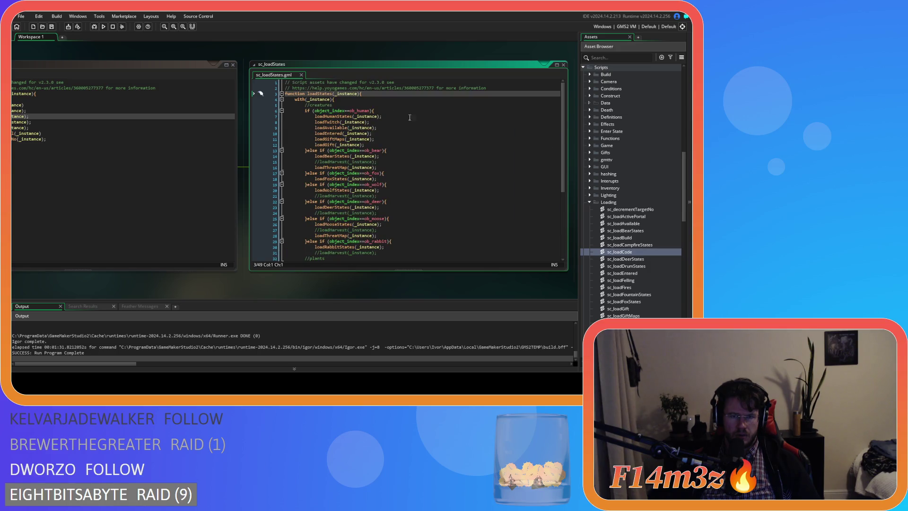
middle_click(325, 117)
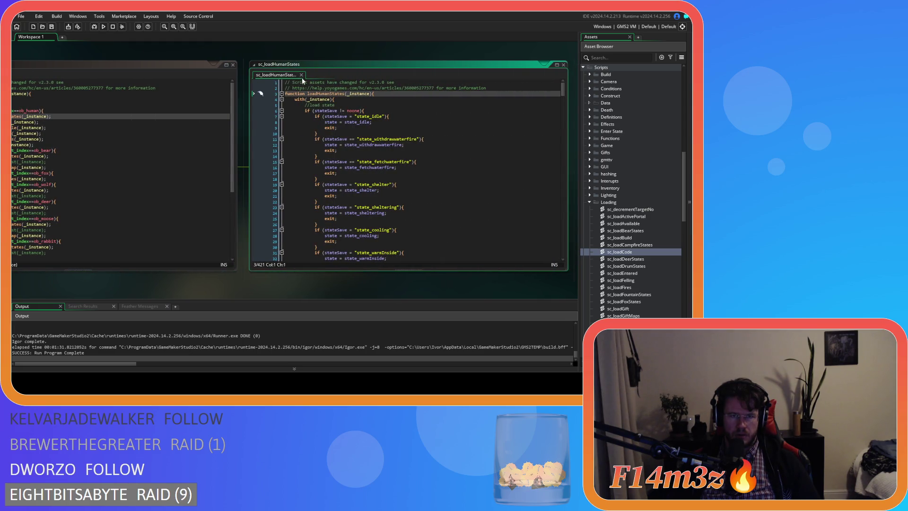
Close sc_loadHumanStates and sc_loadStates, then jump from sc_loadCode to loadHotbar's definition.
left_click(301, 75)
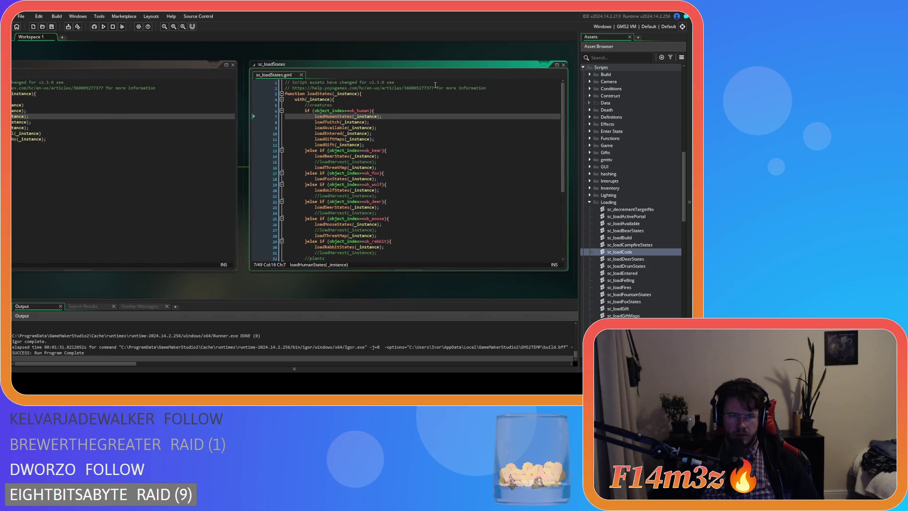
left_click(563, 65)
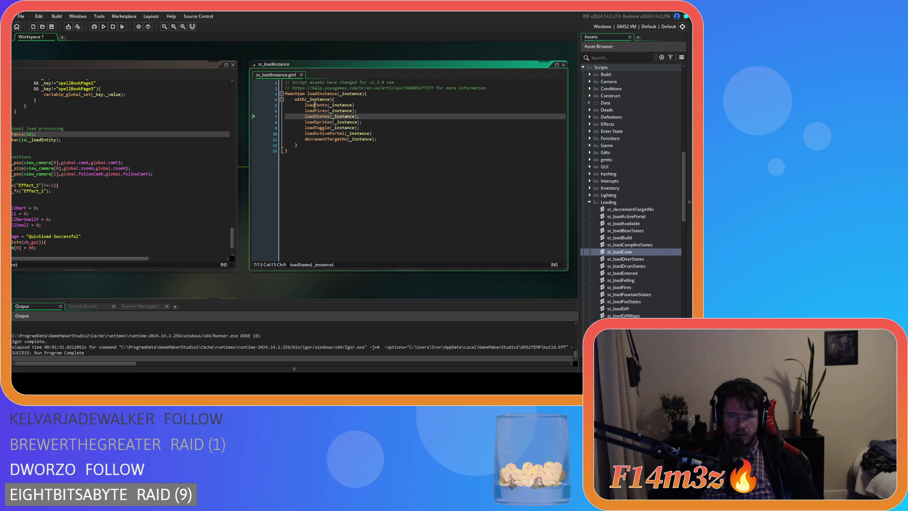
key("ctrl+Tab")
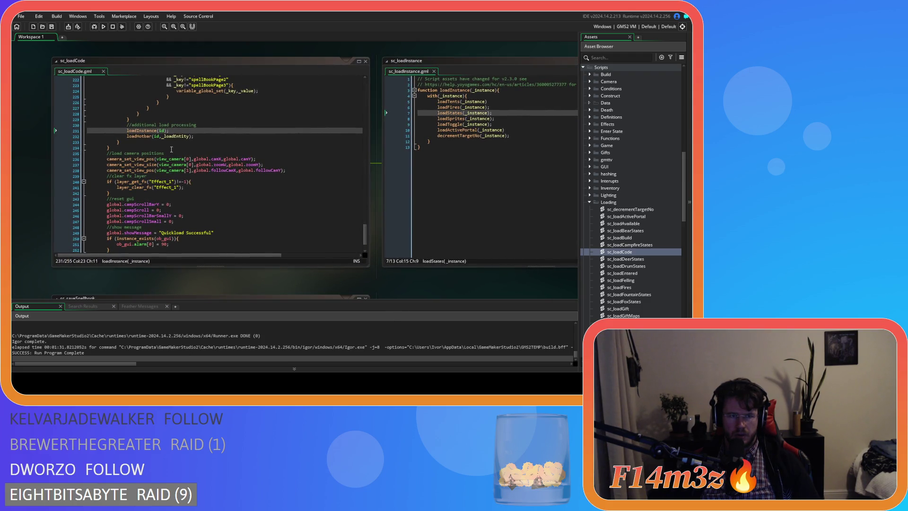
left_click(138, 137)
middle_click(138, 136)
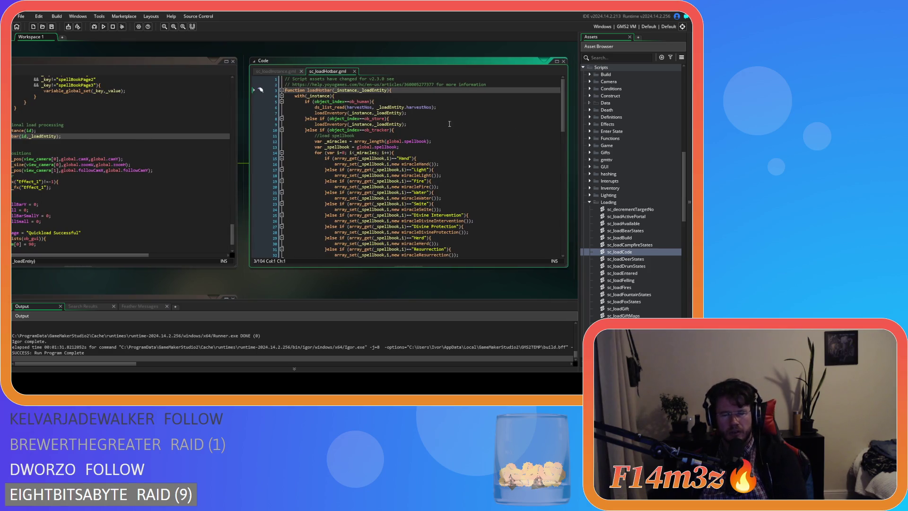
Remove the stray space after harvestNos on line 6 and review the sc_loadHotbar loading code.
left_click(353, 70)
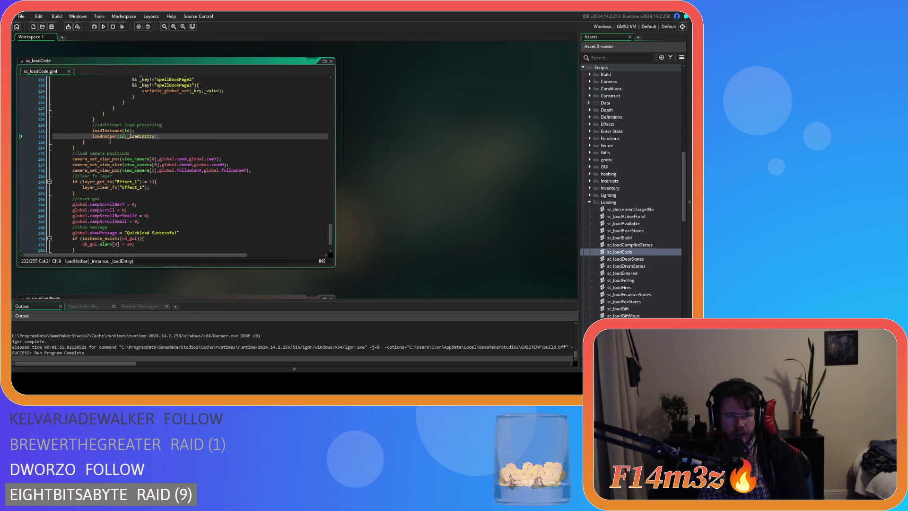
middle_click(108, 136)
mouse_move(563, 120)
left_mouse_down()
mouse_move(563, 174)
mouse_move(546, 119)
left_mouse_up()
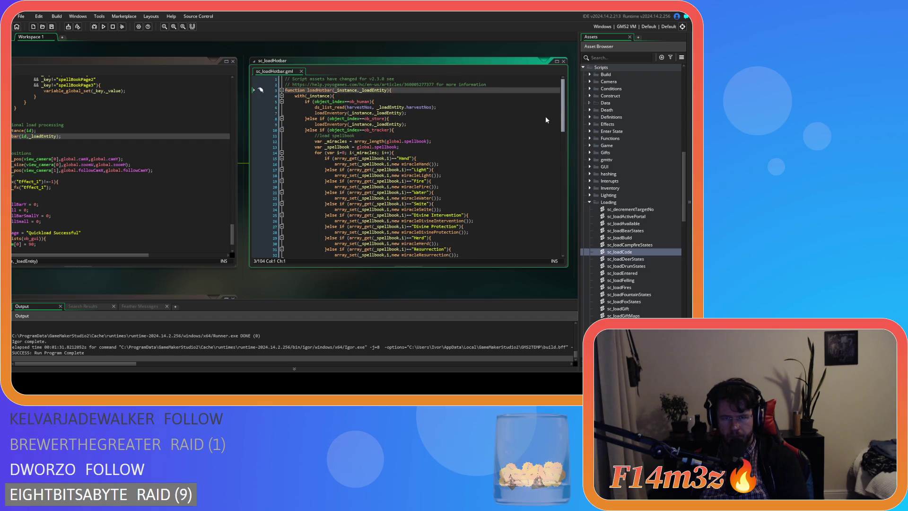
left_click(377, 107)
key("BackSpace")
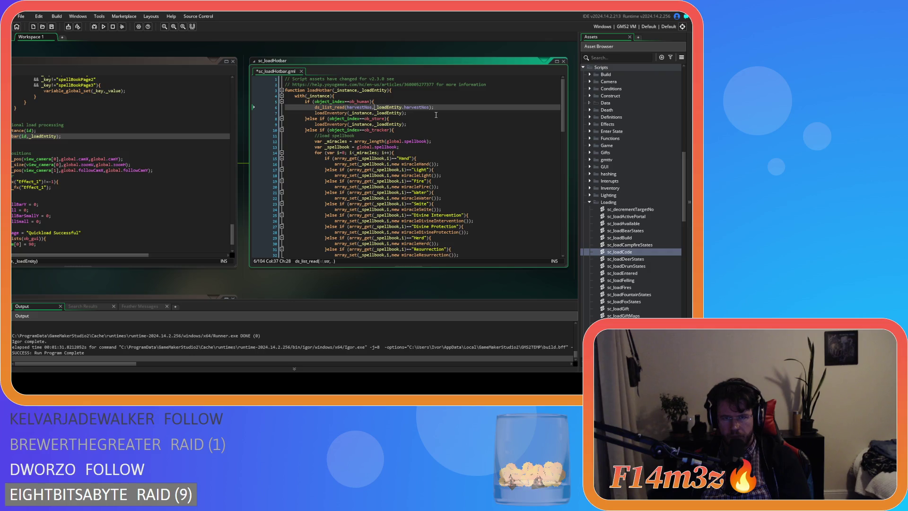
left_click(431, 134)
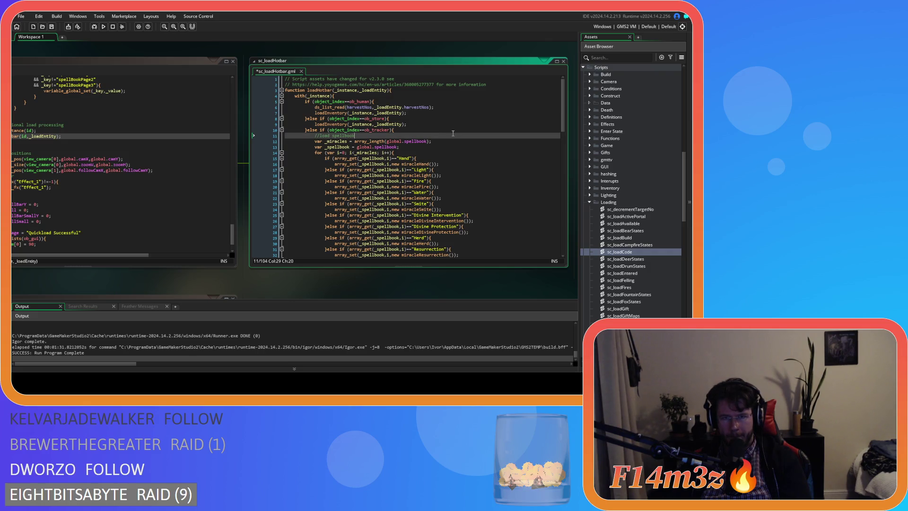
mouse_move(565, 130)
left_mouse_down()
mouse_move(569, 179)
mouse_move(567, 133)
left_mouse_up()
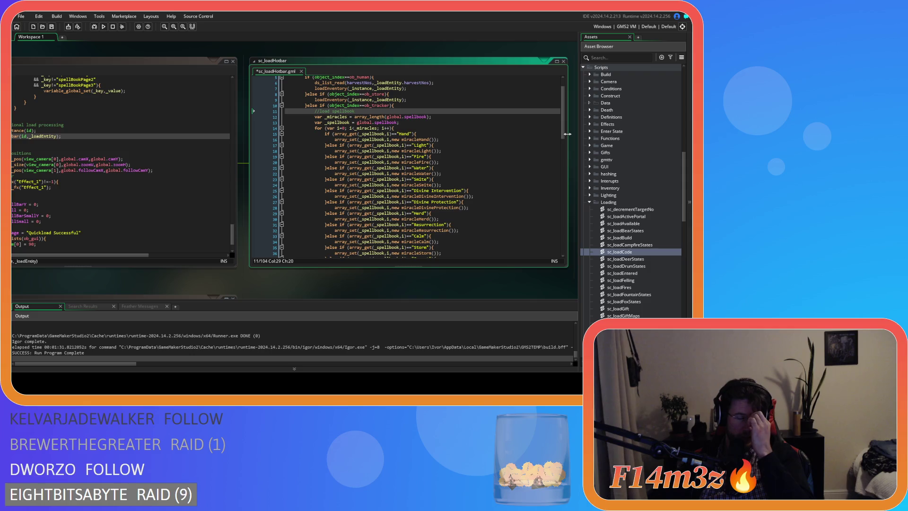
scroll(439, 147, "down", 15)
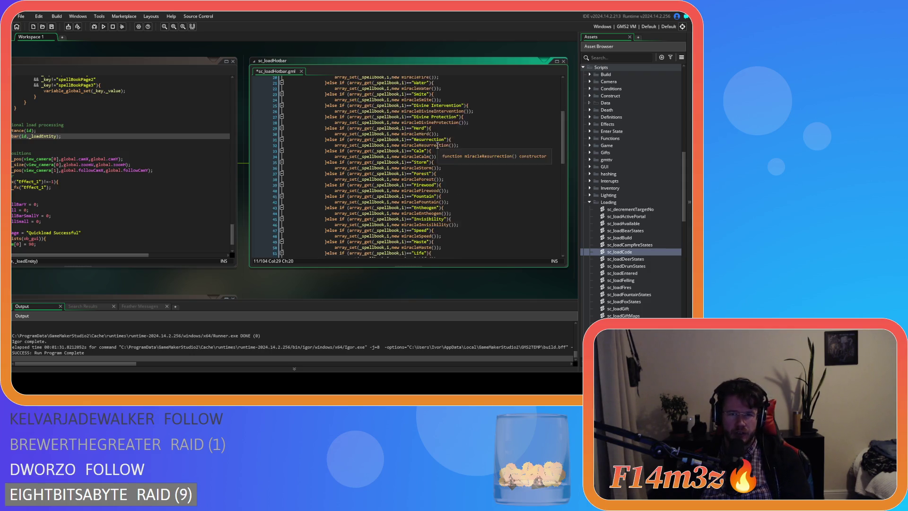
scroll(438, 147, "down", 4)
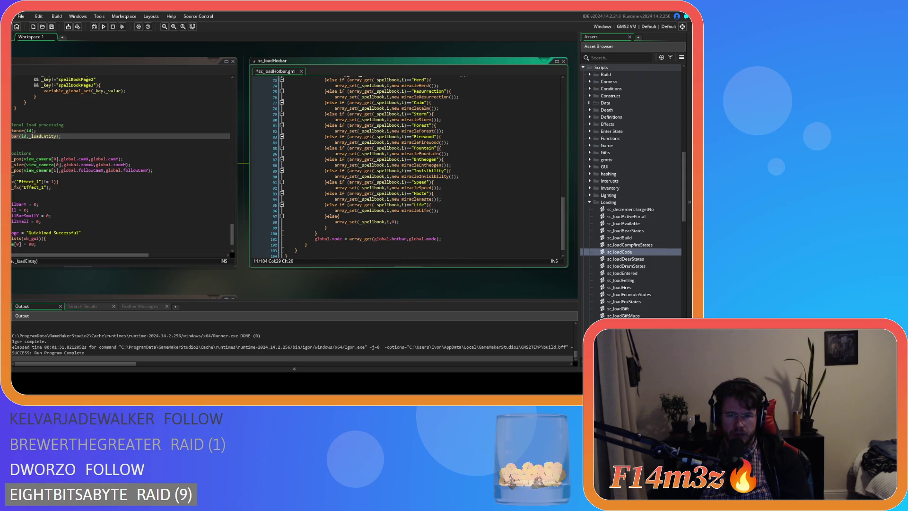
left_click(393, 238)
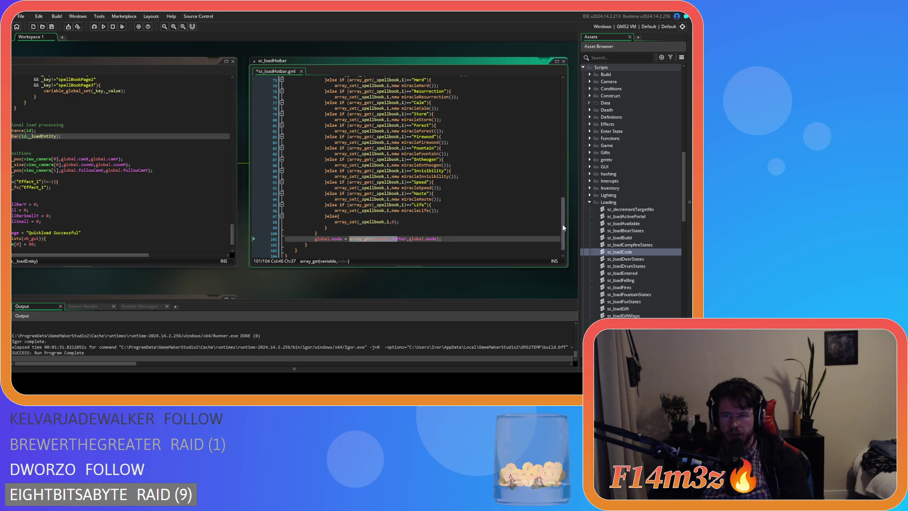
left_click_drag(563, 227, 562, 107)
left_click(502, 133)
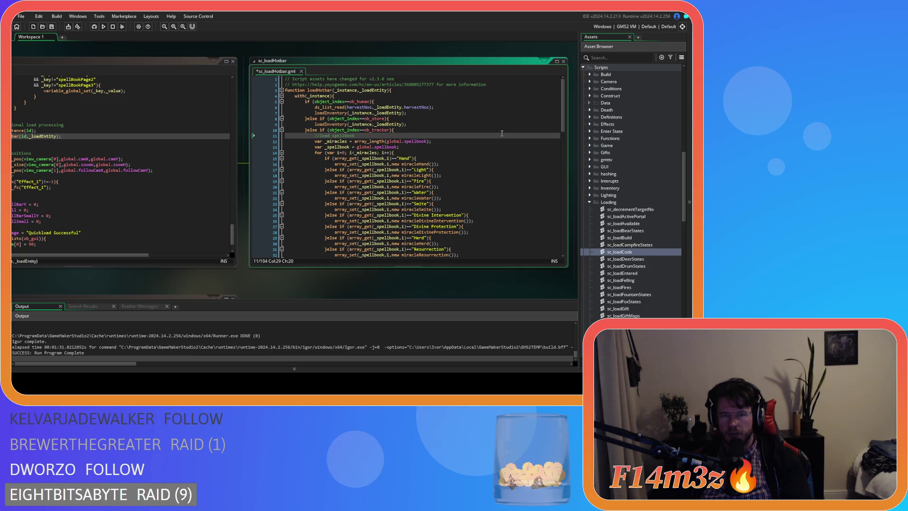
Close all open code windows and collapse the Loading scripts folder.
right_click(159, 291)
mouse_move(171, 299)
left_click(206, 355)
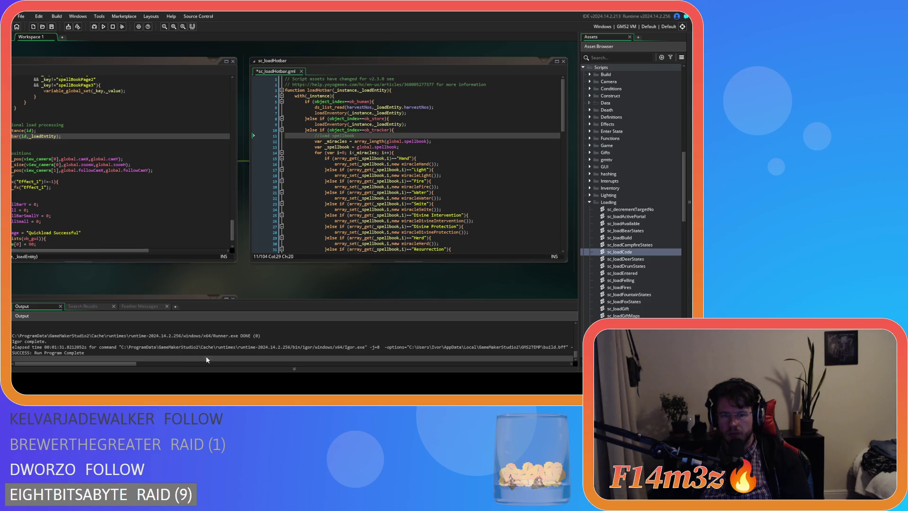
left_click(590, 203)
scroll(590, 204, "up", 3)
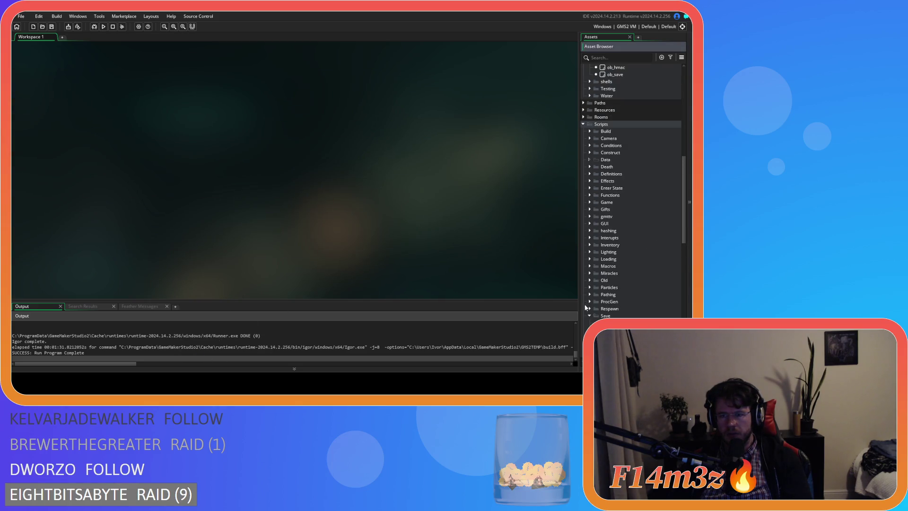
Collapse the Scripts, Human and Animal folders and open an object from the Game folder.
left_click(583, 166)
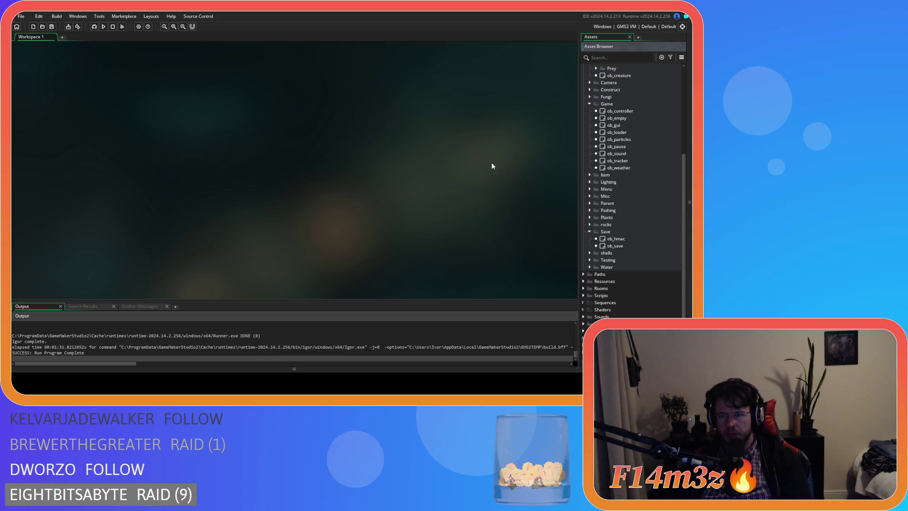
scroll(590, 231, "up", 3)
left_click(590, 177)
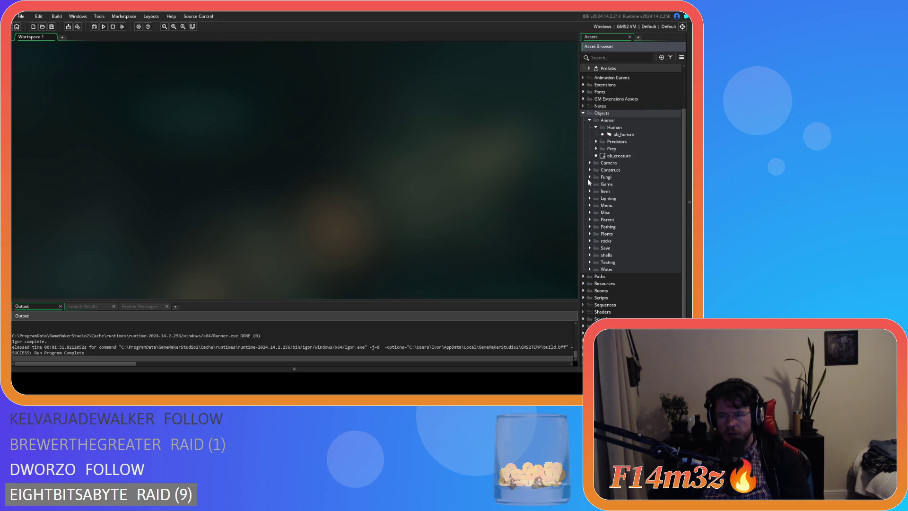
left_click(594, 133)
left_click(588, 128)
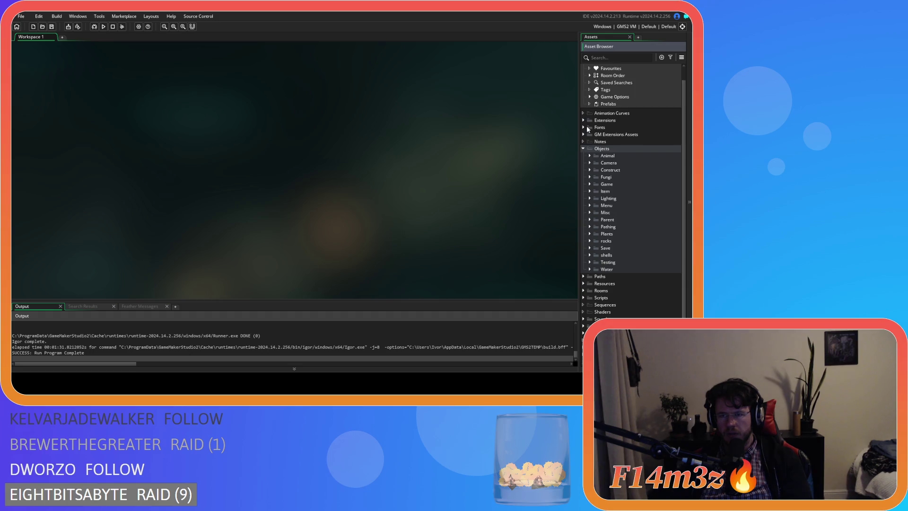
left_click(590, 184)
double_click(619, 191)
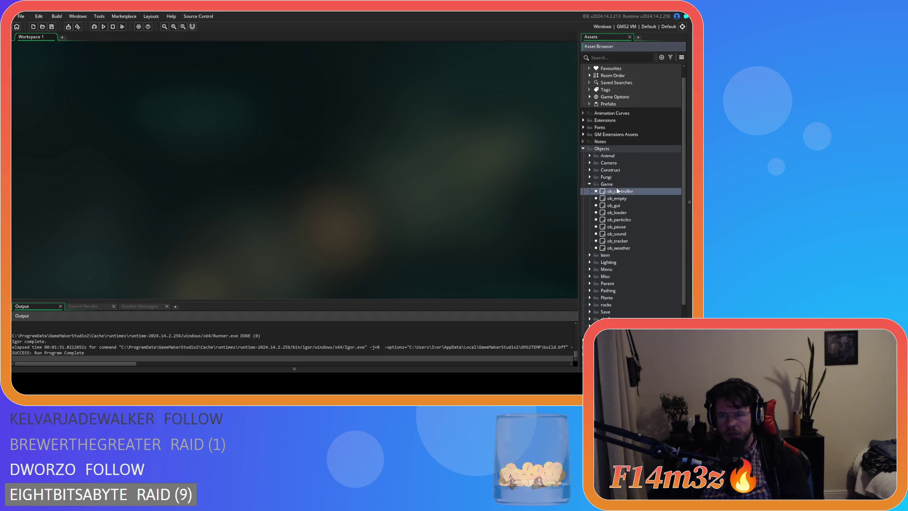
Switch to the running game, dismiss the Miracles panel and quit it.
key("alt+Tab")
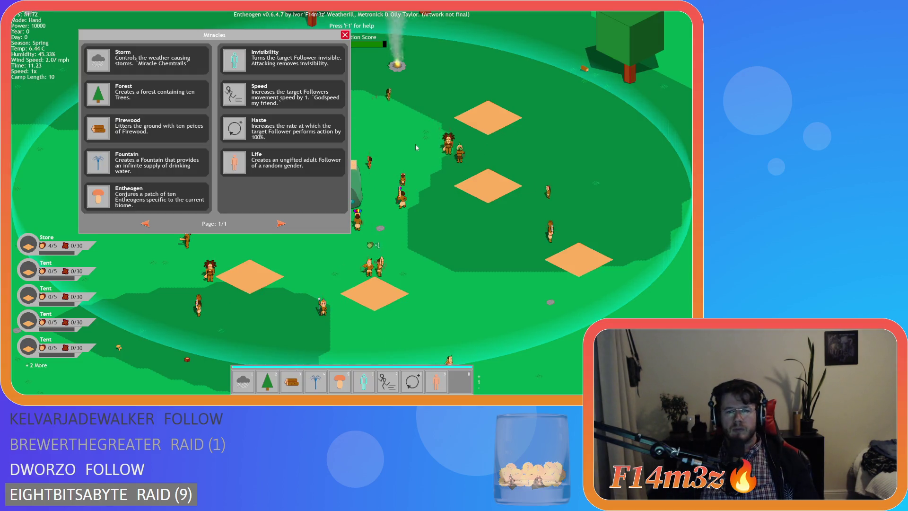
key("Escape")
key("Escape")
key("Return")
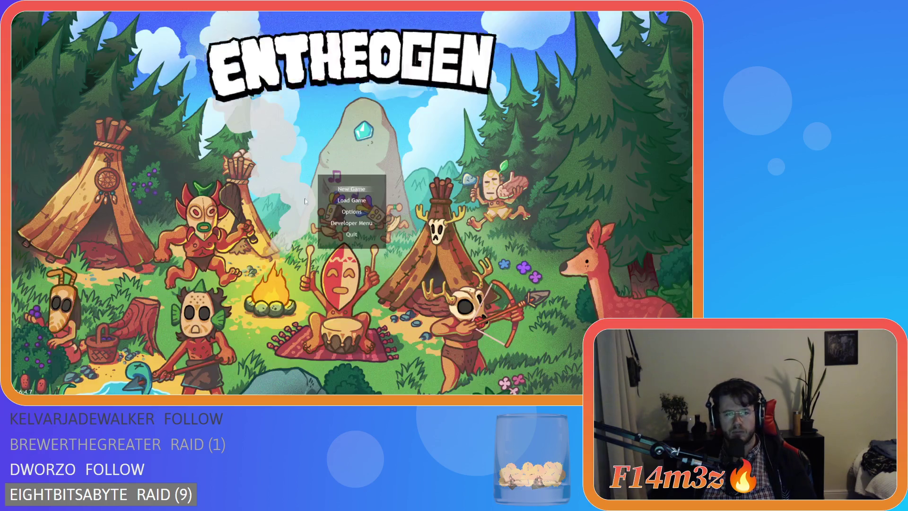
key("alt+F4")
Close all editor windows, collapse the Game and Objects folders, and rebuild with F5.
right_click(186, 207)
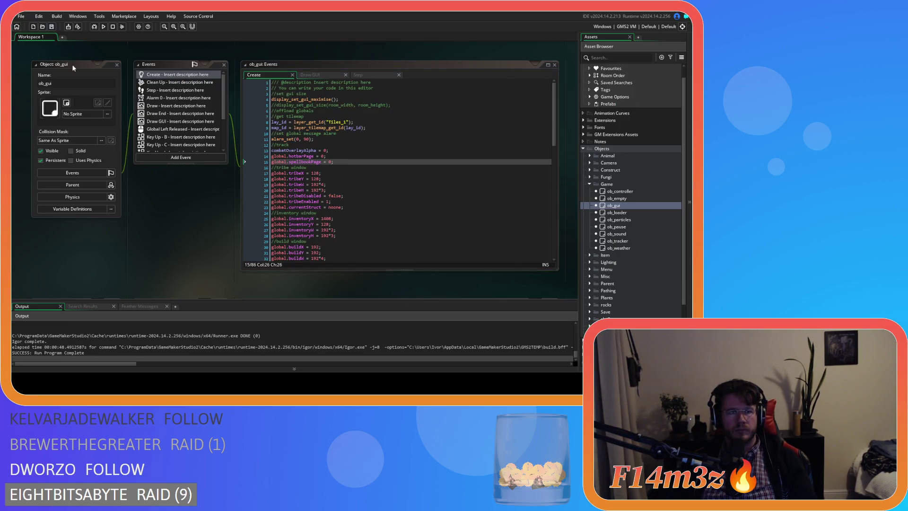
mouse_move(206, 217)
left_click(243, 246)
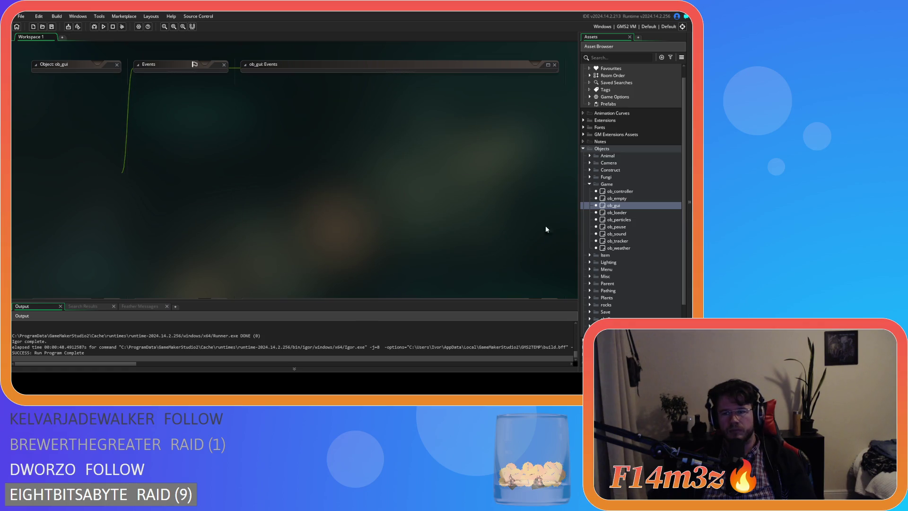
left_click(588, 184)
left_click(583, 148)
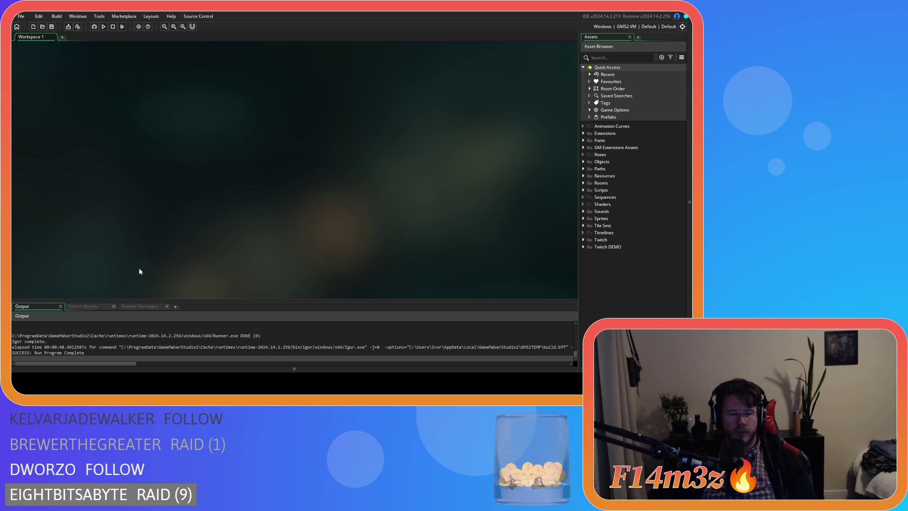
key("F5")
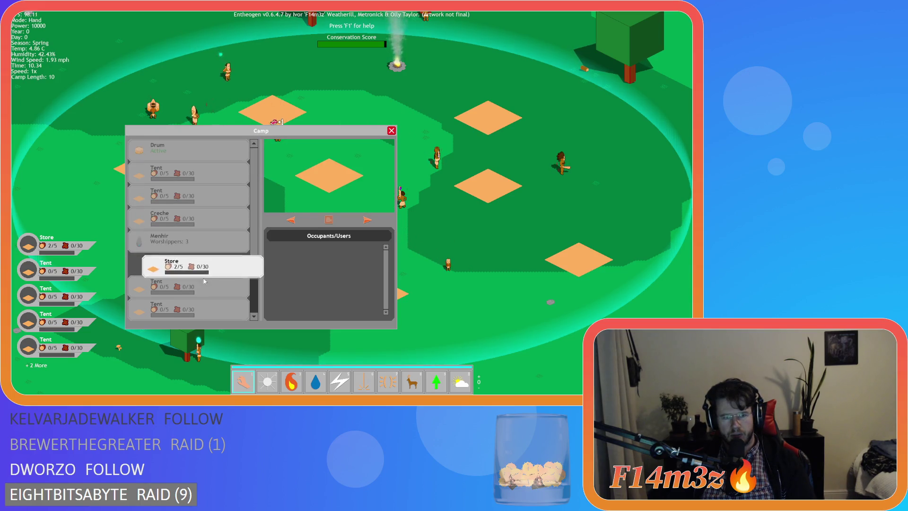
Drag the Store to the top of the Camp list and shuffle the Drum and a Tent.
mouse_move(192, 320)
left_mouse_down()
mouse_move(196, 148)
mouse_move(196, 221)
mouse_move(68, 184)
mouse_move(166, 196)
mouse_move(45, 201)
mouse_move(189, 310)
mouse_move(90, 225)
mouse_move(205, 192)
left_mouse_up()
scroll(205, 192, "up", 1)
left_click(187, 160)
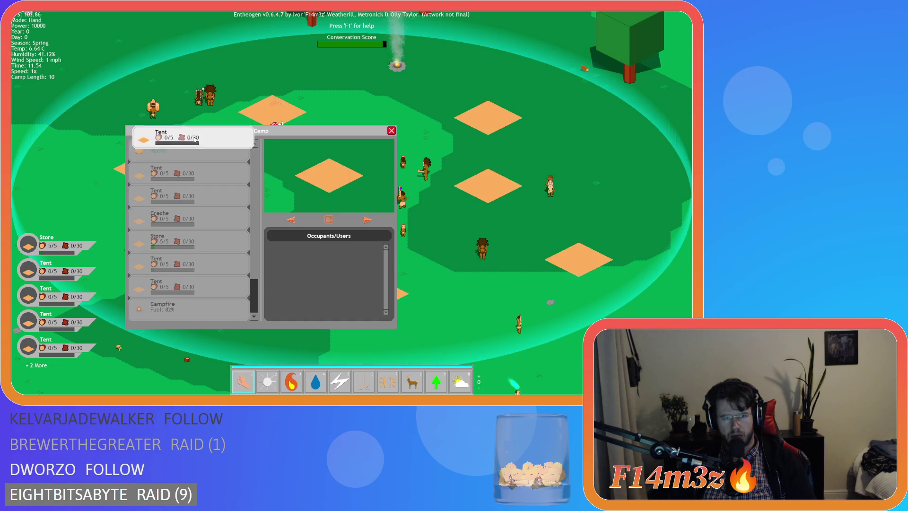
mouse_move(186, 160)
left_mouse_down()
mouse_move(187, 118)
mouse_move(326, 279)
mouse_move(190, 173)
left_mouse_up()
mouse_move(189, 263)
left_mouse_down()
mouse_move(298, 286)
mouse_move(189, 241)
mouse_move(373, 208)
mouse_move(189, 219)
mouse_move(319, 282)
mouse_move(189, 196)
mouse_move(327, 288)
mouse_move(189, 241)
mouse_move(308, 292)
mouse_move(189, 246)
left_mouse_up()
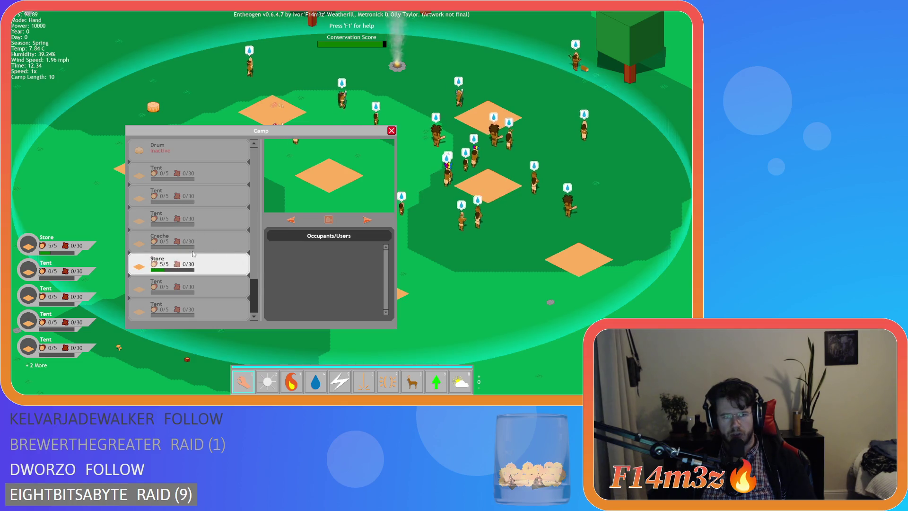
scroll(188, 287, "down", 2)
Move the Menhir to fourth and reposition the Store in the Camp list at 4x speed.
left_click(190, 311)
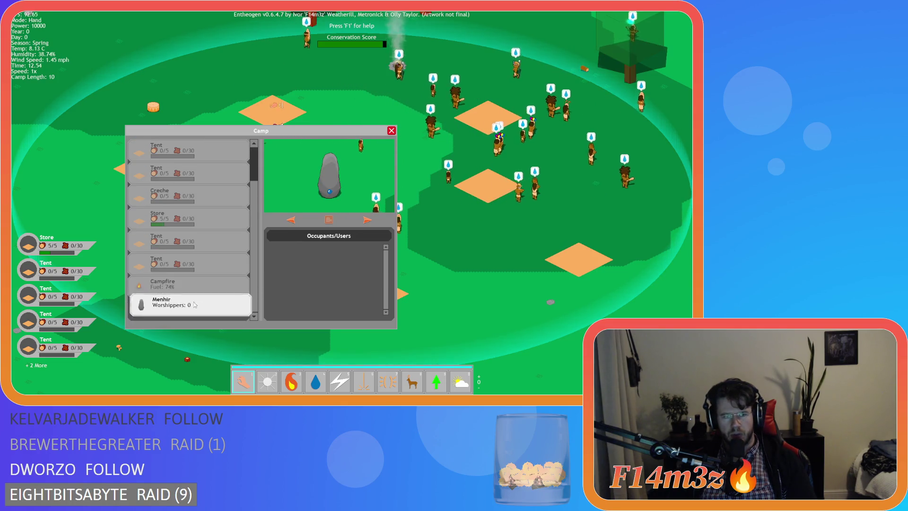
mouse_move(192, 313)
left_mouse_down()
mouse_move(201, 218)
mouse_move(191, 310)
mouse_move(161, 189)
left_mouse_up()
left_click(190, 167)
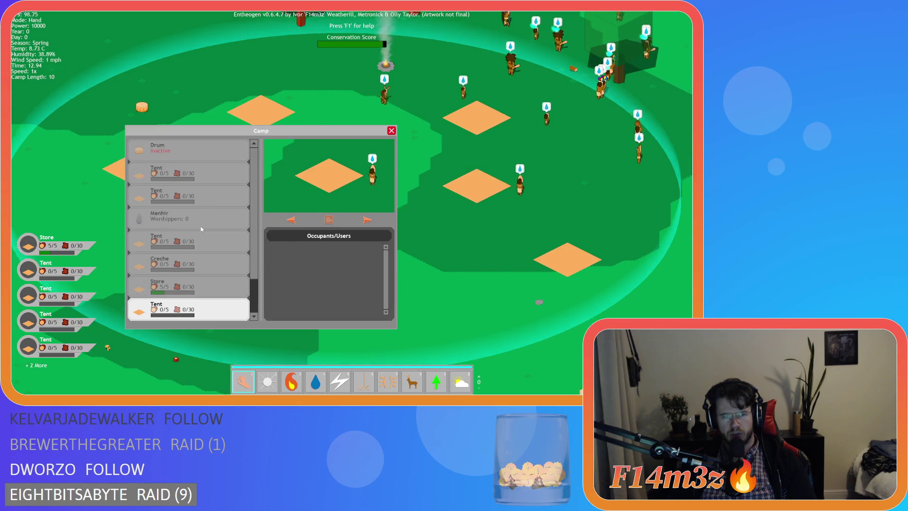
left_click(189, 241)
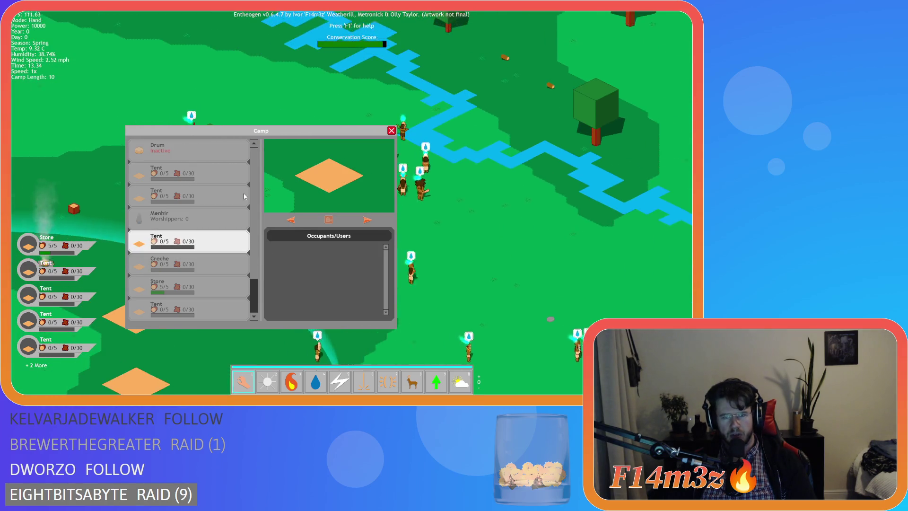
key("plus")
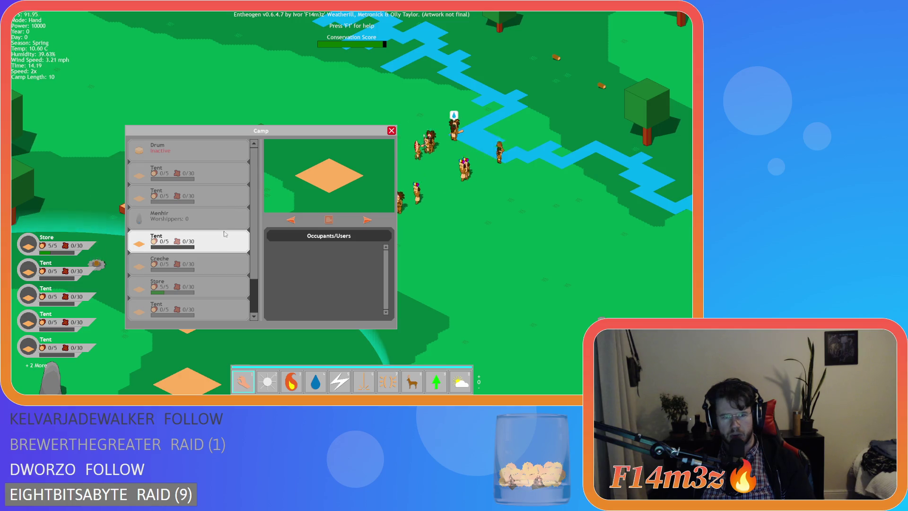
left_click(170, 216)
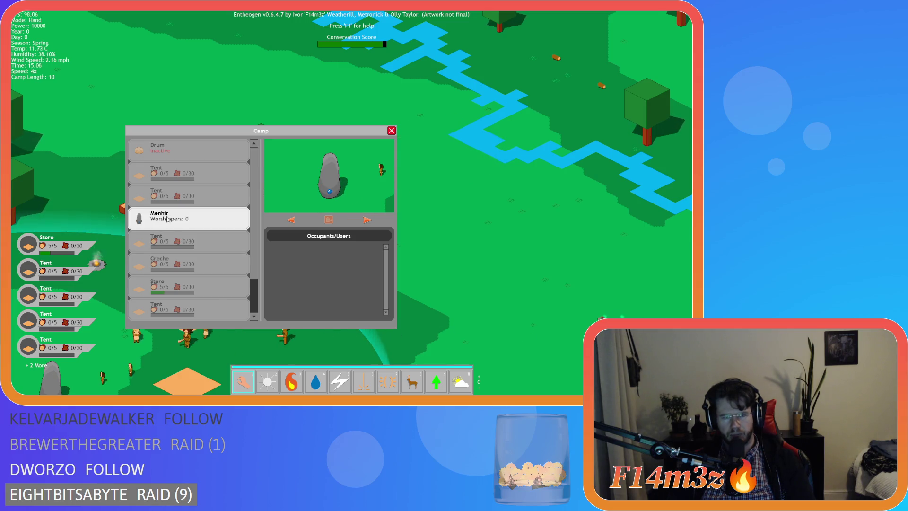
mouse_move(197, 230)
left_mouse_down()
mouse_move(256, 241)
mouse_move(339, 299)
mouse_move(324, 279)
mouse_move(190, 201)
mouse_move(201, 219)
mouse_move(189, 174)
left_mouse_up()
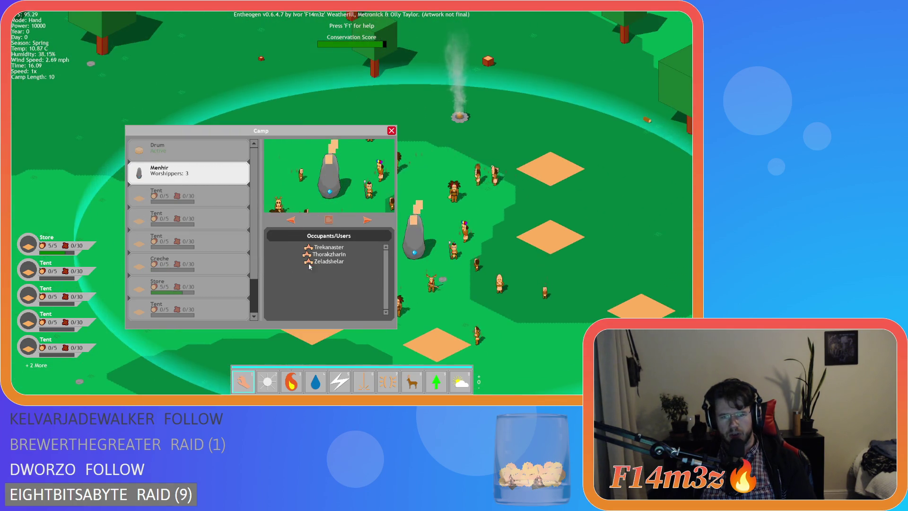
mouse_move(189, 173)
left_mouse_down()
mouse_move(191, 227)
mouse_move(200, 230)
left_mouse_up()
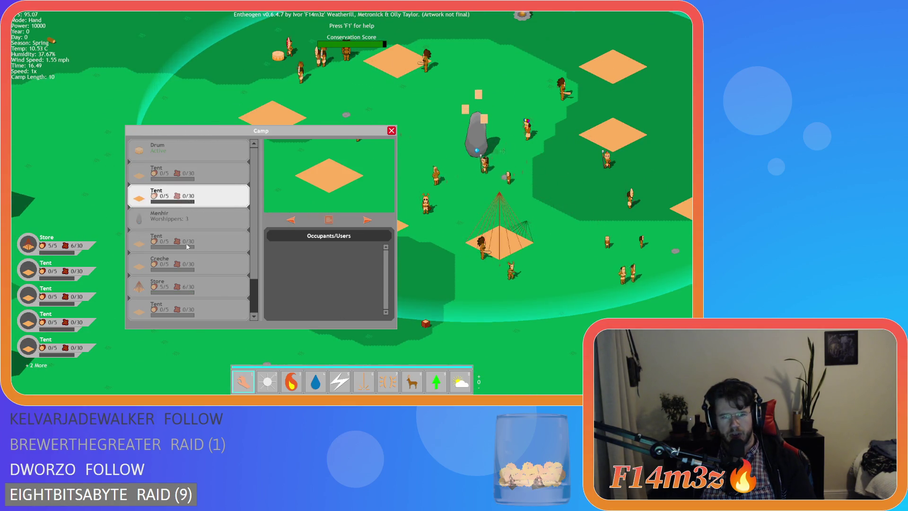
mouse_move(198, 290)
left_mouse_down()
mouse_move(175, 291)
mouse_move(194, 284)
mouse_move(176, 291)
mouse_move(176, 264)
mouse_move(173, 306)
mouse_move(181, 236)
mouse_move(175, 318)
mouse_move(175, 299)
left_mouse_up()
Quit the game and expand the Scripts > GUI folders in the Asset Browser.
key("Escape")
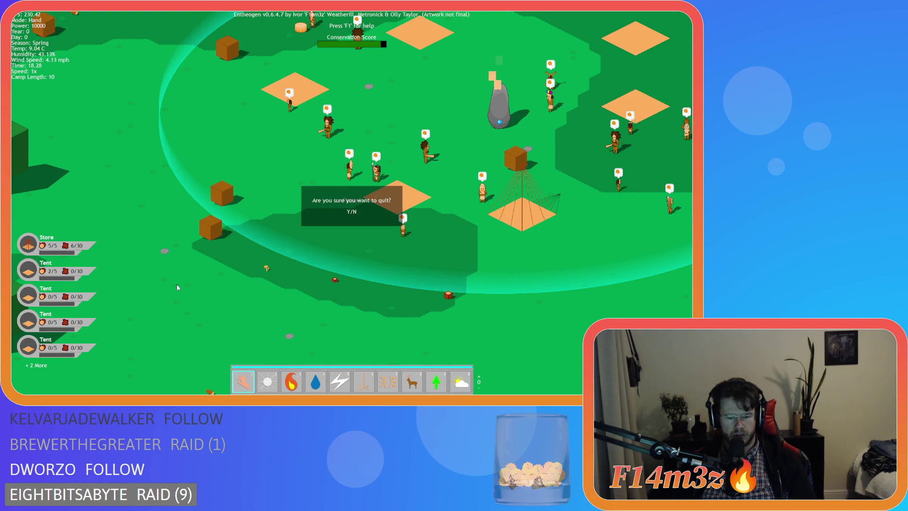
key("Return")
key("Escape")
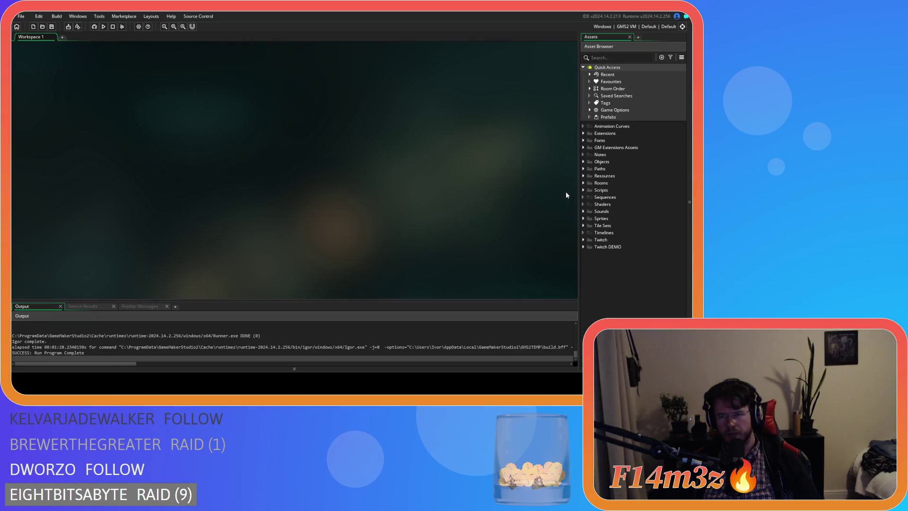
left_click(582, 189)
scroll(594, 203, "down", 5)
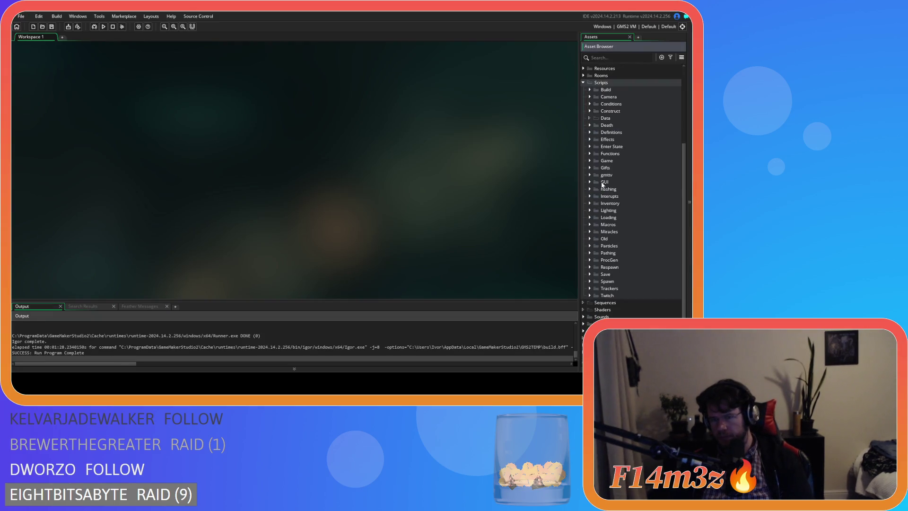
left_click(589, 182)
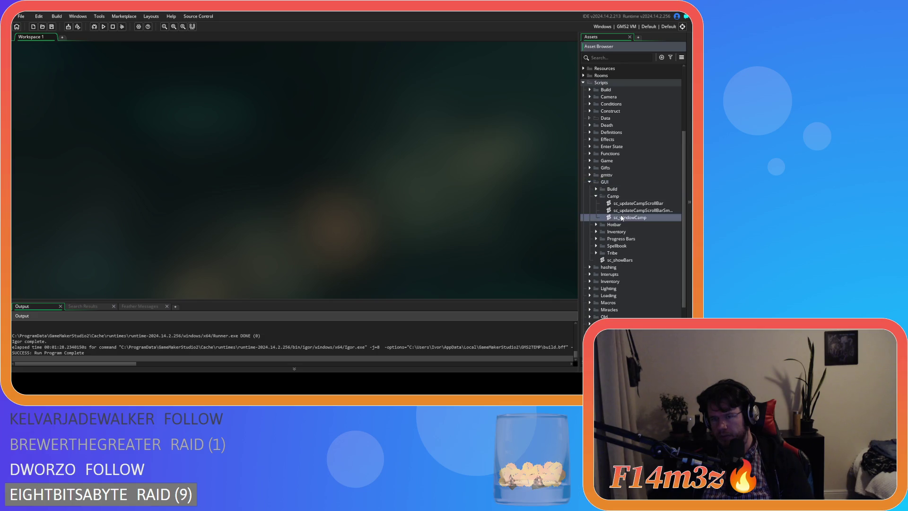
double_click(621, 218)
left_click(261, 163)
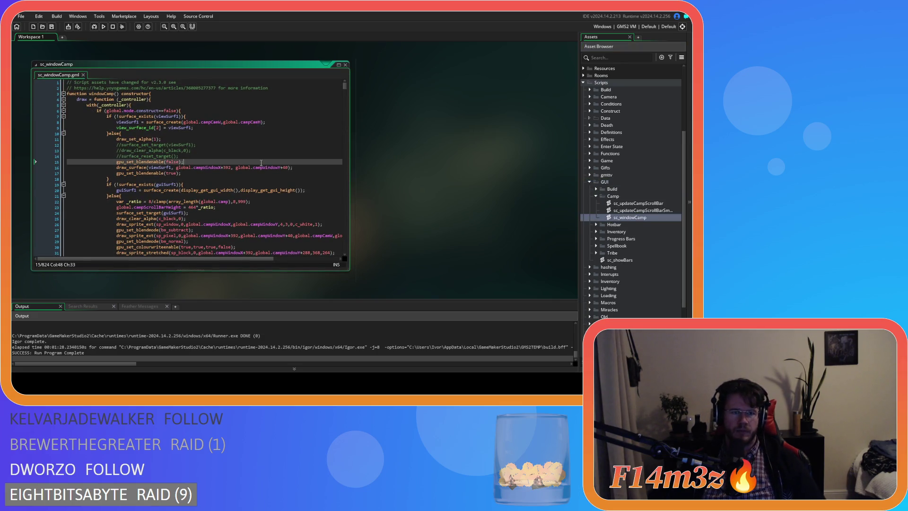
scroll(211, 152, "down", 3)
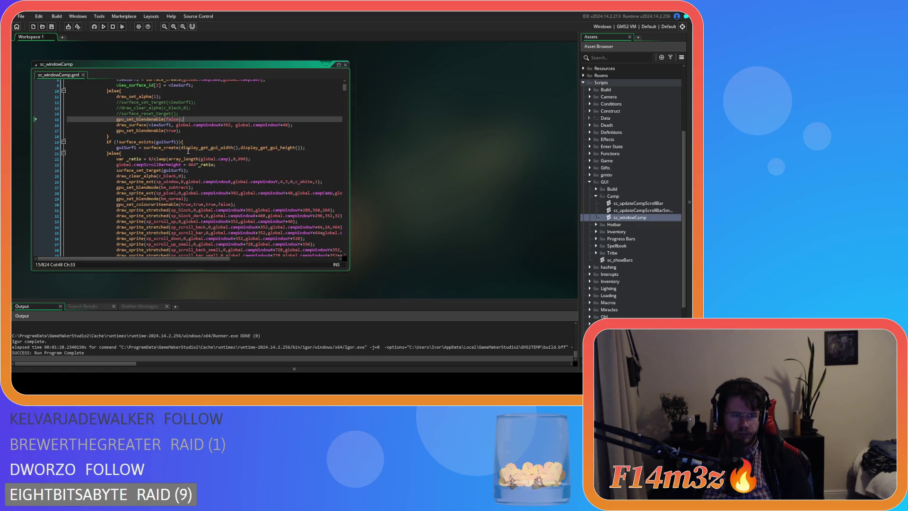
scroll(188, 151, "down", 3)
scroll(188, 151, "up", 5)
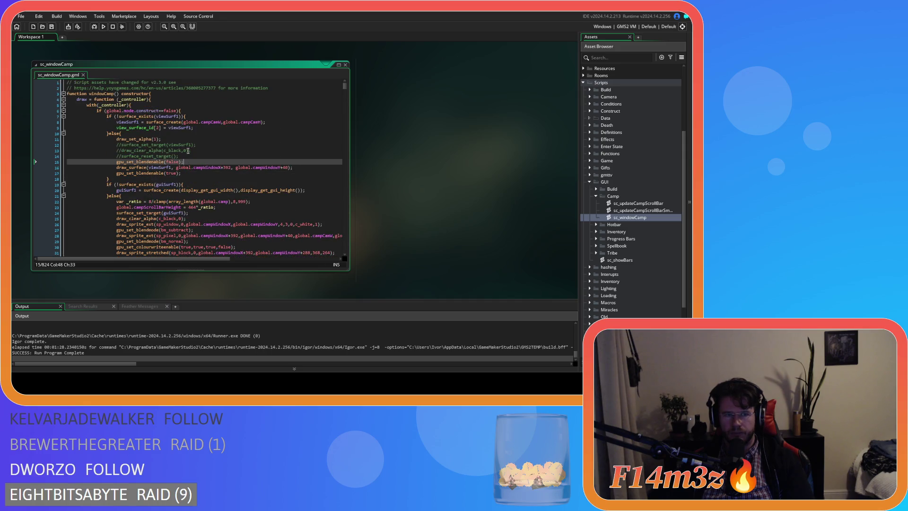
mouse_move(342, 82)
left_mouse_down()
mouse_move(341, 134)
mouse_move(331, 139)
left_mouse_up()
left_click(276, 156)
mouse_move(345, 136)
left_mouse_down()
mouse_move(345, 148)
mouse_move(345, 141)
left_mouse_up()
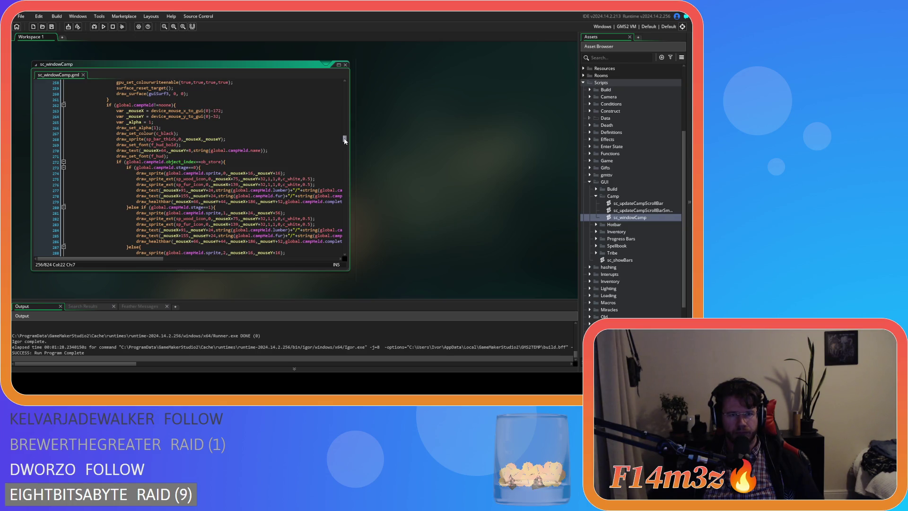
left_click_drag(344, 124, 345, 92)
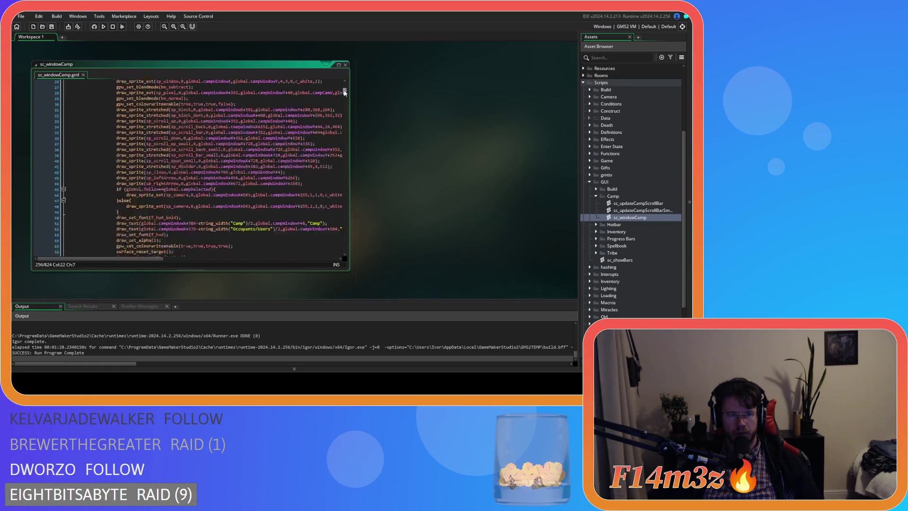
scroll(260, 177, "down", 7)
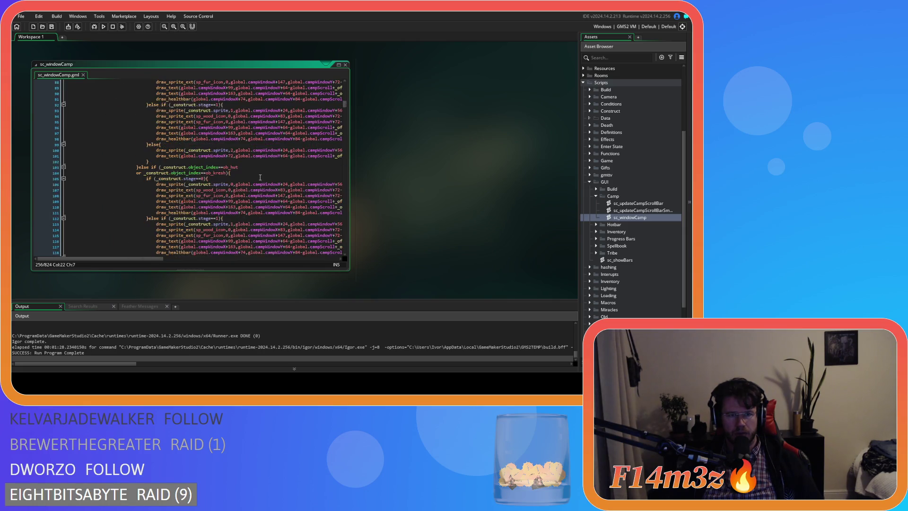
scroll(259, 176, "up", 10)
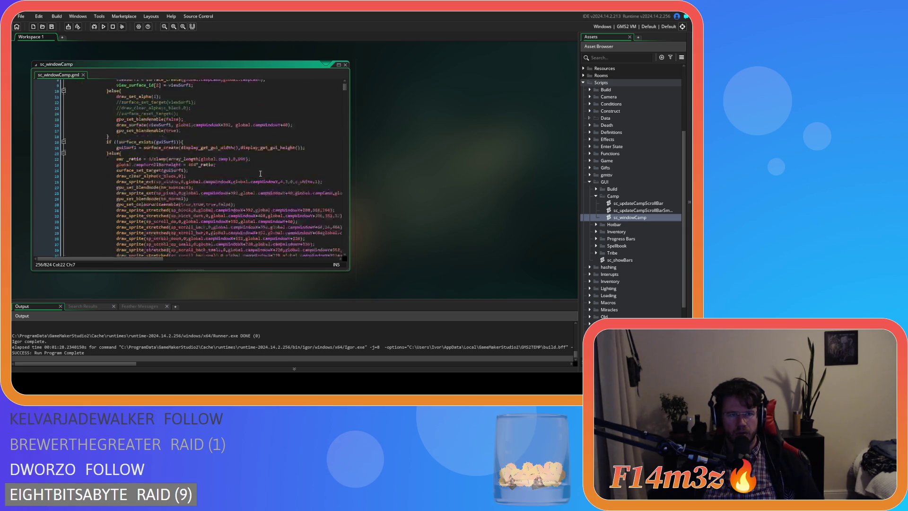
scroll(260, 173, "down", 20)
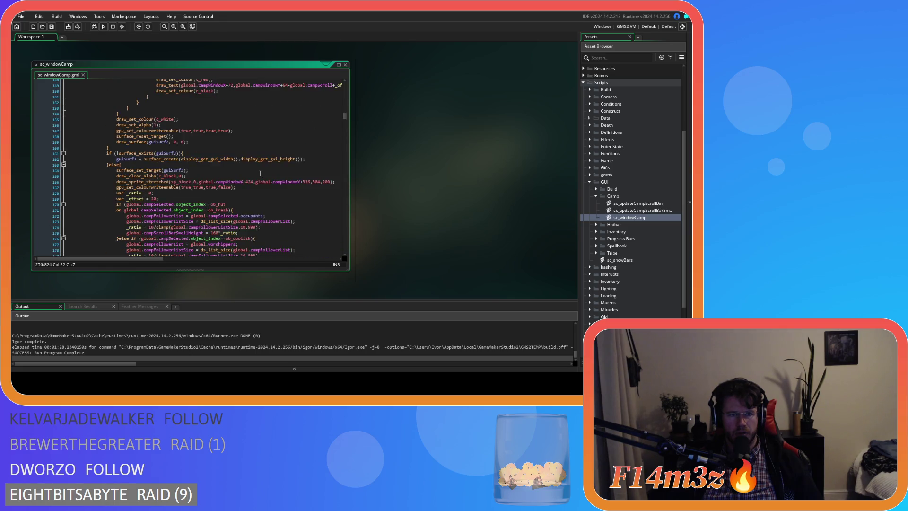
scroll(260, 173, "down", 20)
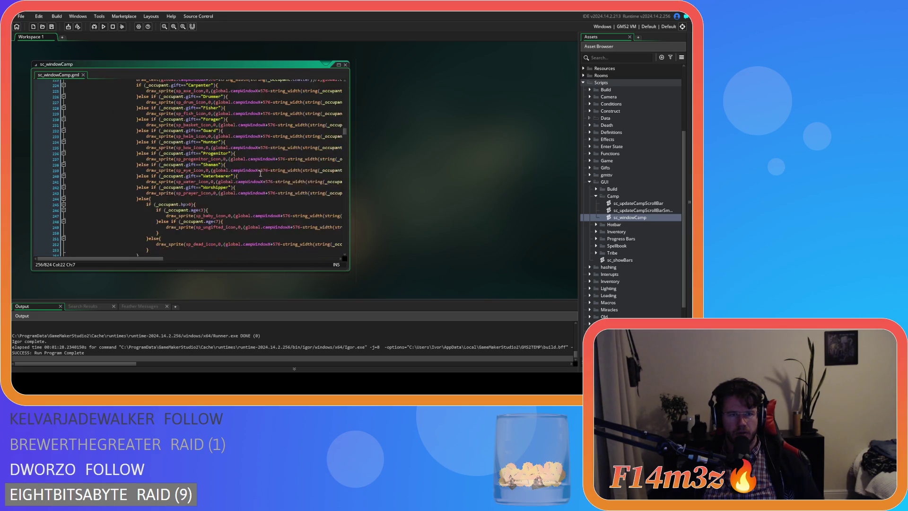
scroll(260, 174, "up", 13)
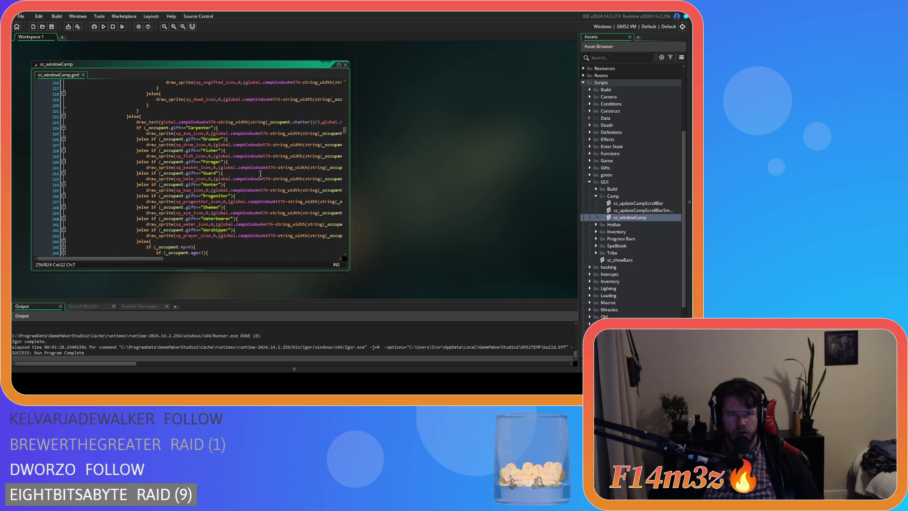
scroll(260, 173, "up", 20)
scroll(260, 173, "up", 17)
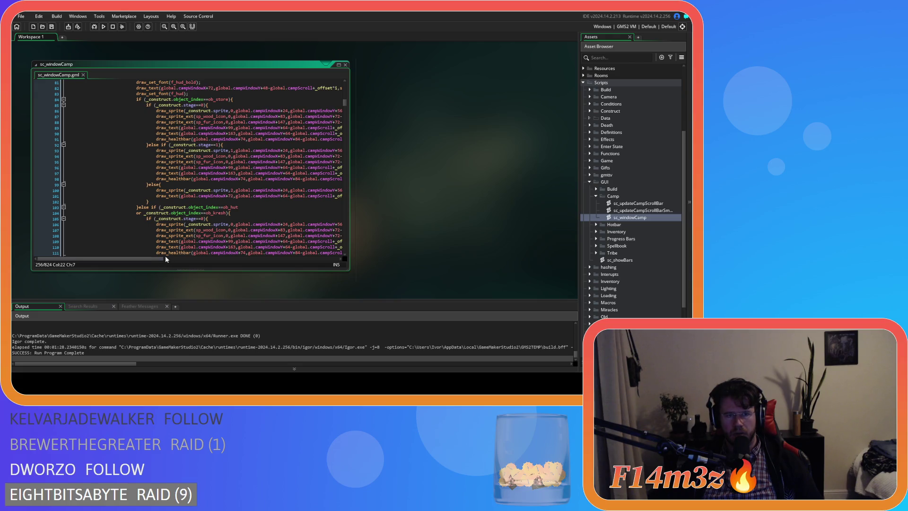
left_click_drag(163, 259, 189, 260)
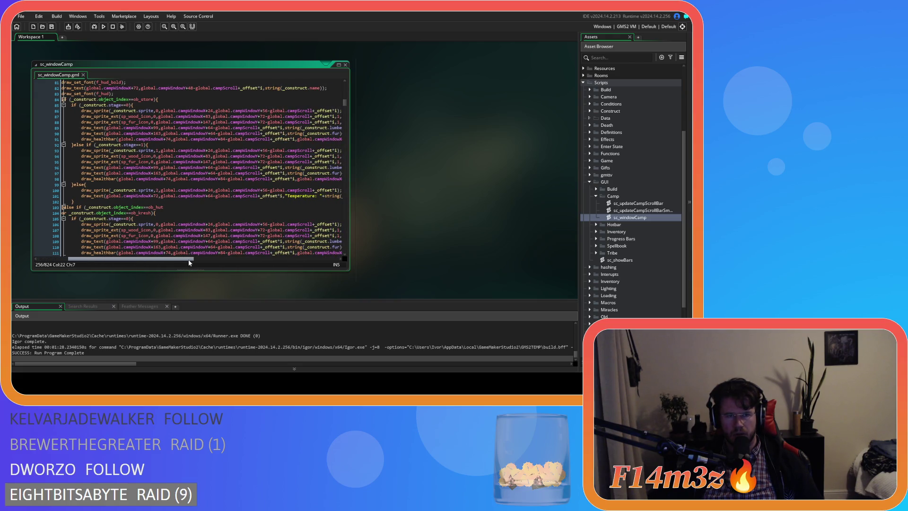
mouse_move(188, 259)
left_mouse_down()
mouse_move(203, 260)
mouse_move(166, 262)
mouse_move(204, 259)
left_mouse_up()
scroll(166, 261, "down", 3)
scroll(215, 204, "up", 4)
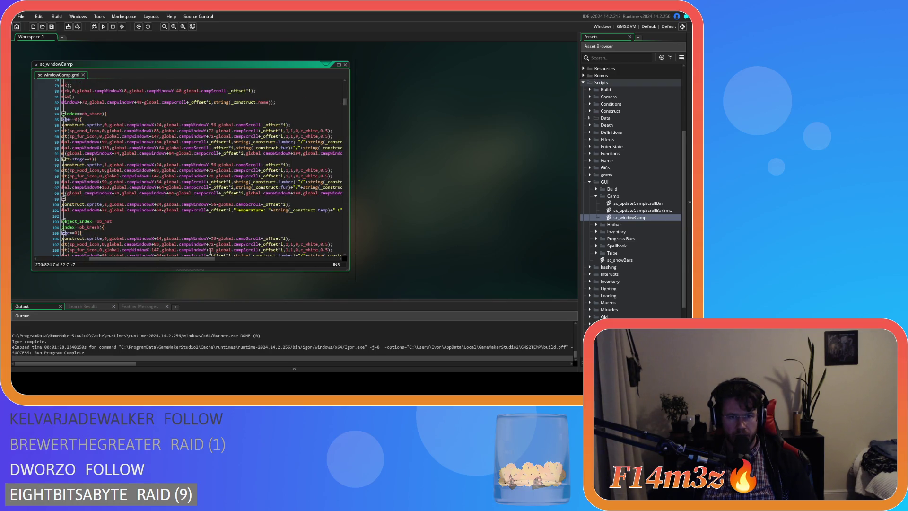
mouse_move(205, 260)
left_mouse_down()
mouse_move(178, 256)
mouse_move(194, 257)
left_mouse_up()
scroll(207, 217, "down", 2)
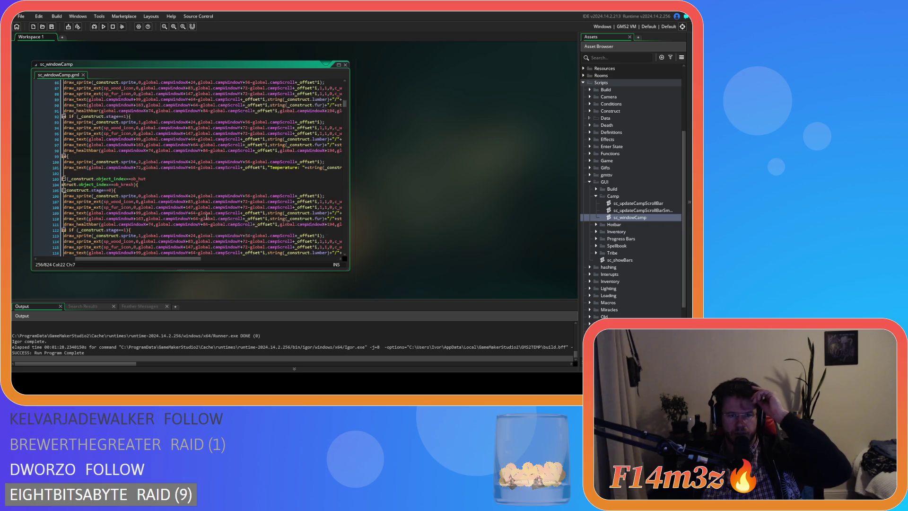
scroll(227, 218, "down", 2)
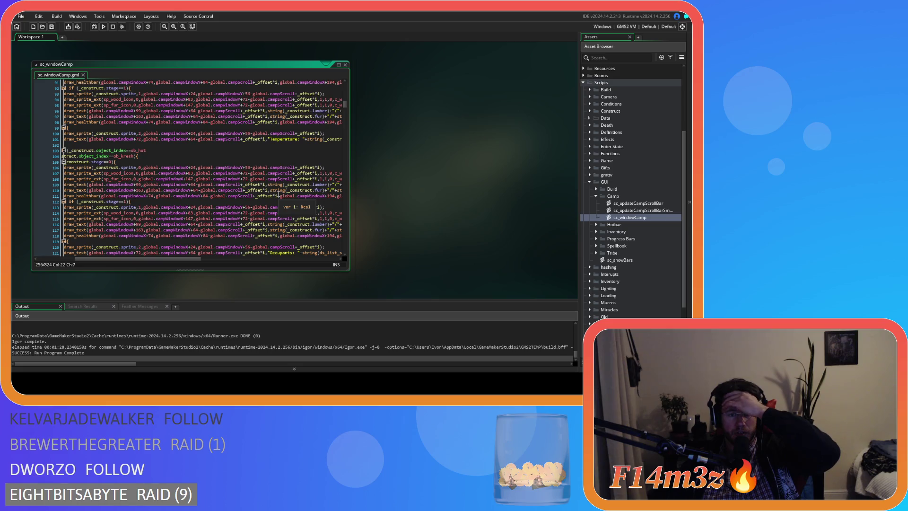
left_click_drag(183, 259, 164, 258)
scroll(187, 229, "down", 2)
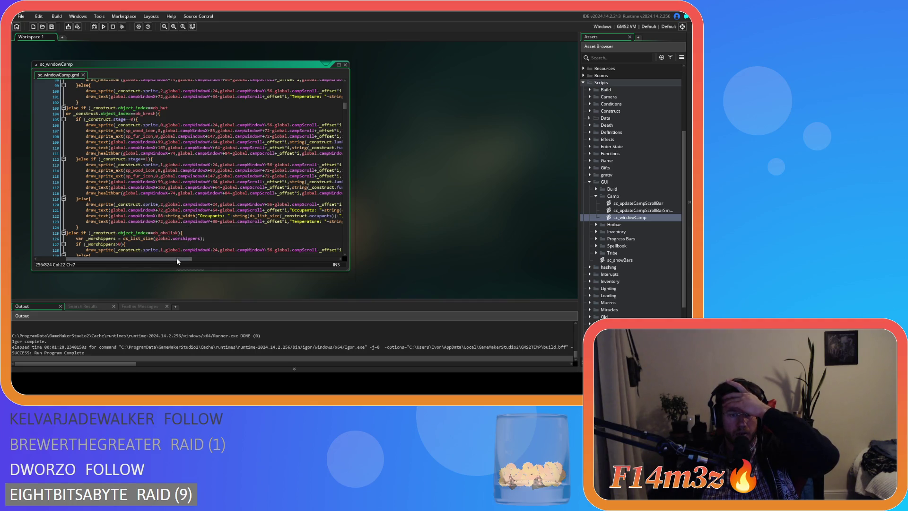
left_click_drag(176, 259, 189, 260)
scroll(192, 237, "up", 6)
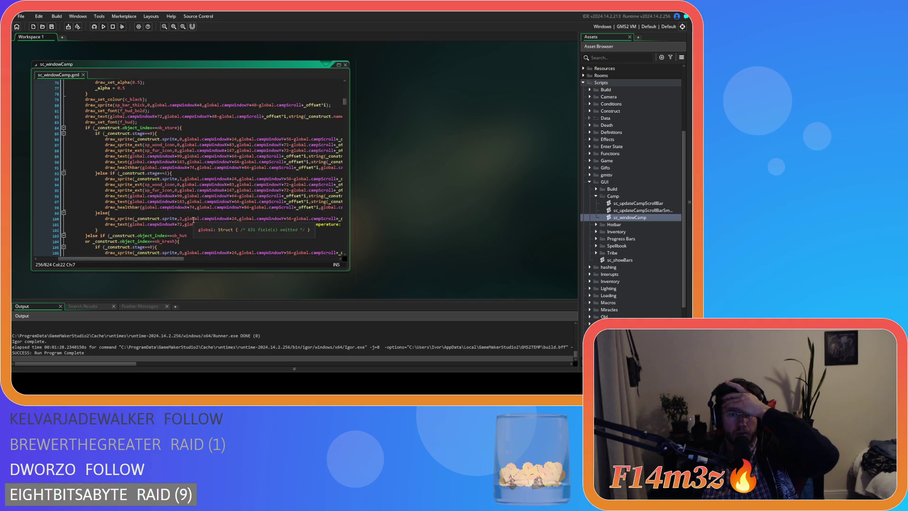
scroll(193, 220, "up", 8)
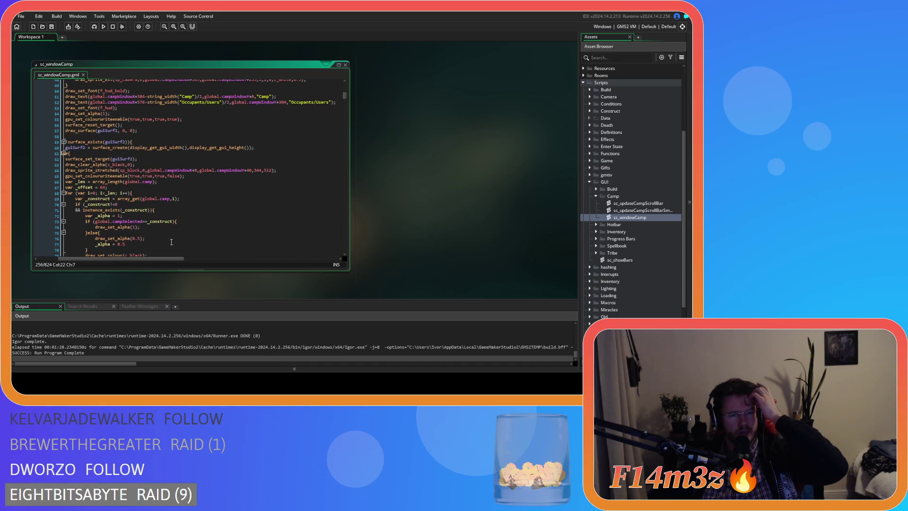
scroll(174, 209, "down", 20)
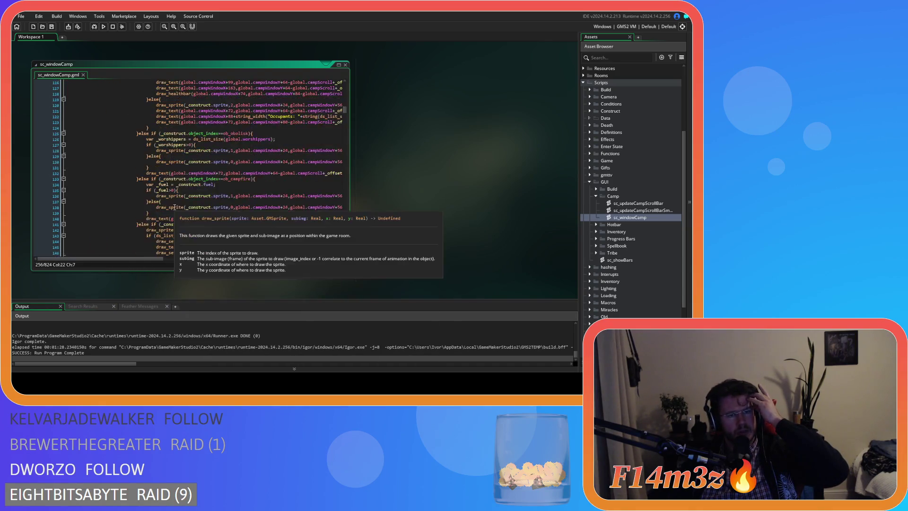
scroll(174, 208, "down", 6)
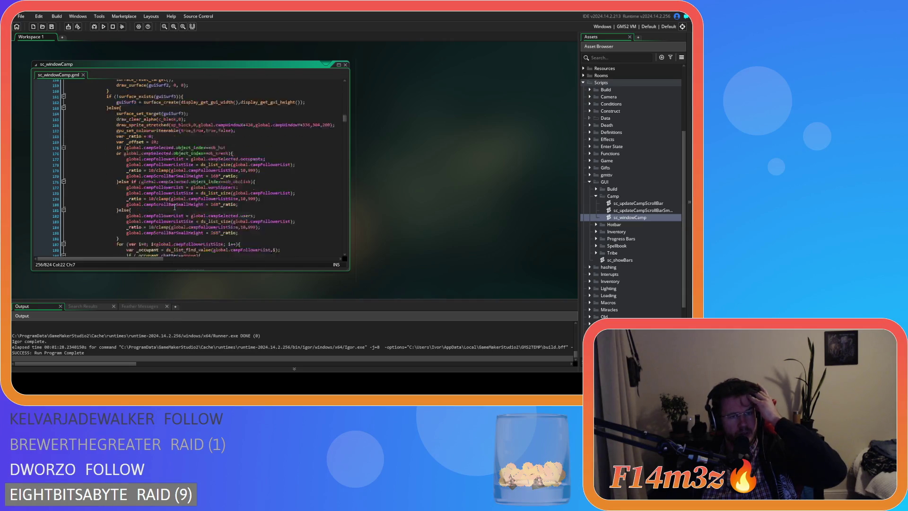
scroll(174, 207, "down", 20)
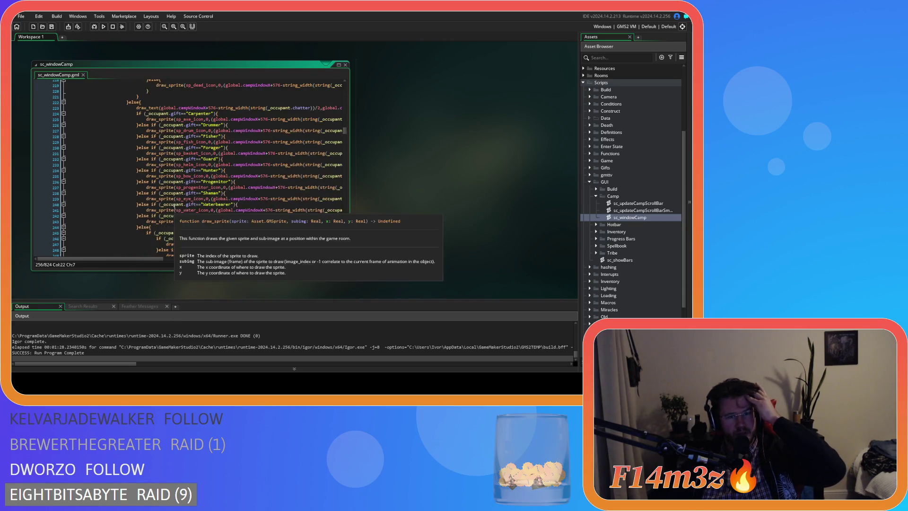
scroll(174, 208, "down", 15)
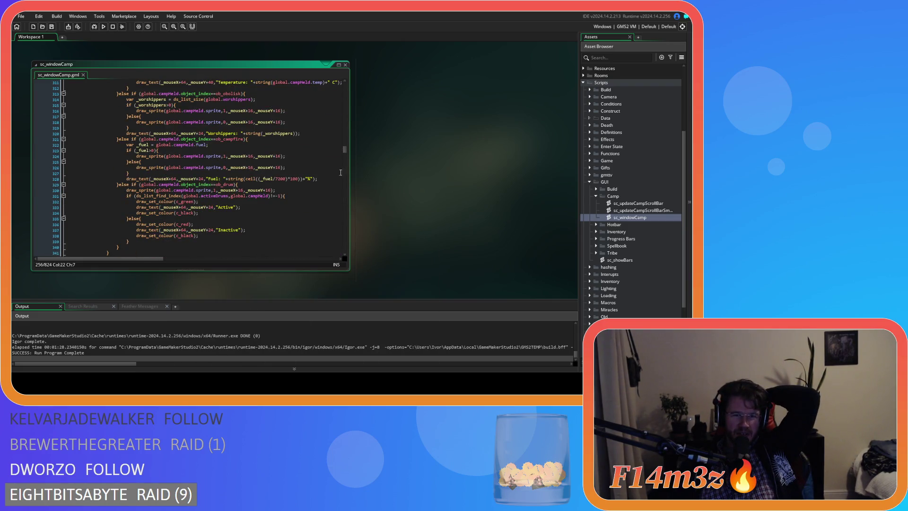
mouse_move(345, 146)
left_mouse_down()
mouse_move(346, 156)
mouse_move(346, 137)
left_mouse_up()
Select the 24 offset after _mouseX+ on line 281 of sc_windowCamp's held-building drawing code.
left_click(244, 149)
scroll(243, 184, "down", 4)
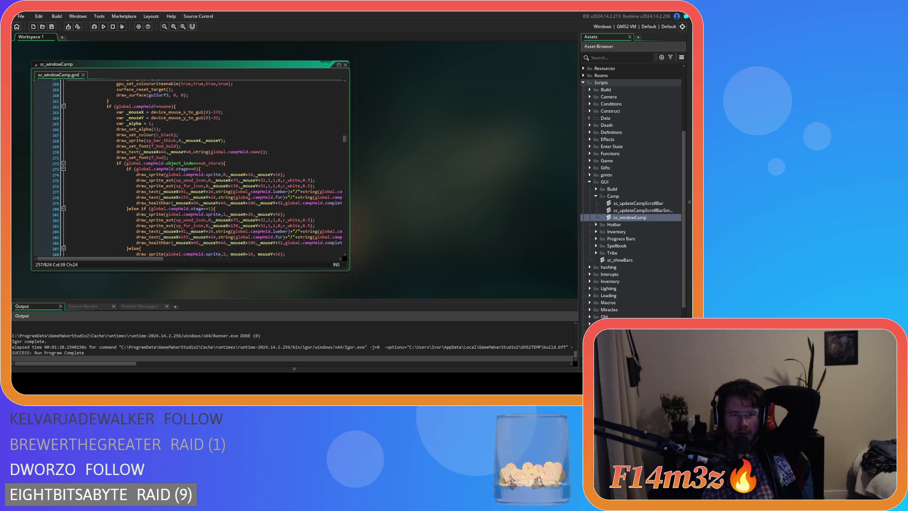
scroll(249, 196, "down", 2)
scroll(280, 176, "down", 4)
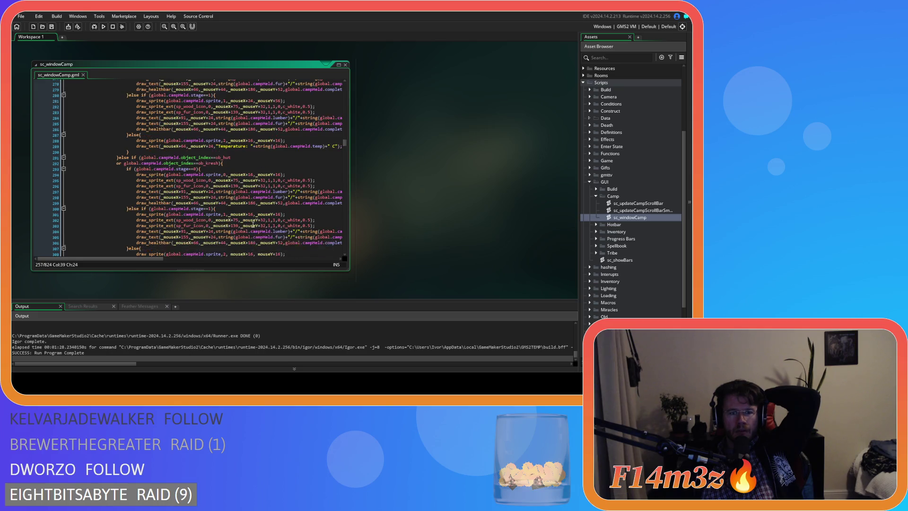
scroll(253, 224, "up", 4)
left_click_drag(151, 261, 175, 259)
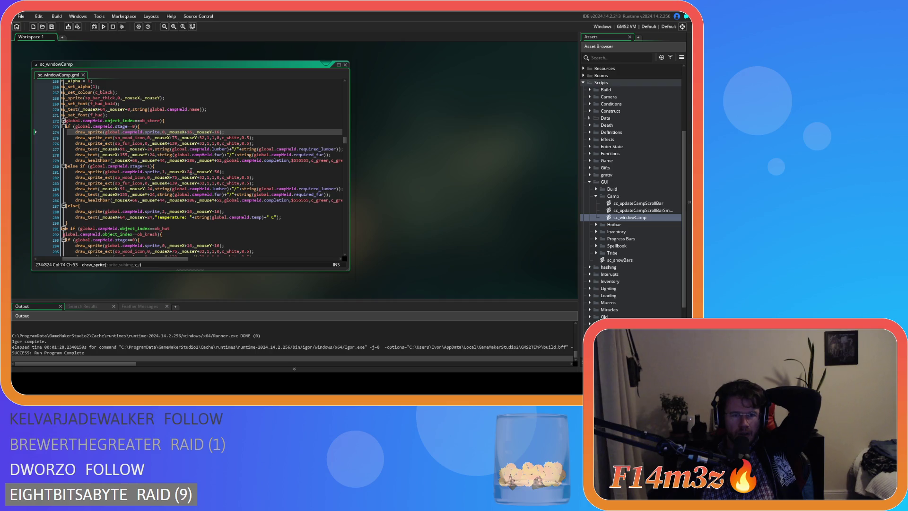
double_click(190, 172)
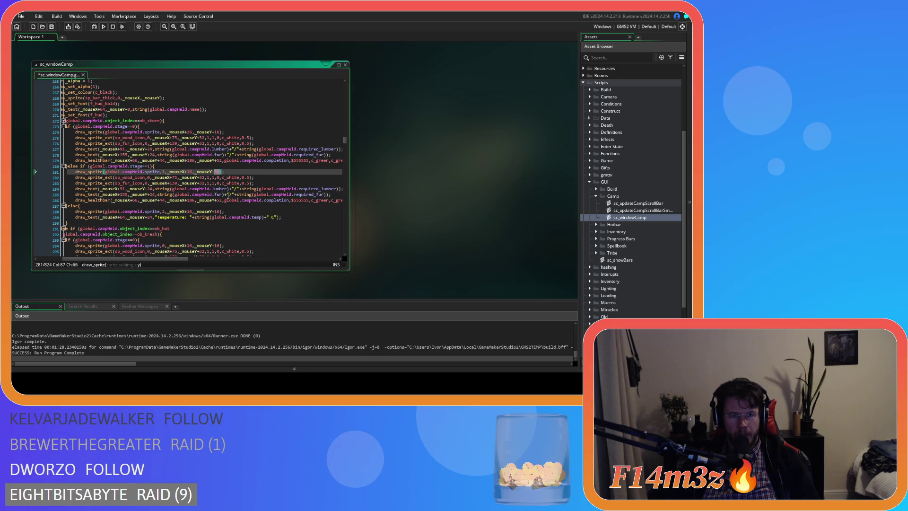
scroll(209, 228, "down", 3)
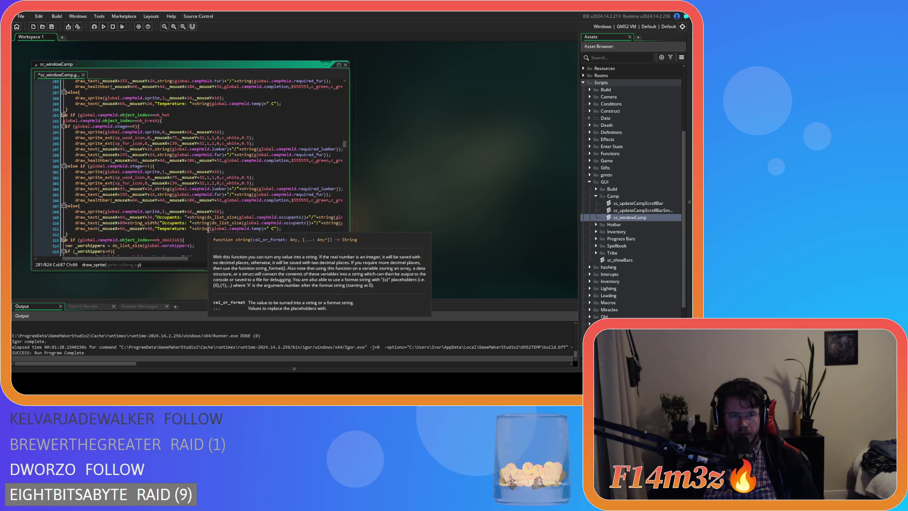
scroll(212, 170, "down", 3)
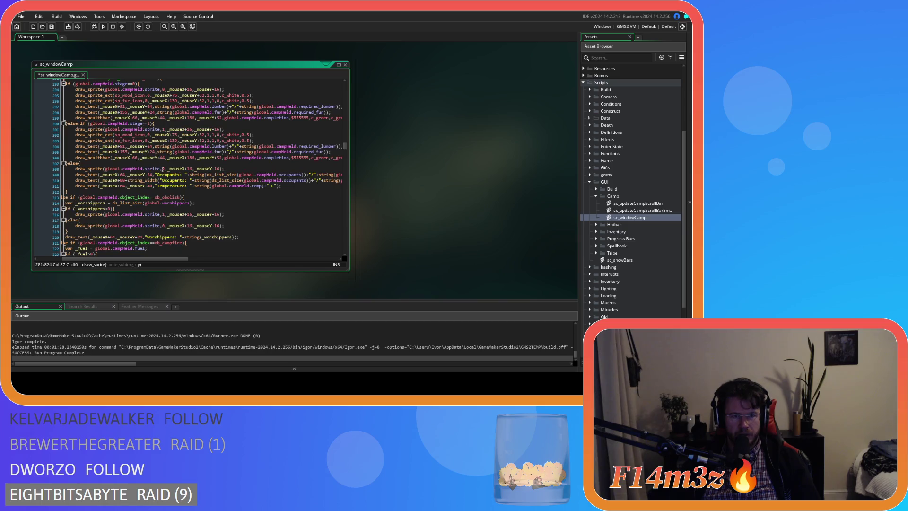
scroll(160, 258, "left", 2)
scroll(176, 226, "down", 3)
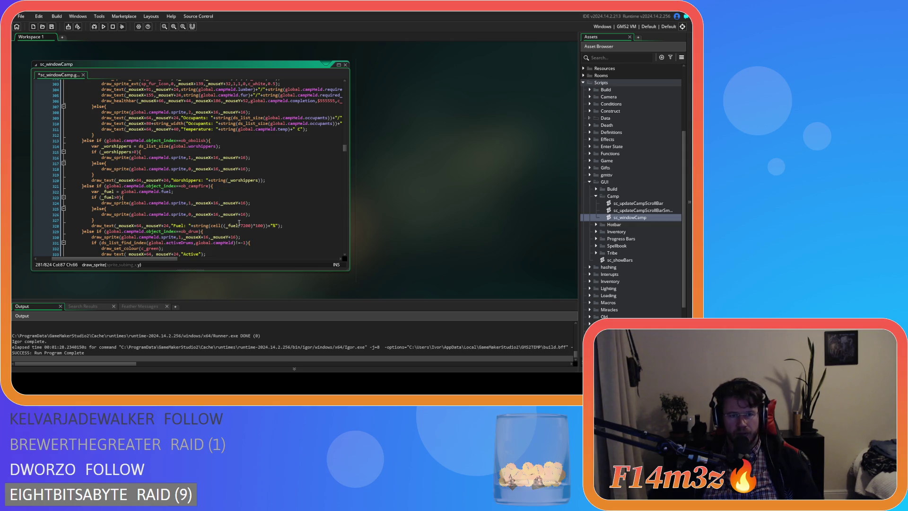
scroll(243, 224, "down", 3)
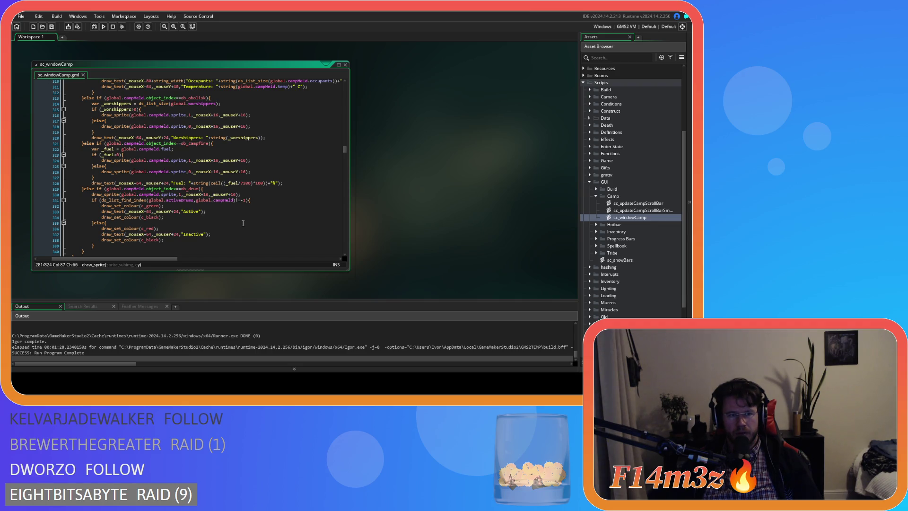
Rebuild and run the game with F5, then pick the Creche in the Camp list.
key("F5")
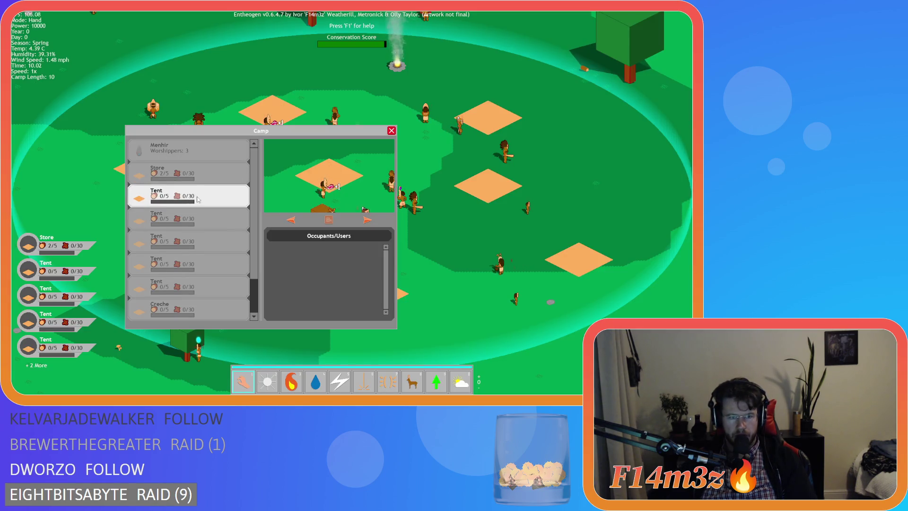
scroll(197, 199, "down", 1)
left_click(232, 285)
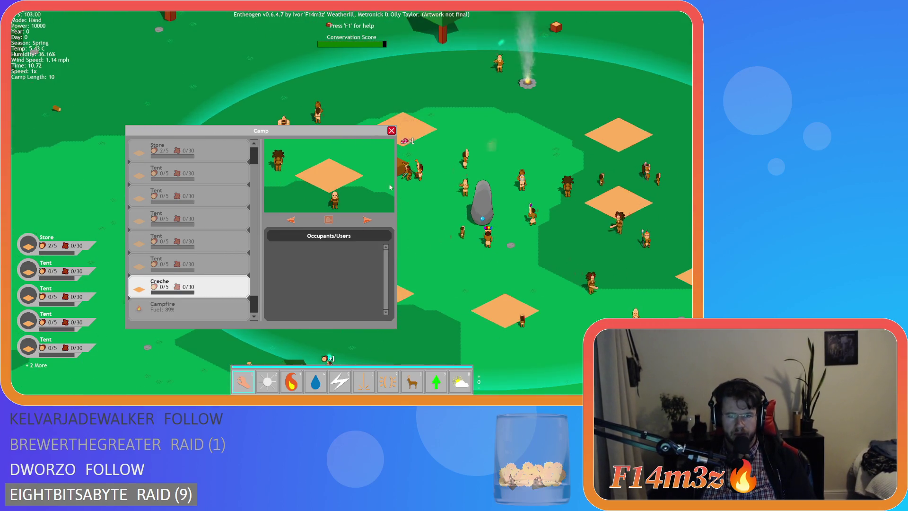
Move the Camp window aside, spawn deer with the herd tool, and carry two carcasses onto the Store.
left_click_drag(319, 126, 226, 27)
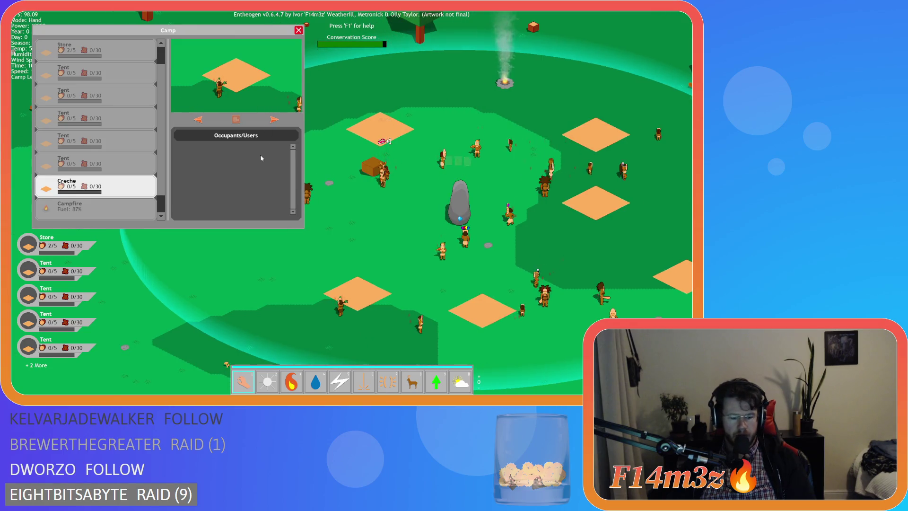
left_click(260, 154)
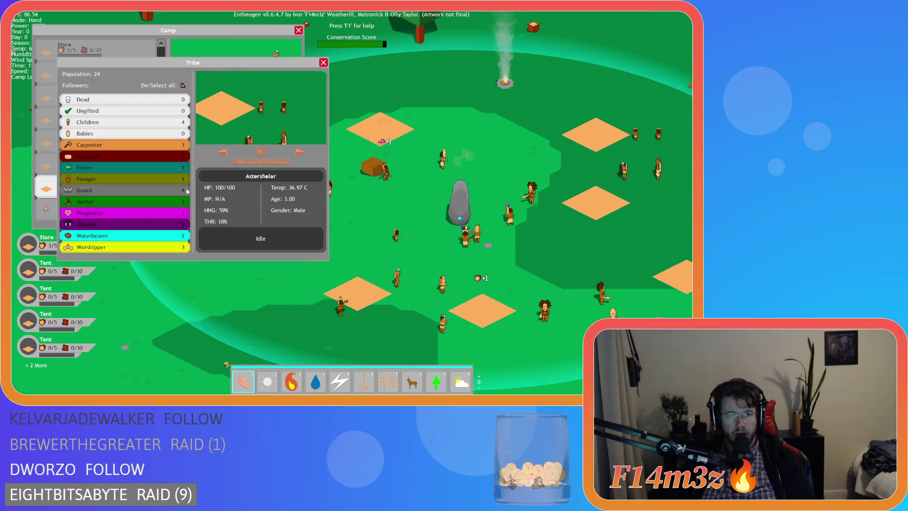
key("Escape")
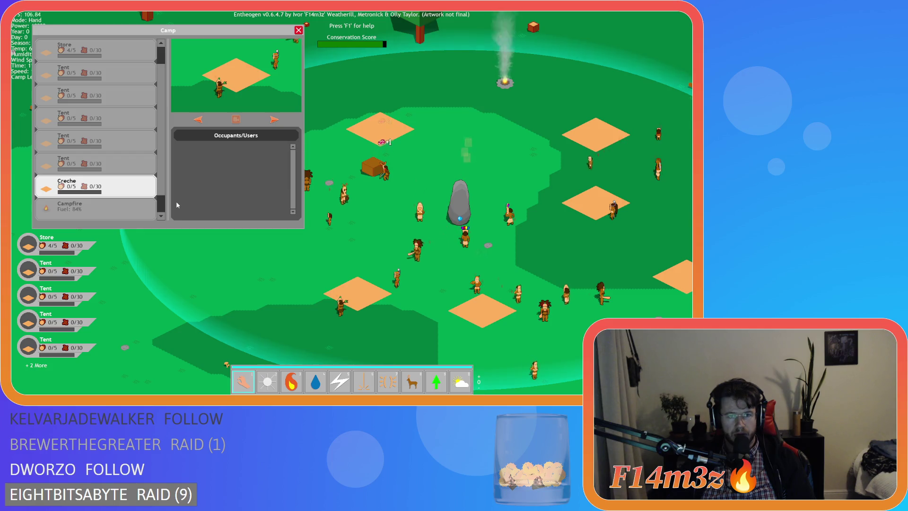
key("8")
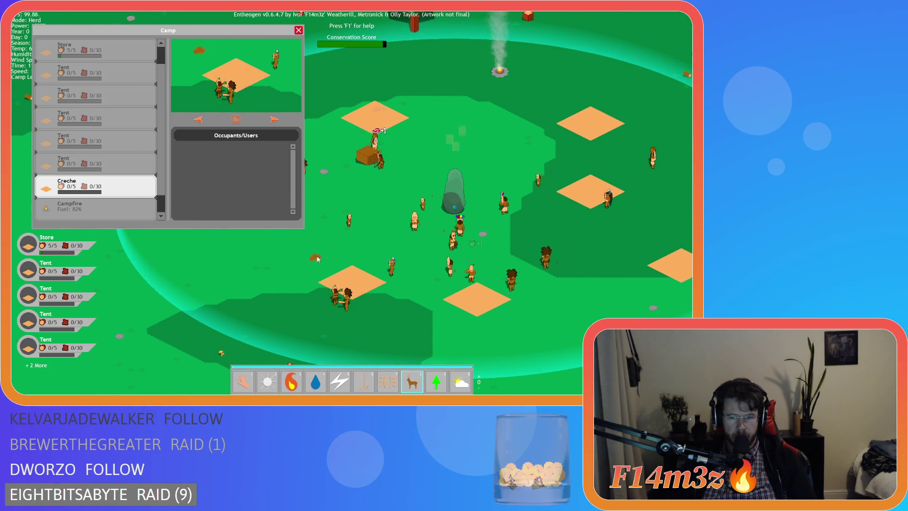
left_click_drag(427, 187, 385, 235)
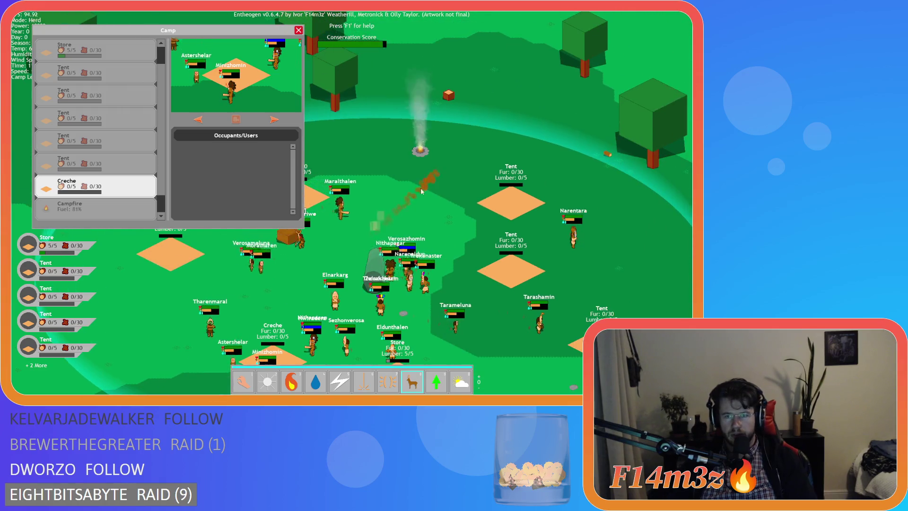
key("Down")
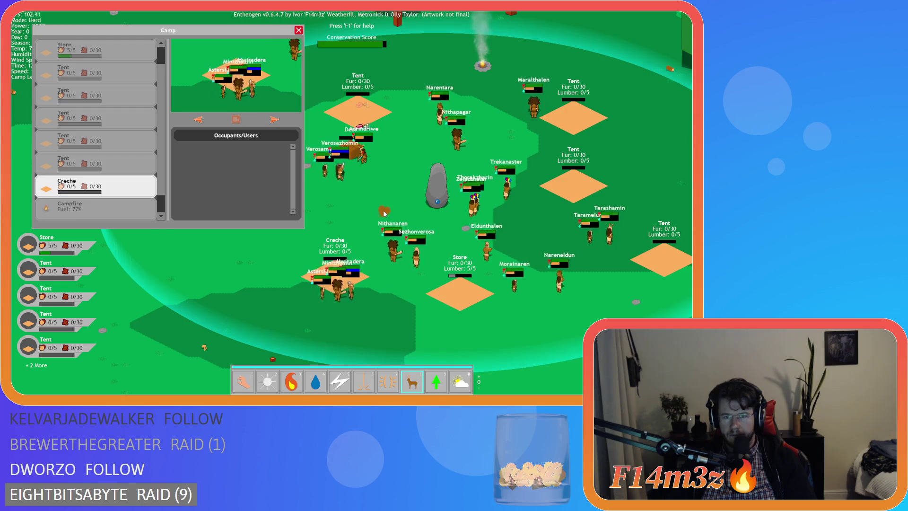
key("1")
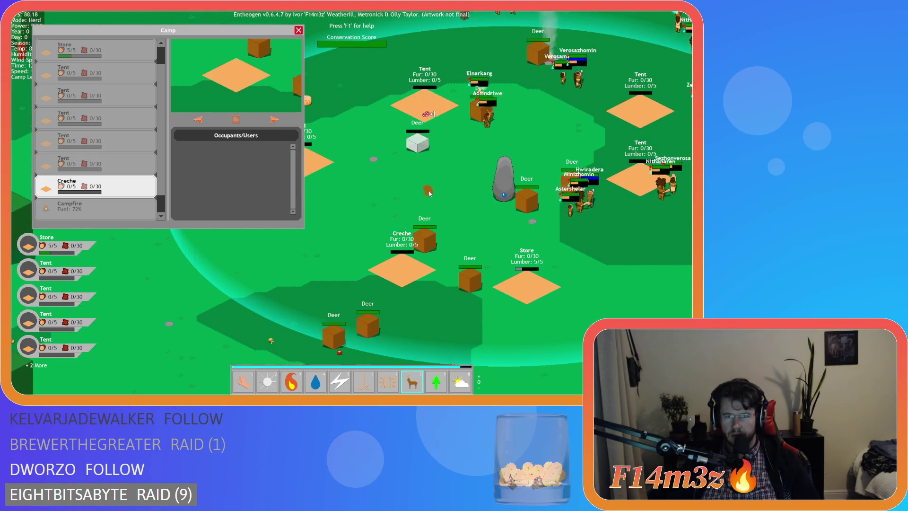
mouse_move(423, 248)
left_mouse_down()
mouse_move(406, 267)
mouse_move(533, 285)
mouse_move(445, 289)
mouse_move(529, 342)
mouse_move(458, 286)
mouse_move(462, 235)
left_mouse_up()
mouse_move(508, 107)
left_mouse_down()
mouse_move(490, 73)
mouse_move(449, 197)
mouse_move(449, 214)
mouse_move(480, 201)
mouse_move(466, 208)
mouse_move(468, 221)
mouse_move(431, 216)
mouse_move(390, 256)
left_mouse_up()
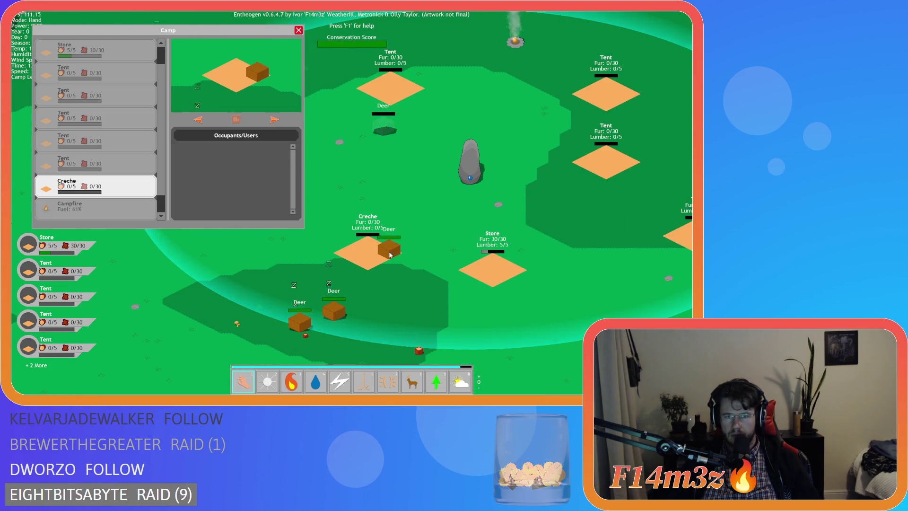
Centre the map on the second Tent and drop a deer carcass onto it for fur.
left_click(89, 74)
left_click(236, 120)
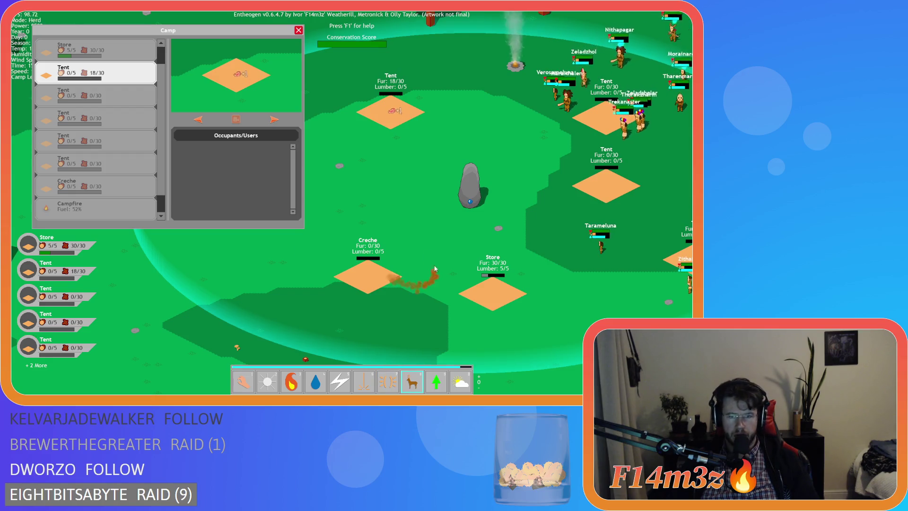
key("1")
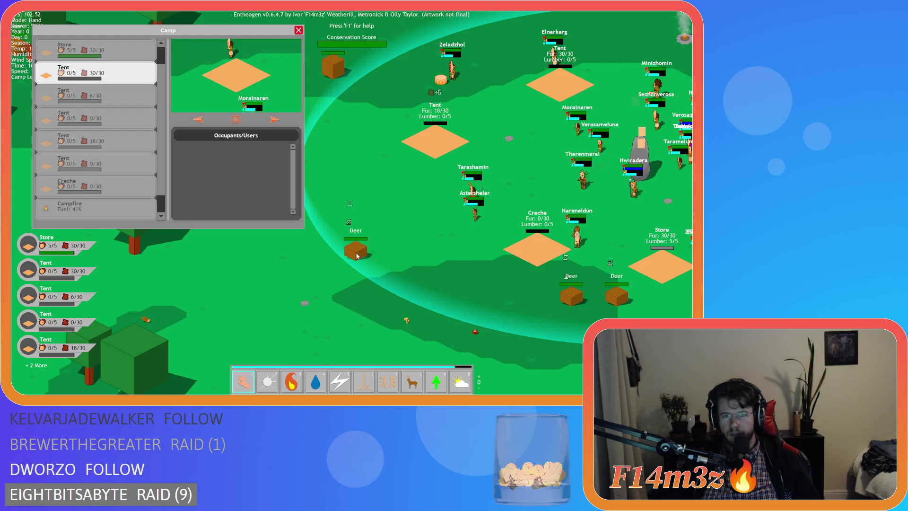
left_click_drag(427, 175, 376, 146)
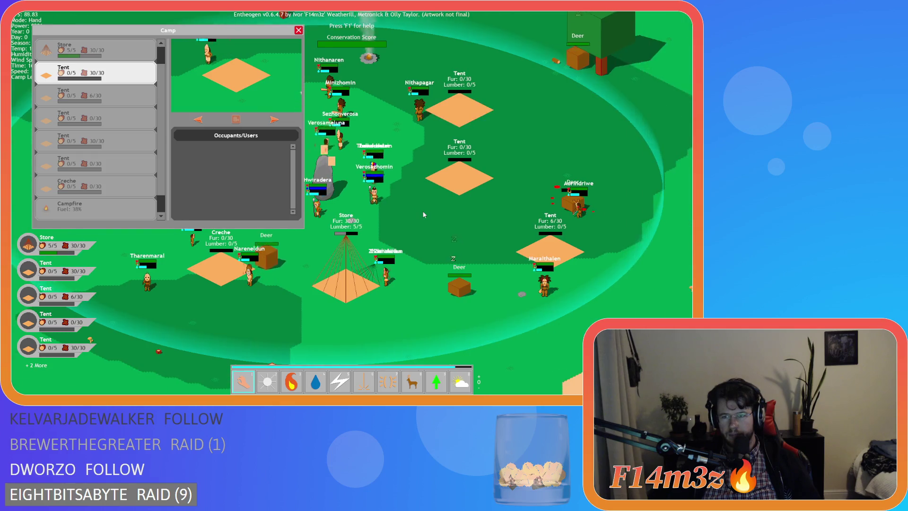
Check the Store in the camp overview, reload the quick save with F9, and reopen the Camp window.
left_click(299, 30)
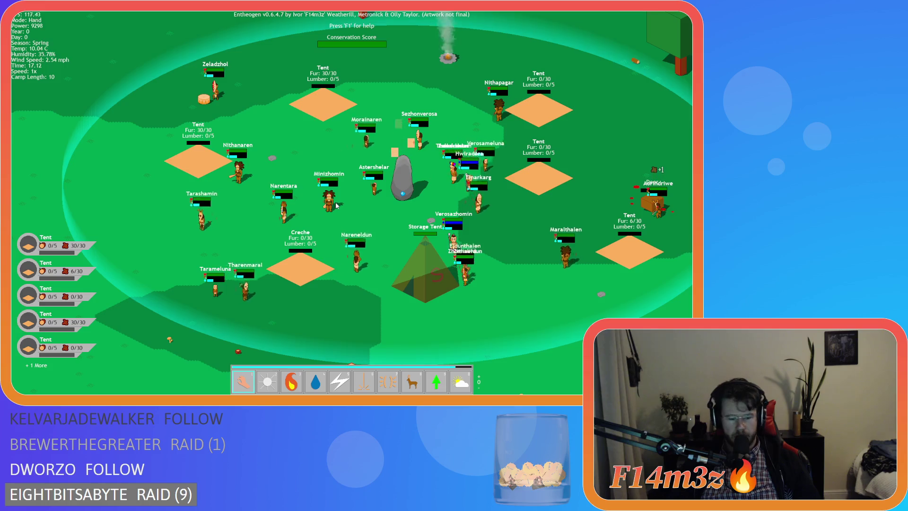
left_click(28, 244)
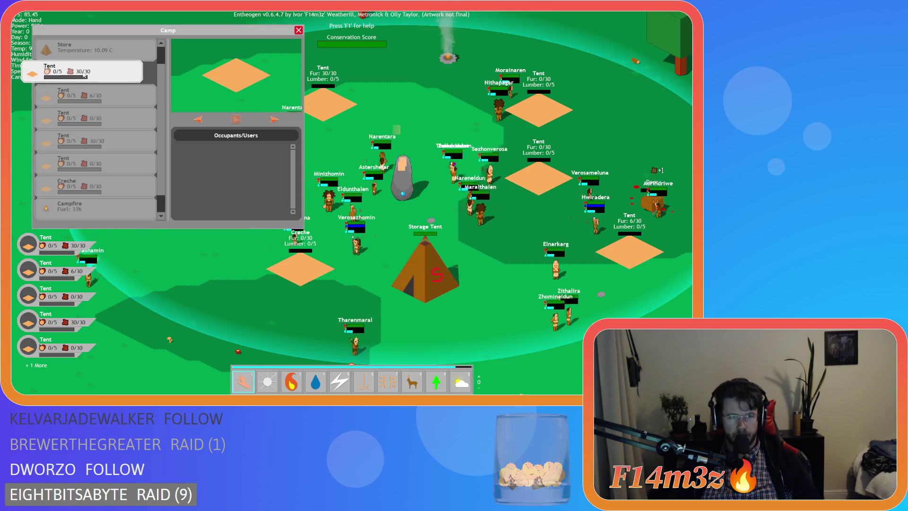
left_click(97, 56)
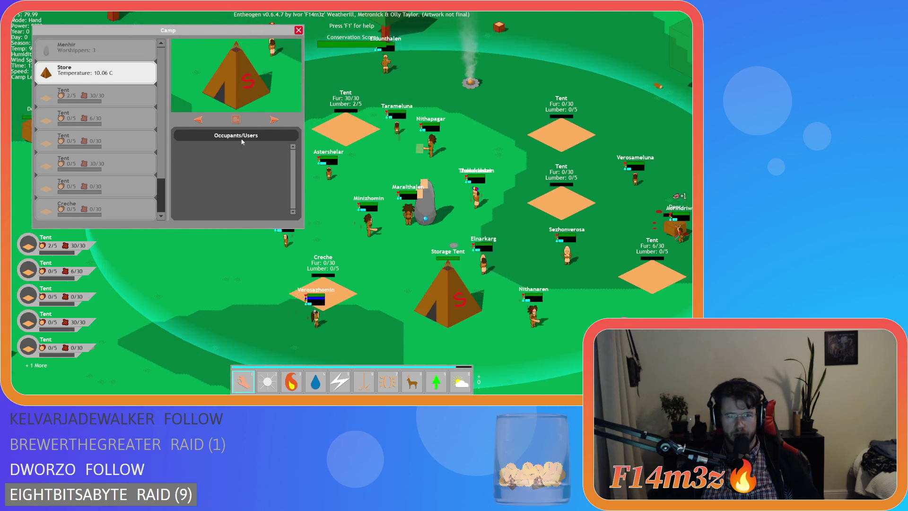
key("Escape")
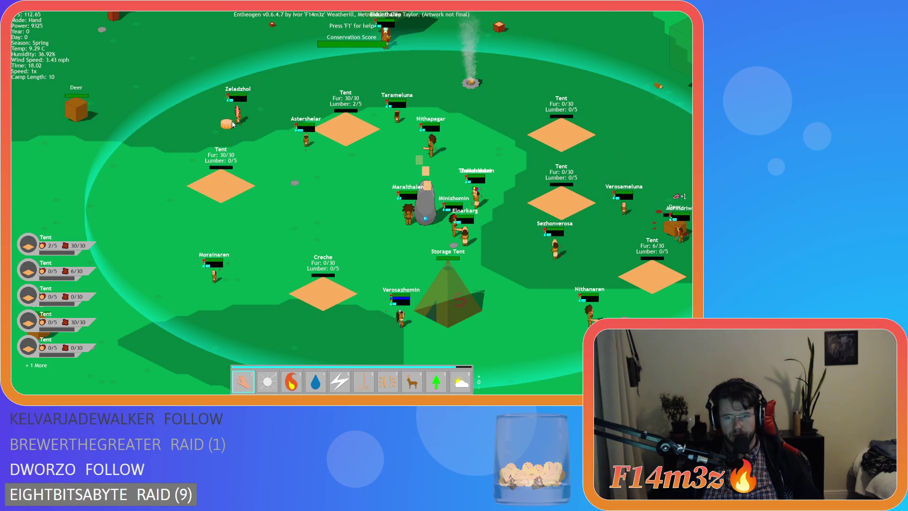
key("F9")
key("c")
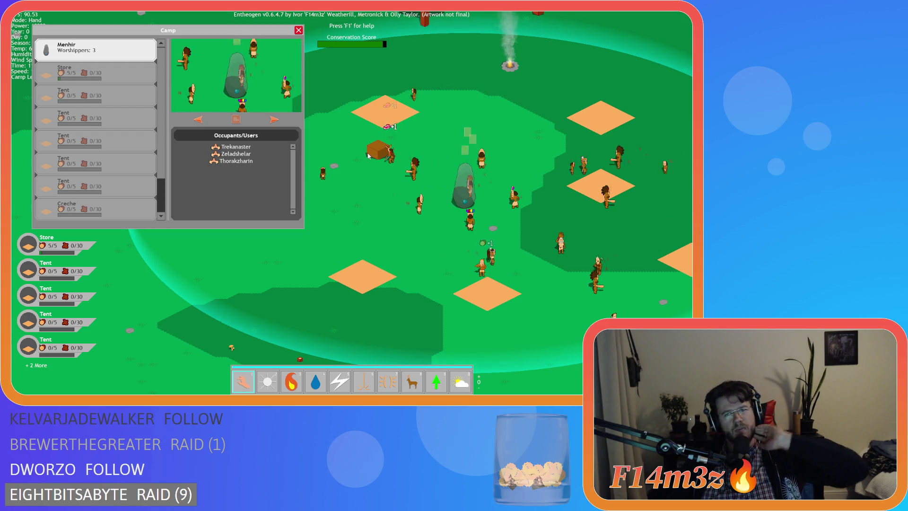
Pan around the camp and switch to Divine Intervention powers while the Store fills to 30/30 fur.
key("s")
key("d")
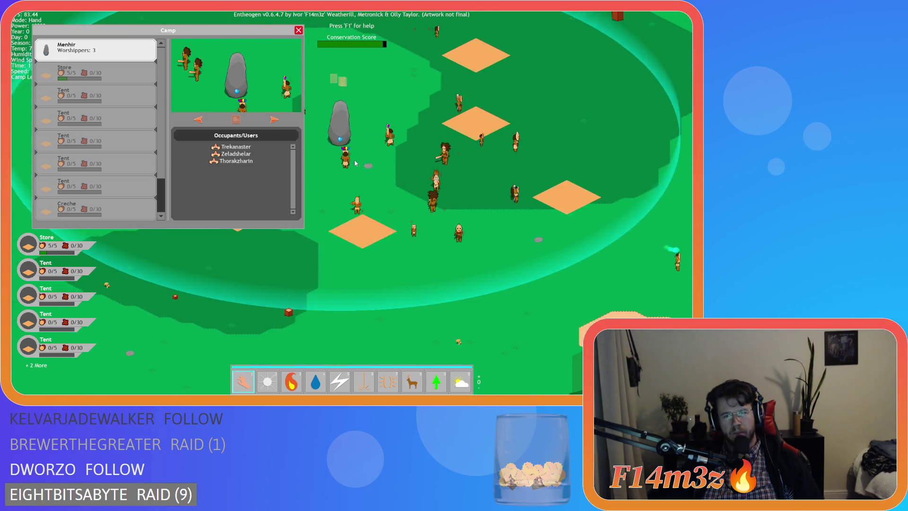
key("w")
key("a")
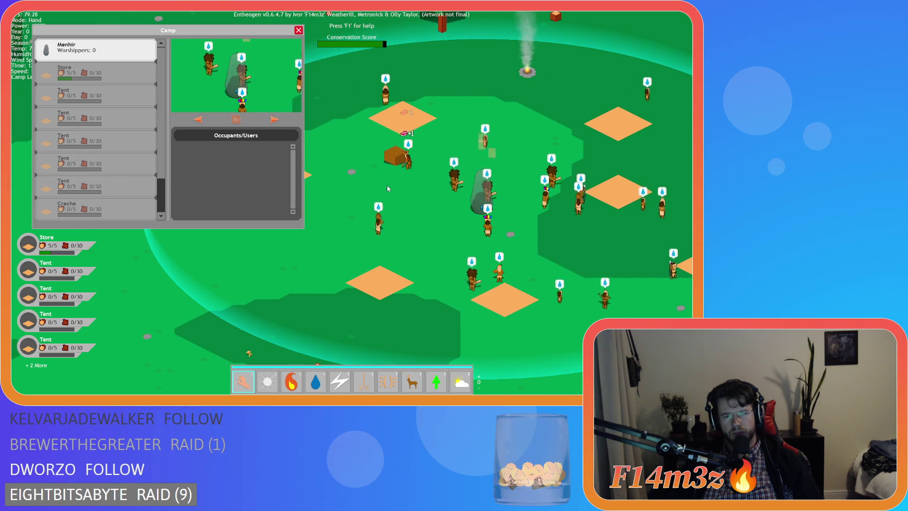
key("a")
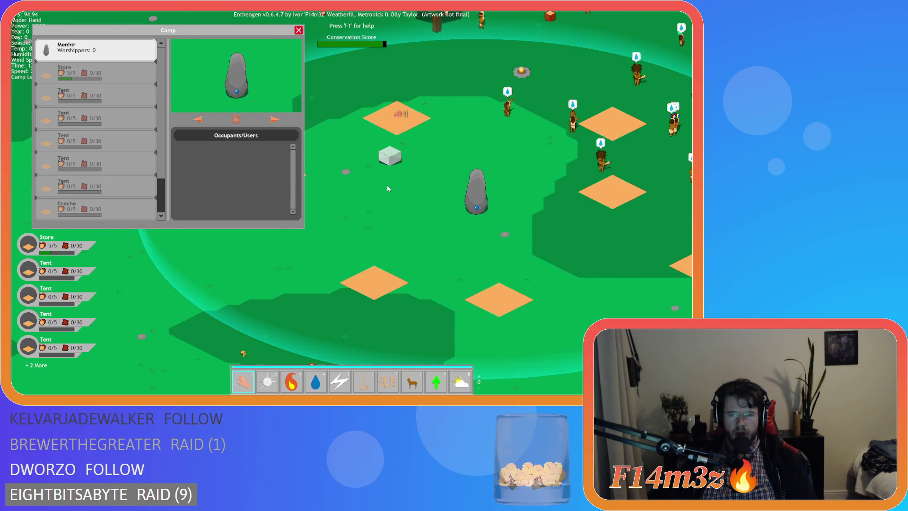
key("6")
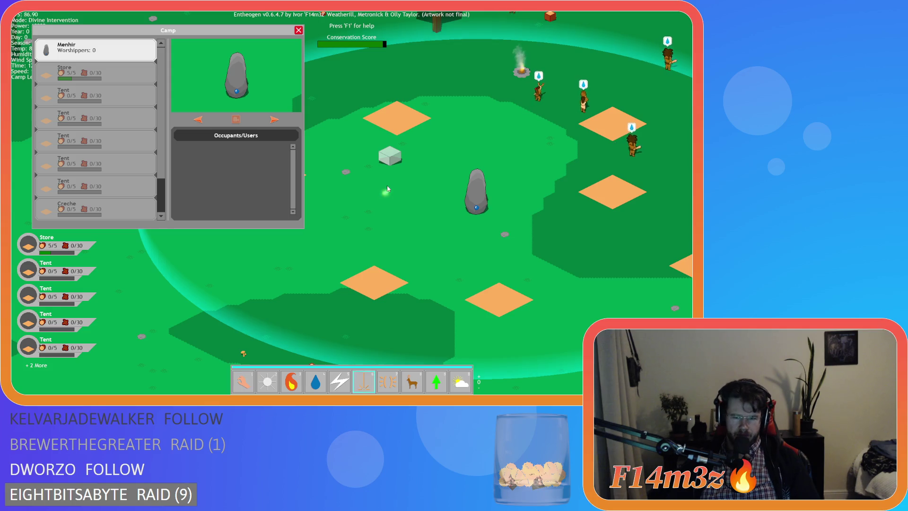
key("a")
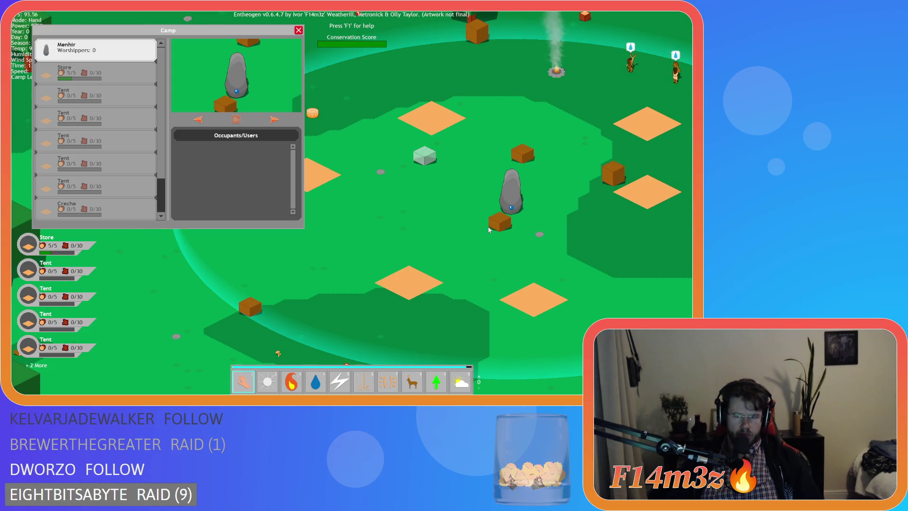
key("d")
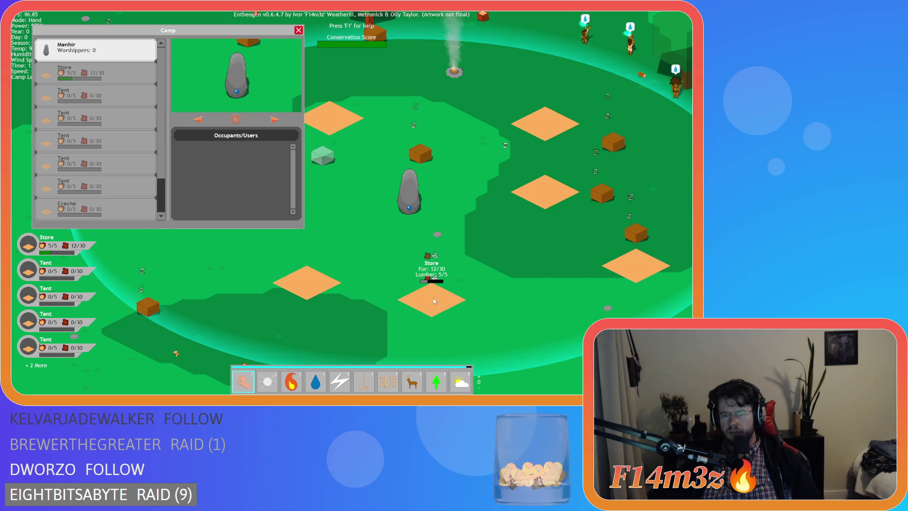
key("d")
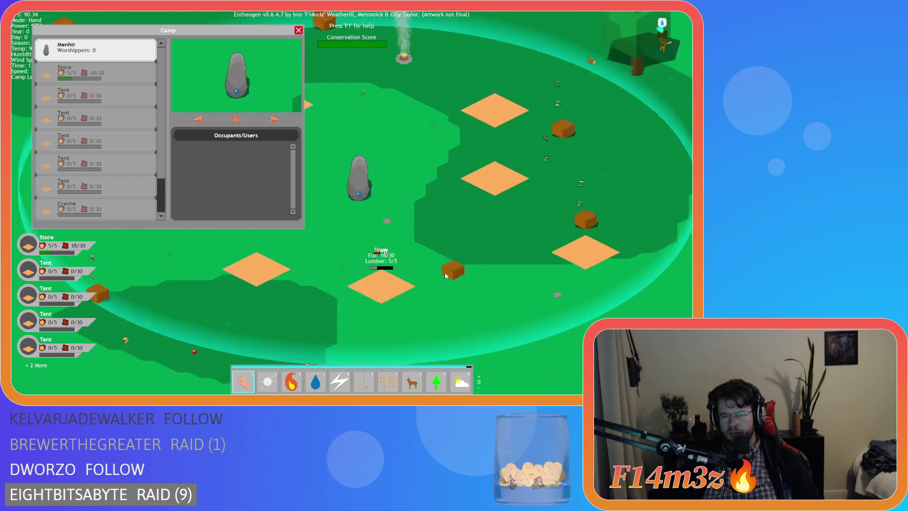
key("w")
key("a")
key("s")
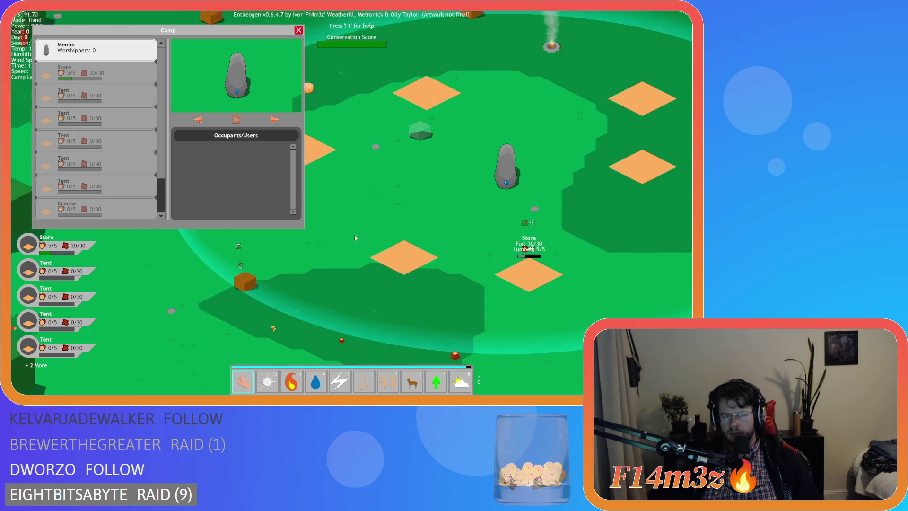
key("w")
key("a")
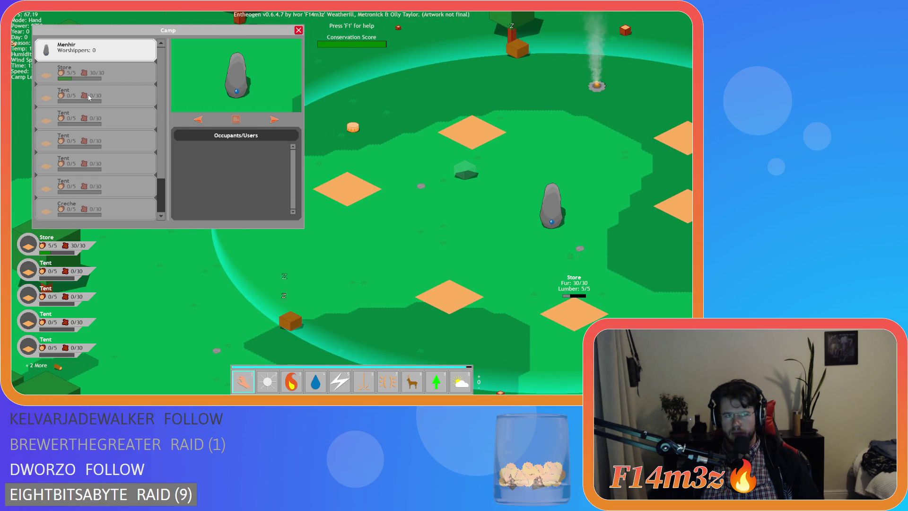
Select the first Tent in the Camp list and centre the view on it.
left_click(90, 98)
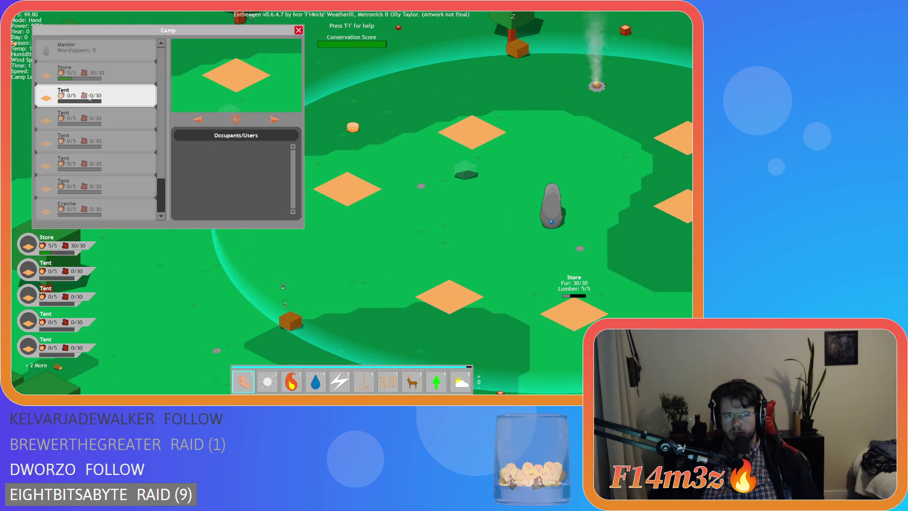
left_click(235, 120)
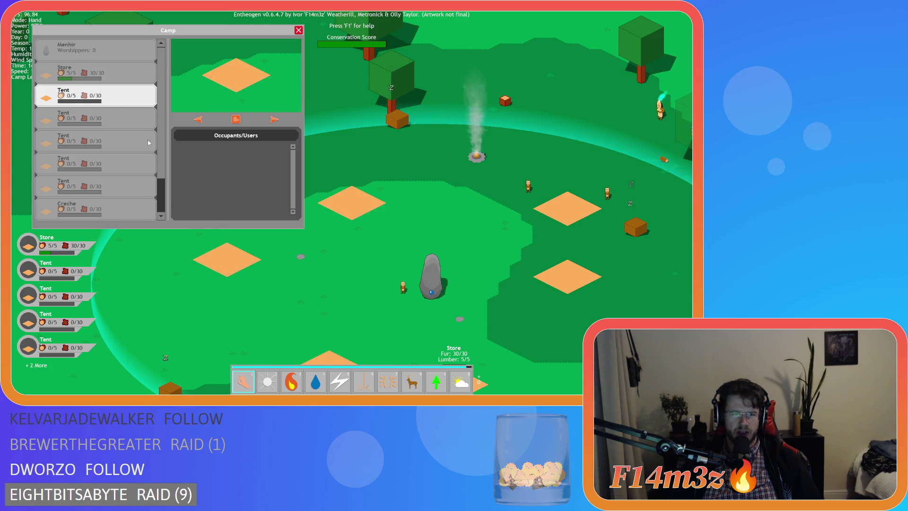
scroll(148, 140, "down", 2)
scroll(128, 93, "up", 2)
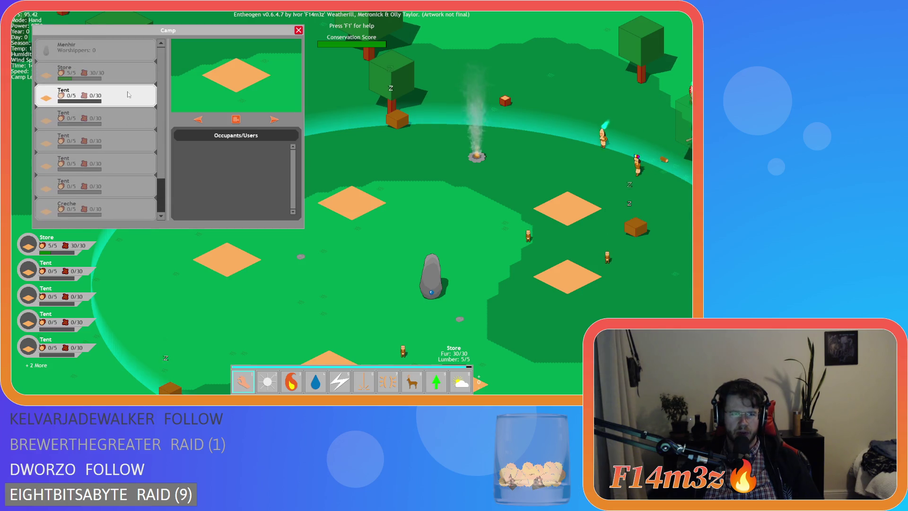
key("s")
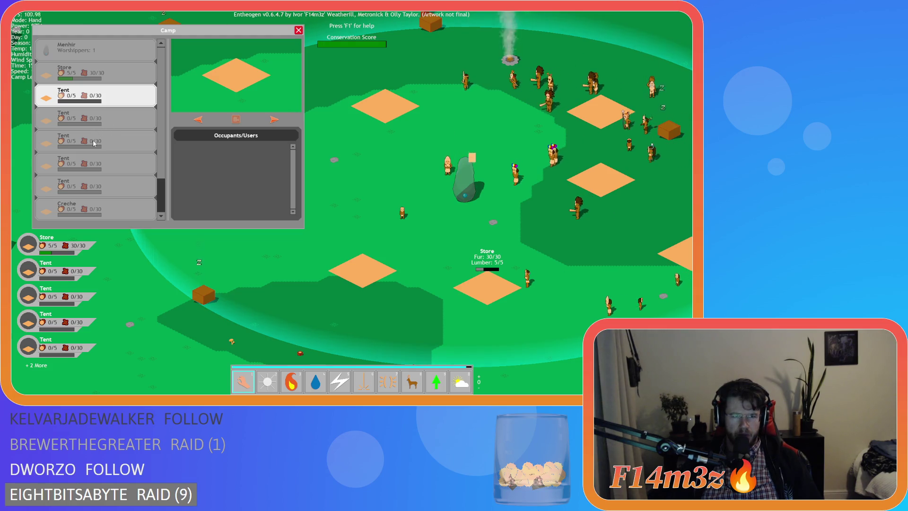
Pan across the camp, centre the map on the first Tent, and toggle herd and hand modes.
scroll(149, 203, "down", 2)
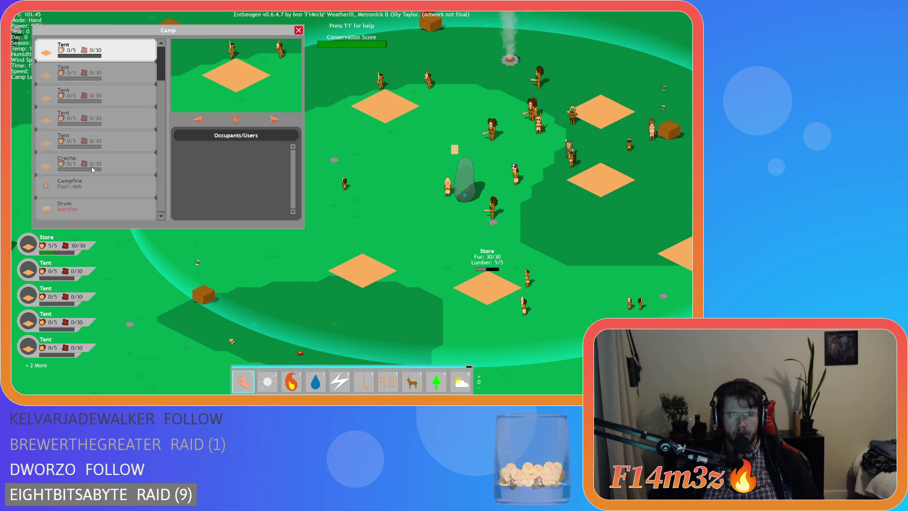
key("s")
key("d")
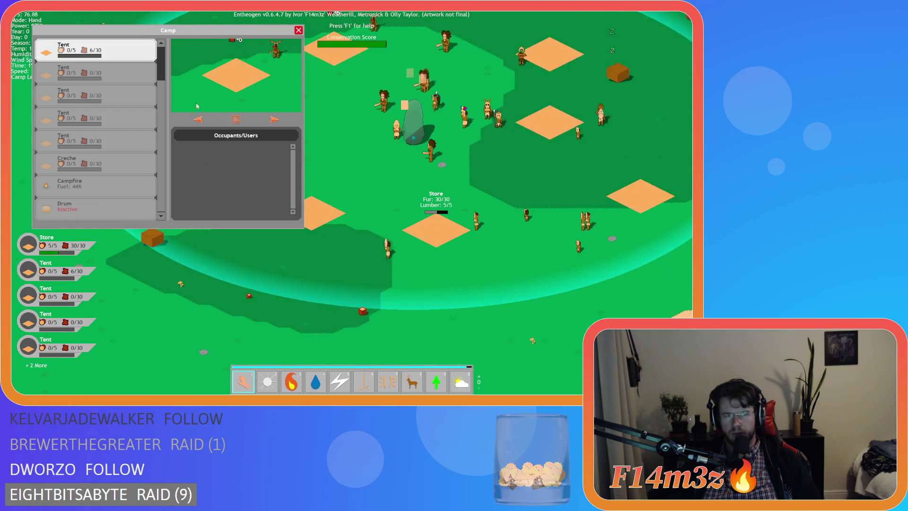
scroll(195, 74, "up", 1)
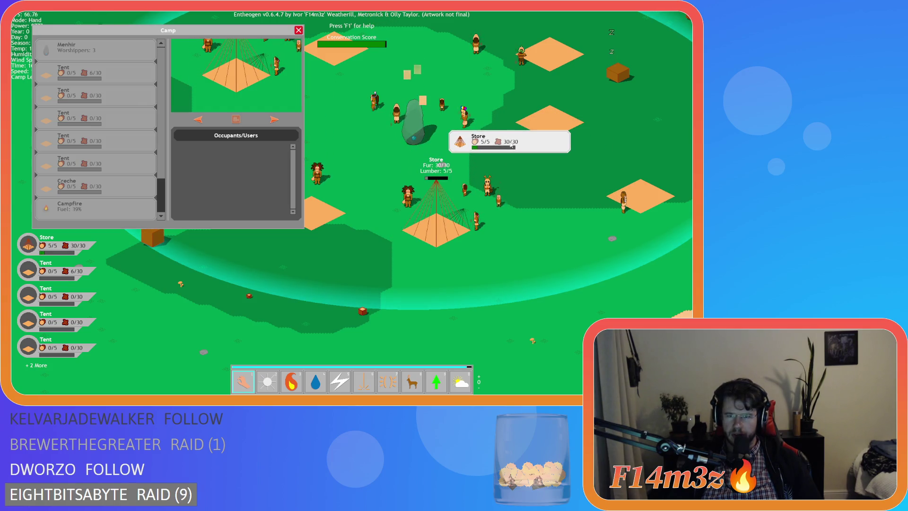
key("a")
key("w")
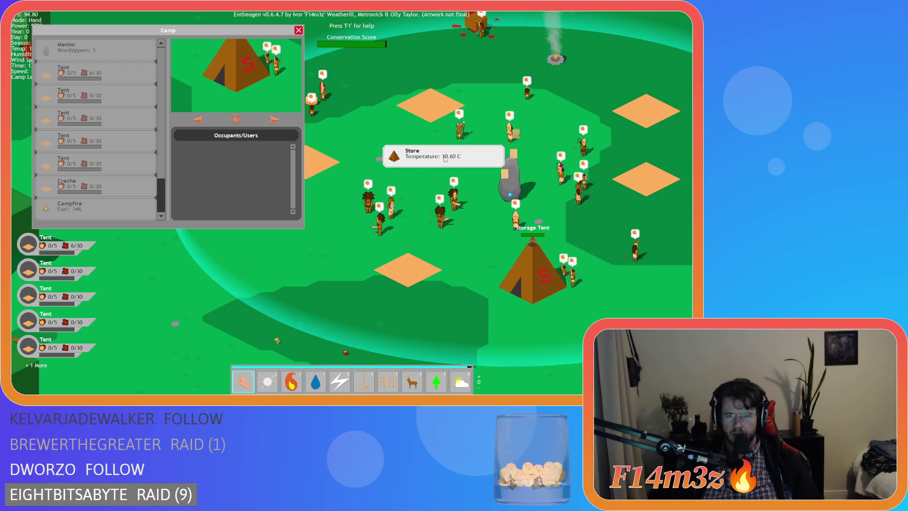
left_click(94, 95)
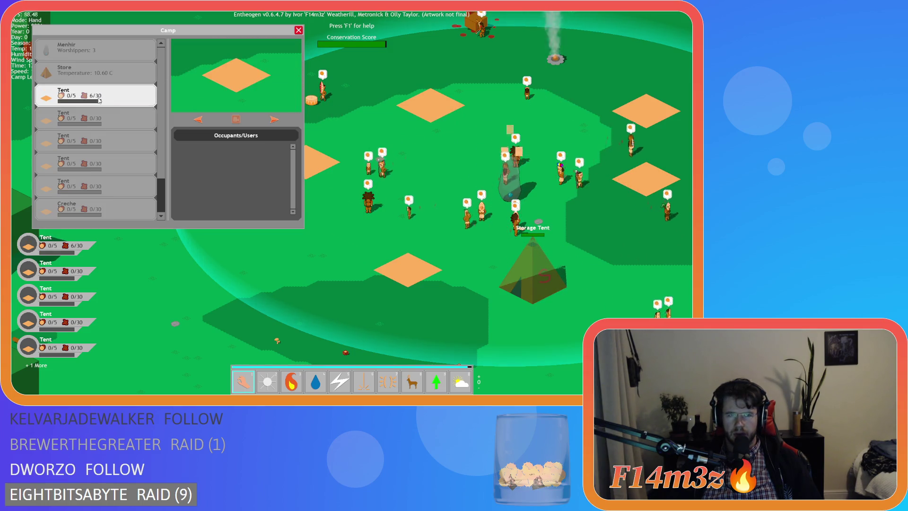
left_click(238, 121)
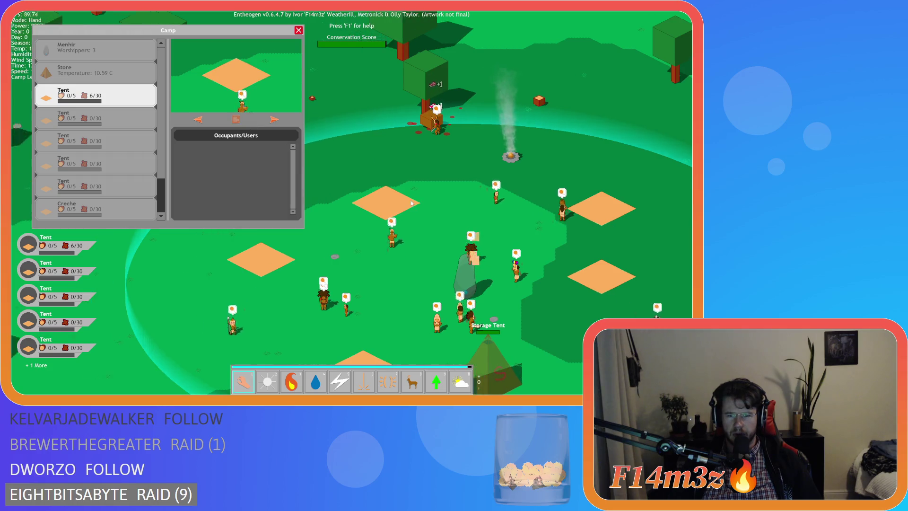
key("8")
key("1")
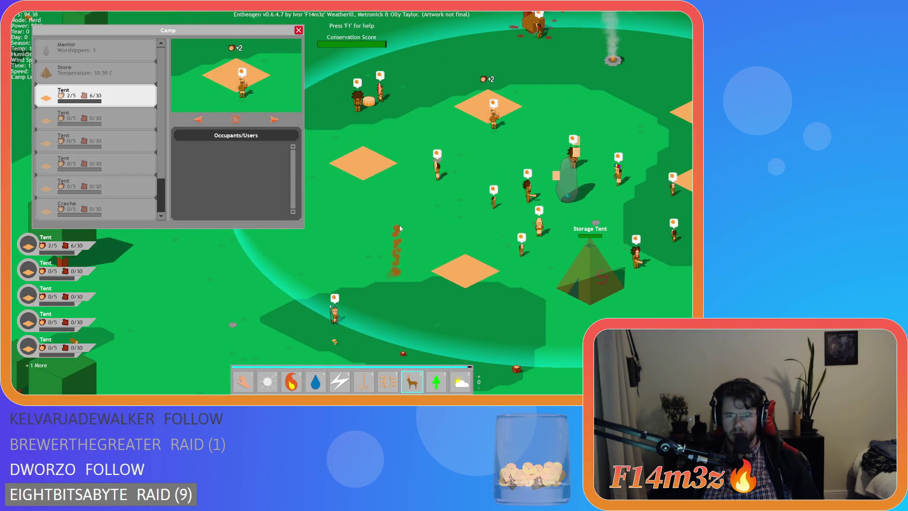
Pan around the camp while the first Tent fills to 30/30 fur, then close the Camp panel.
key("a")
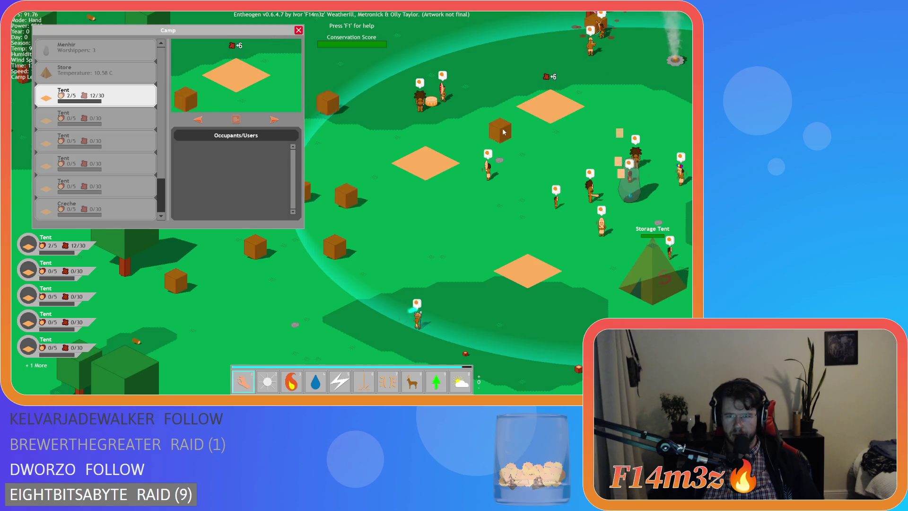
key("d")
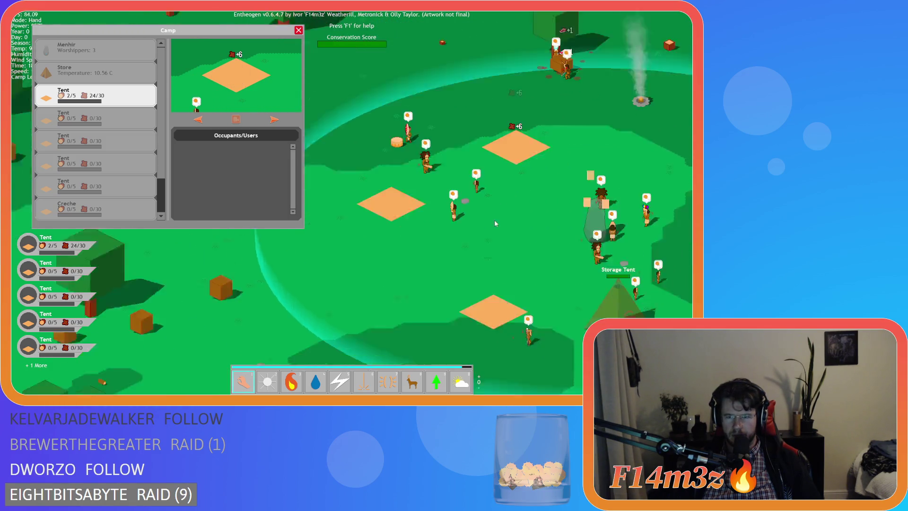
key("a")
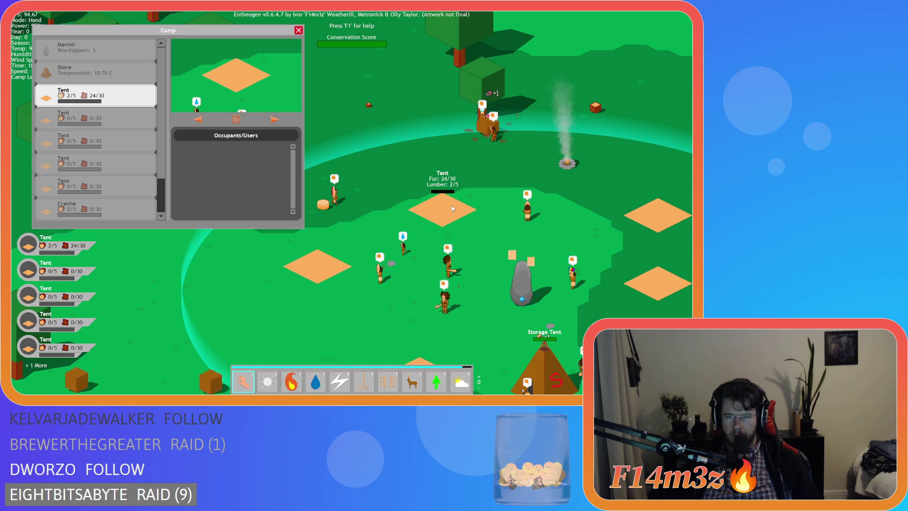
key("s")
key("d")
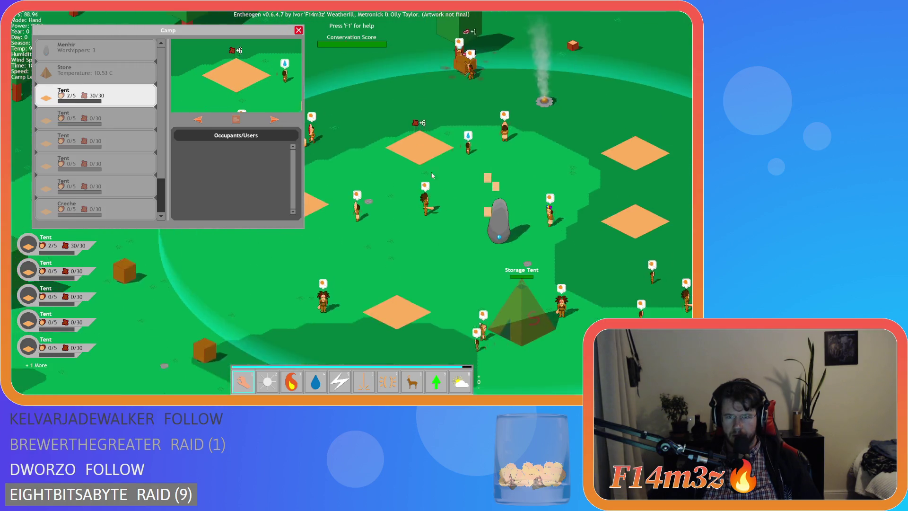
key("w")
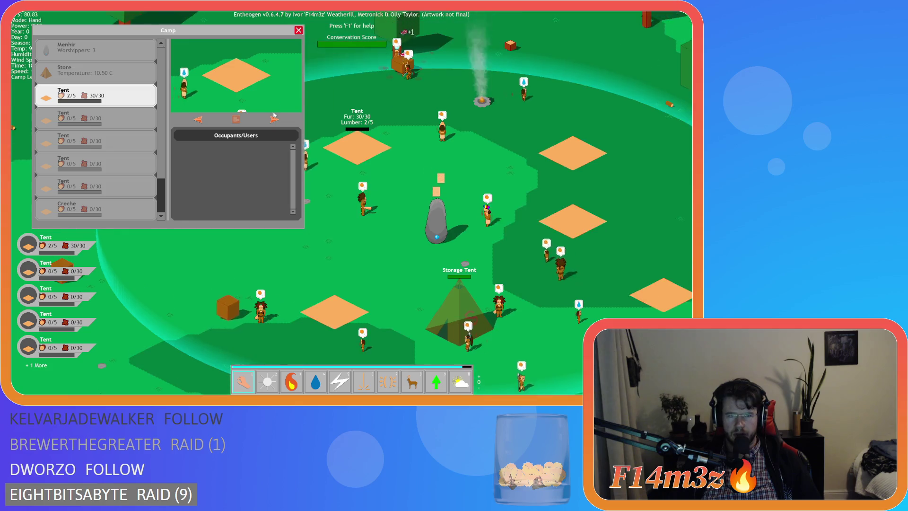
key("a")
key("w")
left_click(298, 29)
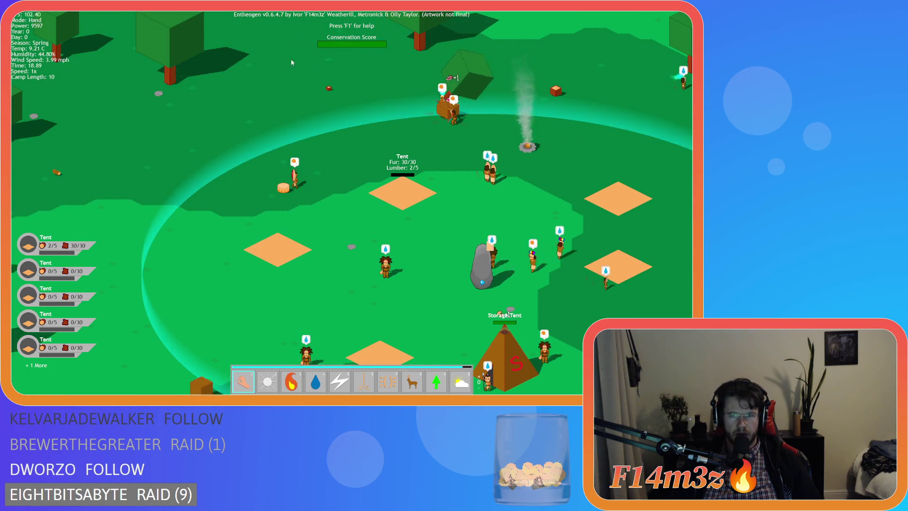
key("d")
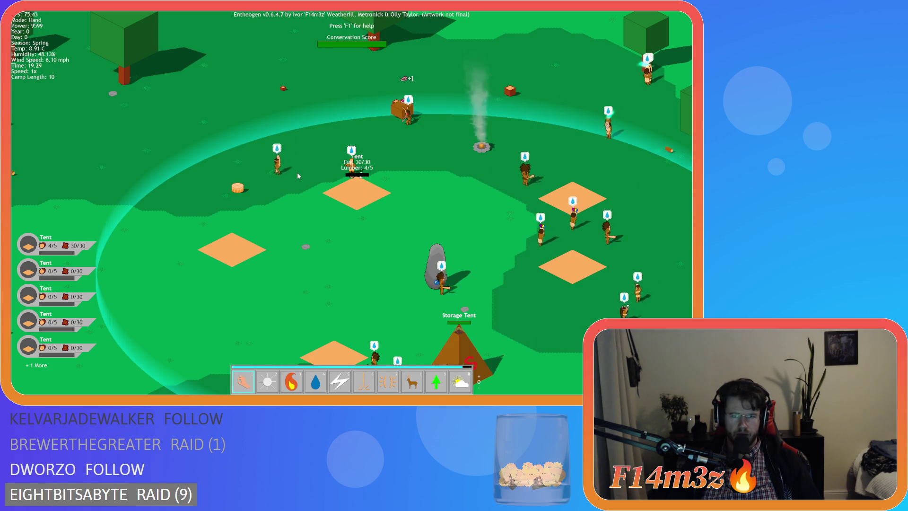
Drag the stocked first Tent from the Camp list onto a map plot, panning to position it.
key("c")
key("c")
key("c")
key("a")
mouse_move(92, 104)
left_mouse_down()
mouse_move(515, 119)
mouse_move(553, 131)
mouse_move(572, 120)
mouse_move(581, 152)
mouse_move(570, 137)
mouse_move(499, 148)
mouse_move(407, 132)
mouse_move(440, 139)
mouse_move(478, 126)
mouse_move(558, 141)
mouse_move(558, 152)
mouse_move(504, 163)
mouse_move(395, 155)
mouse_move(487, 124)
mouse_move(518, 132)
mouse_move(123, 96)
mouse_move(118, 54)
mouse_move(339, 138)
mouse_move(531, 149)
mouse_move(518, 168)
mouse_move(530, 175)
mouse_move(525, 158)
mouse_move(541, 145)
mouse_move(511, 98)
mouse_move(457, 104)
mouse_move(518, 105)
mouse_move(467, 100)
mouse_move(450, 110)
mouse_move(512, 121)
mouse_move(489, 111)
mouse_move(504, 125)
mouse_move(501, 113)
left_mouse_up()
key("w")
key("d")
key("s")
key("w")
key("a")
key("d")
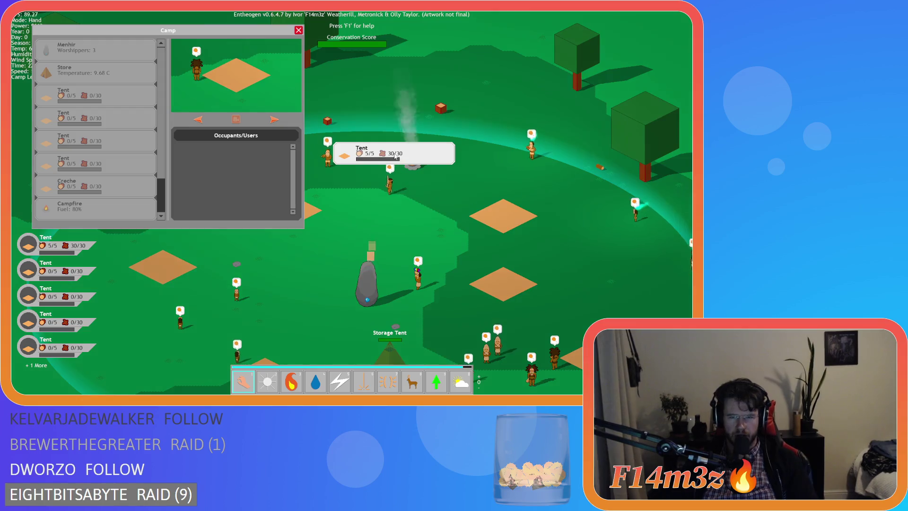
key("a")
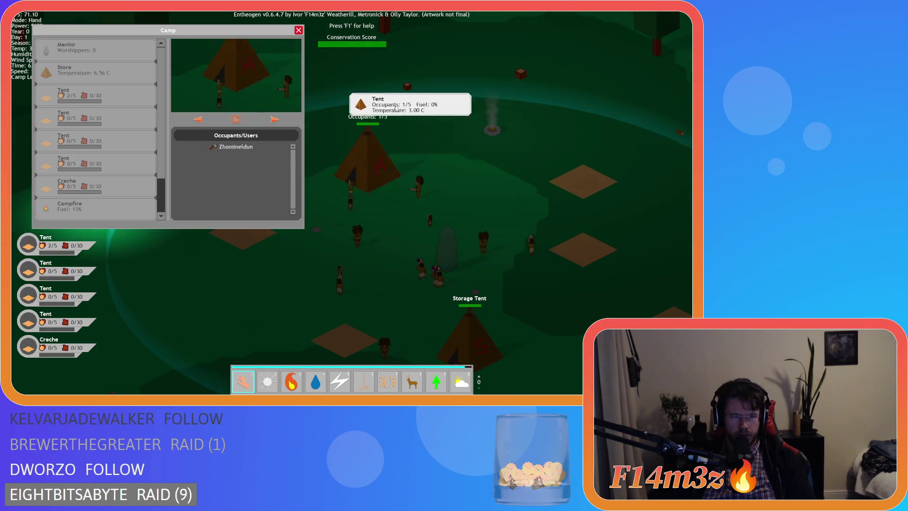
Select the Creche in the Camp list and centre the map on its plot.
key("s")
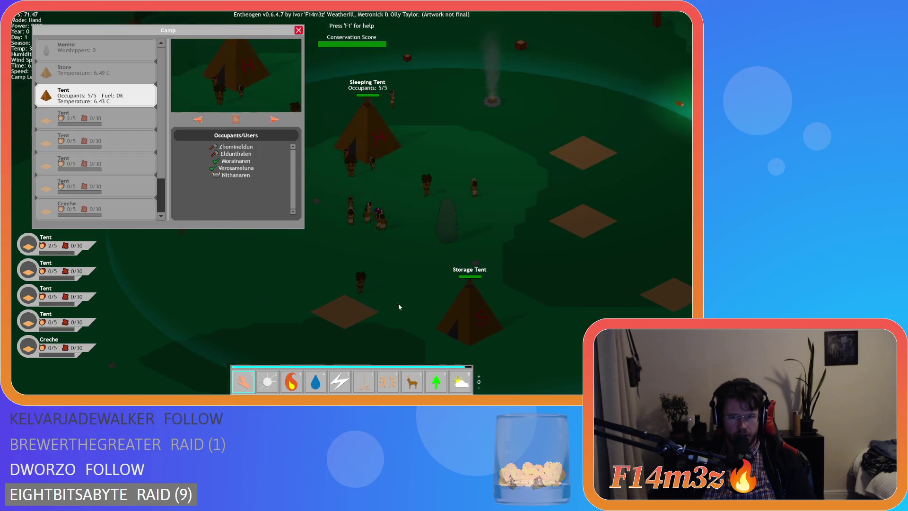
key("8")
key("w")
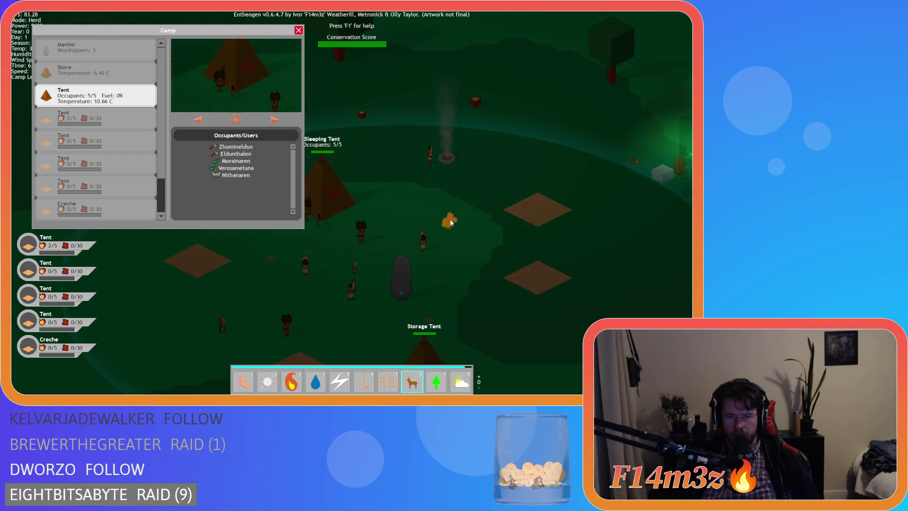
left_click(89, 213)
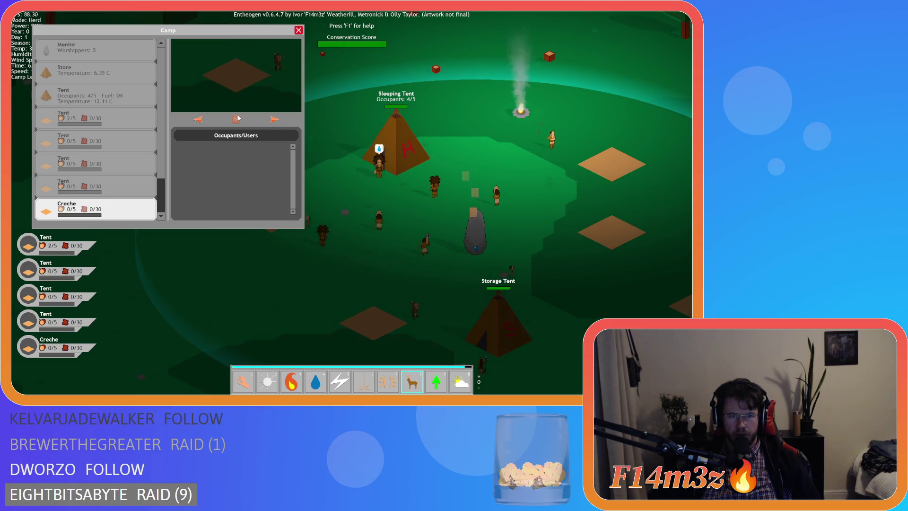
left_click(237, 119)
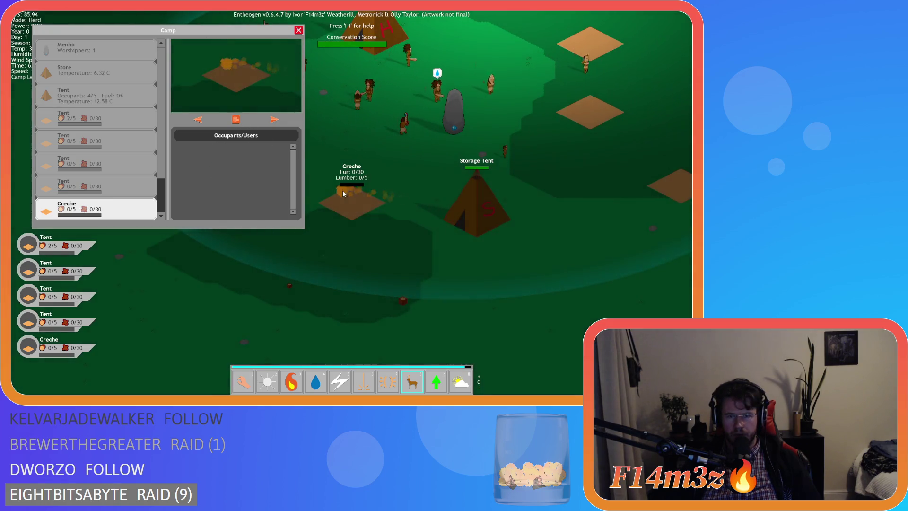
key("a")
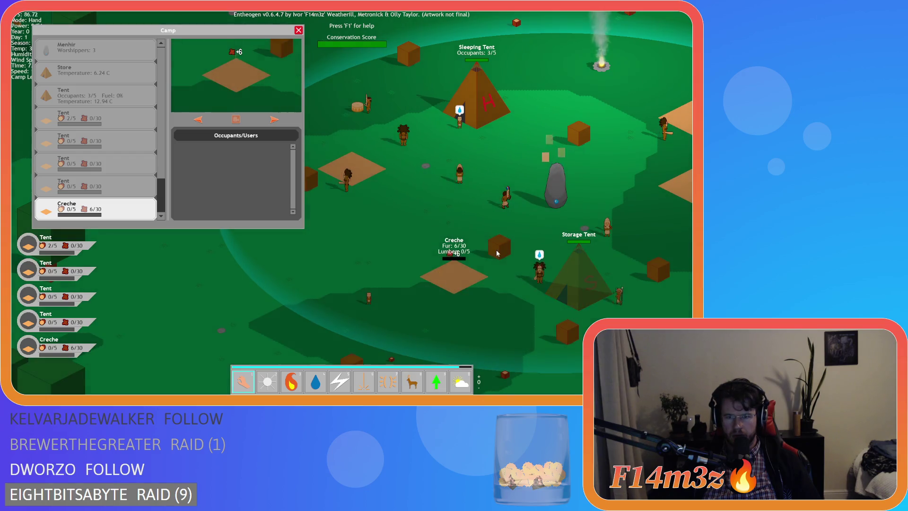
key("d")
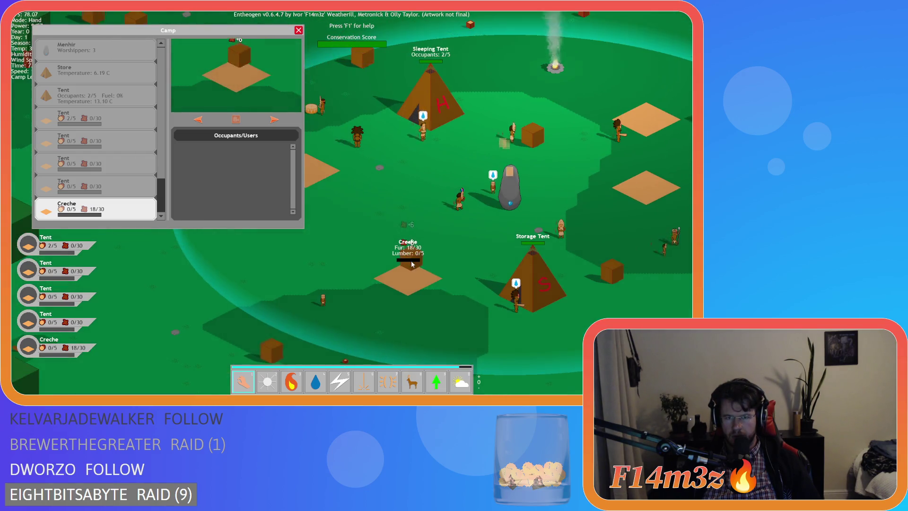
key("s")
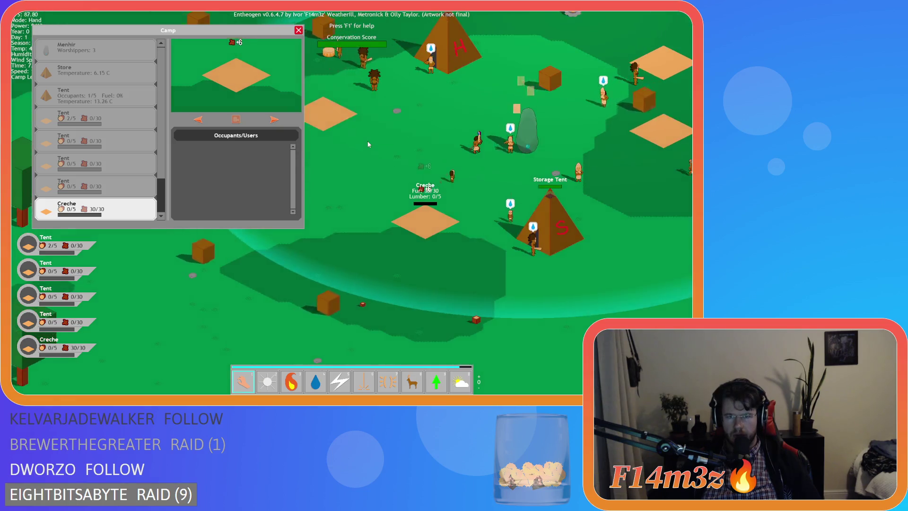
Close the Camp overview and grow a forest around the camp with the Forest power.
key("w")
key("Escape")
key("d")
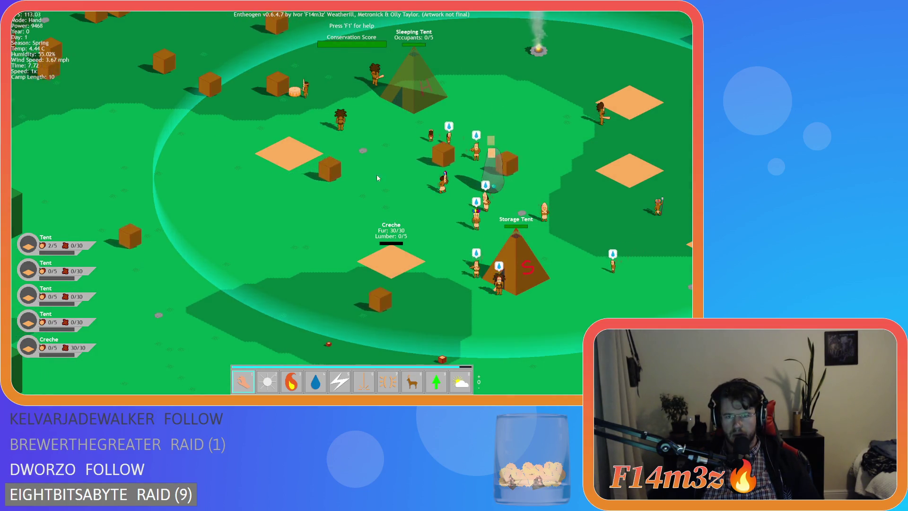
key("d")
key("w")
scroll(378, 228, "up", 1)
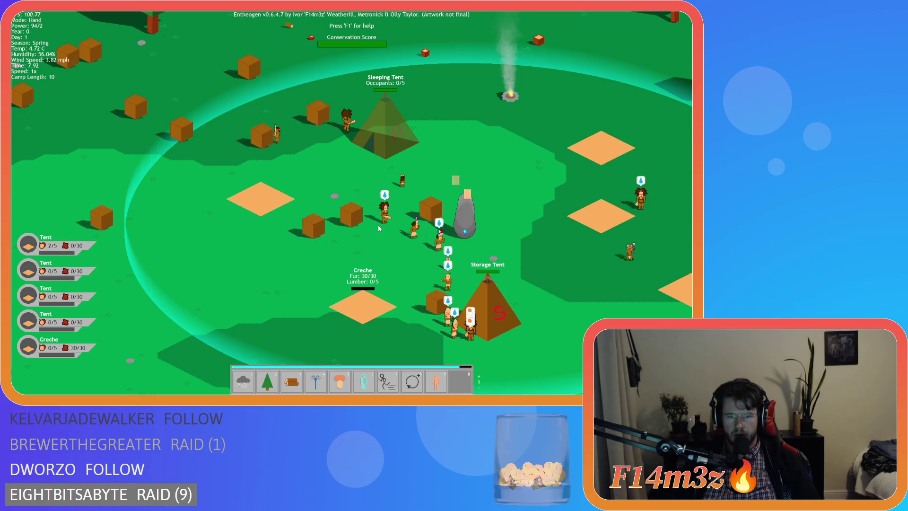
key("2")
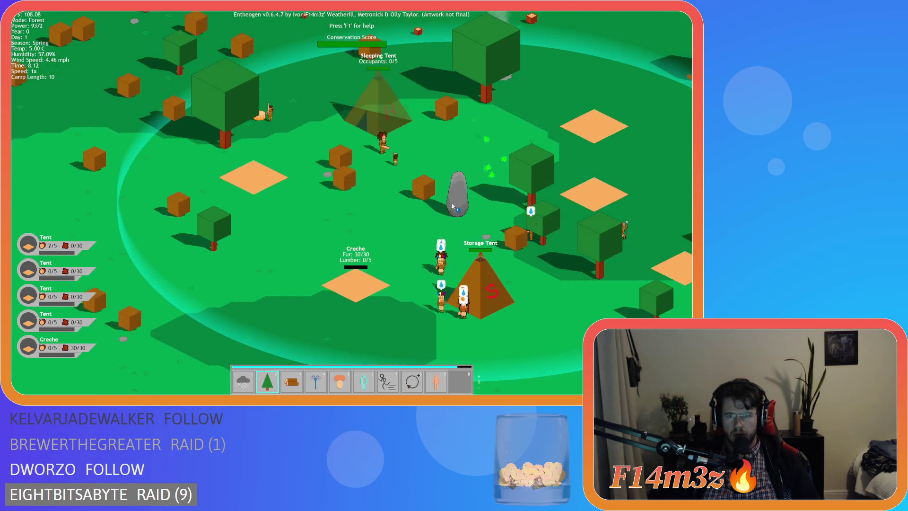
Return to Hand mode, pan to the Creche and open its details in the Camp overview.
key("2")
key("w")
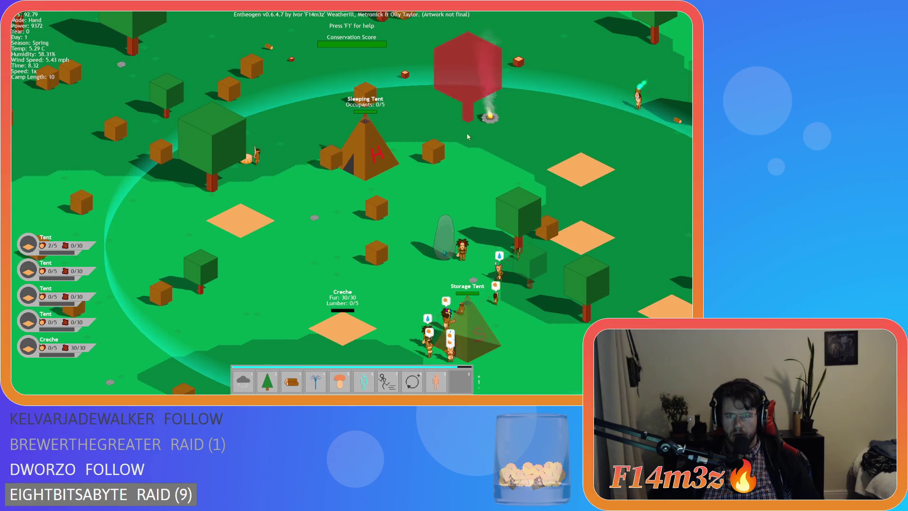
key("s")
key("s")
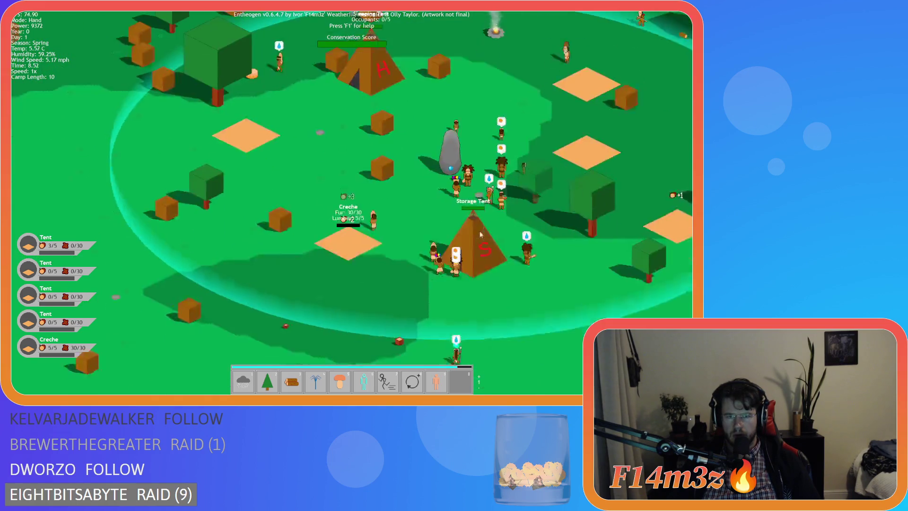
key("d")
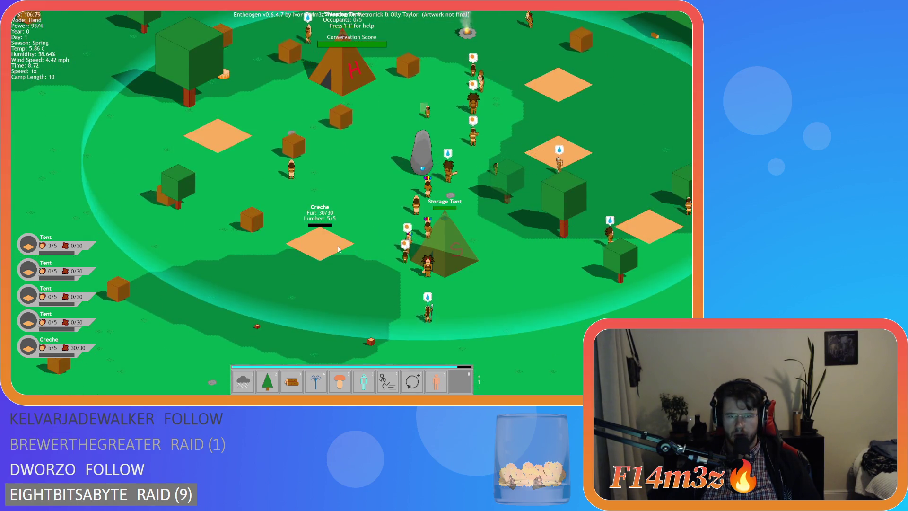
key("a")
left_click(372, 243)
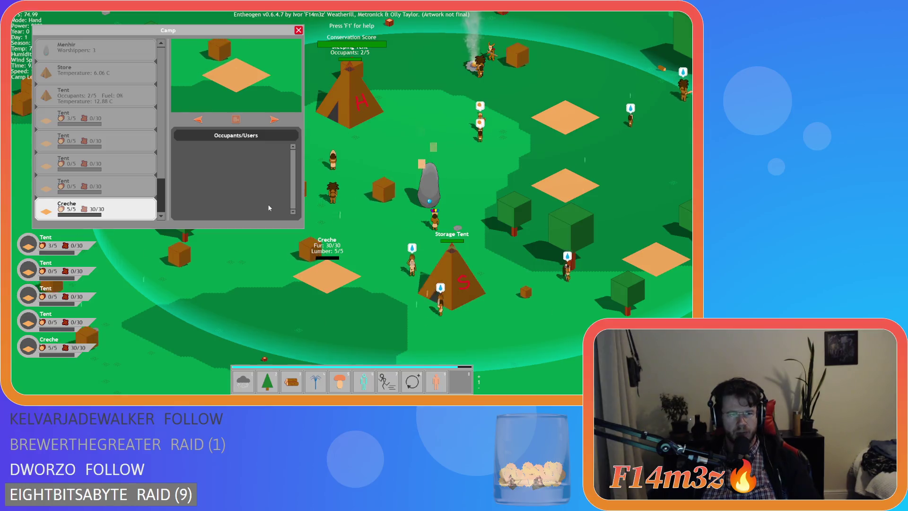
Inspect the villager building the Creche in the Tribe panel, then show the Store's details.
left_click(434, 224)
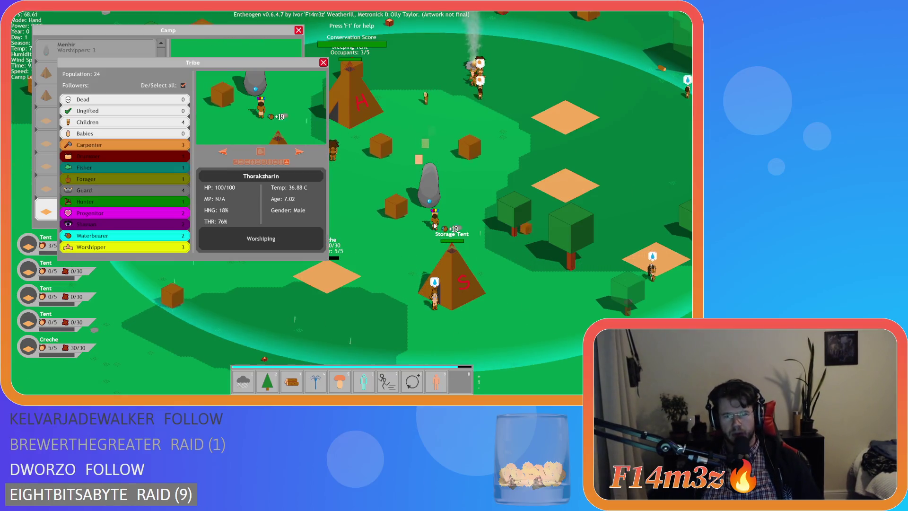
key("w")
left_click(501, 149)
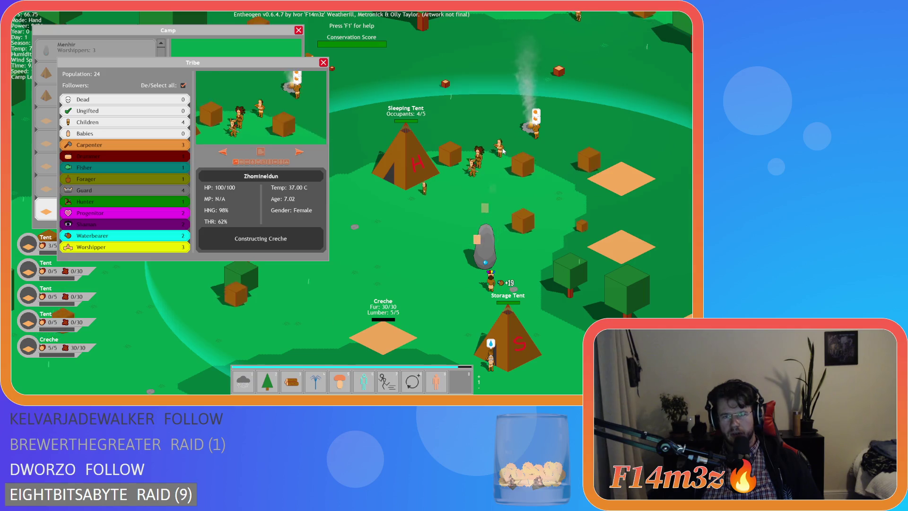
key("s")
key("Escape")
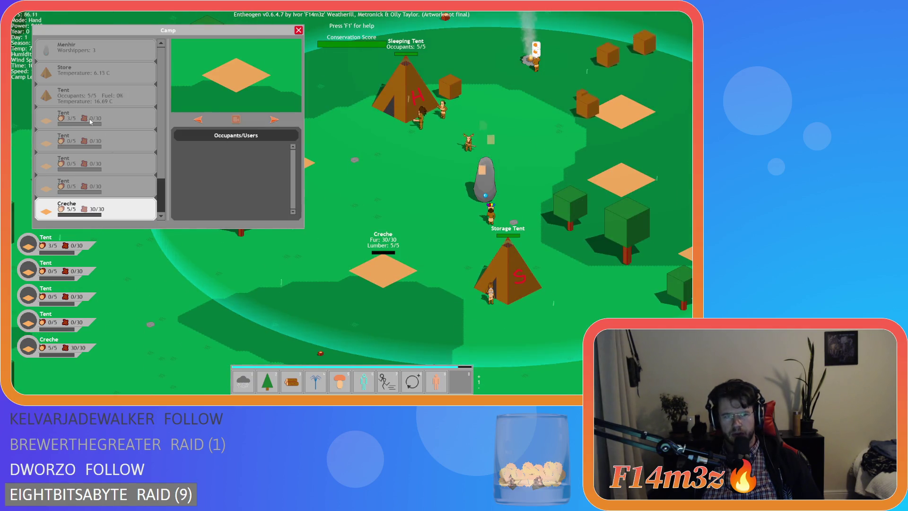
left_click(88, 75)
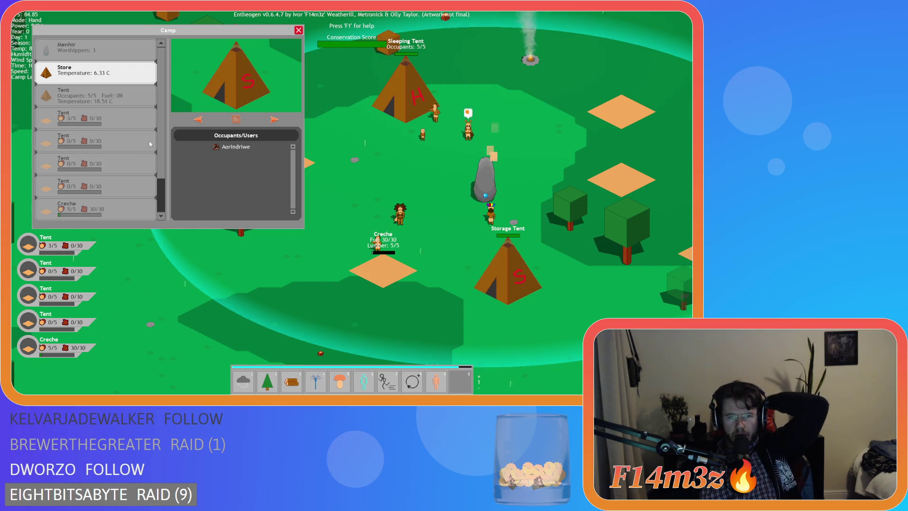
scroll(144, 124, "down", 1)
Select the Store and then the Tent in the Camp list and move the view to them.
left_click_drag(97, 202, 482, 119)
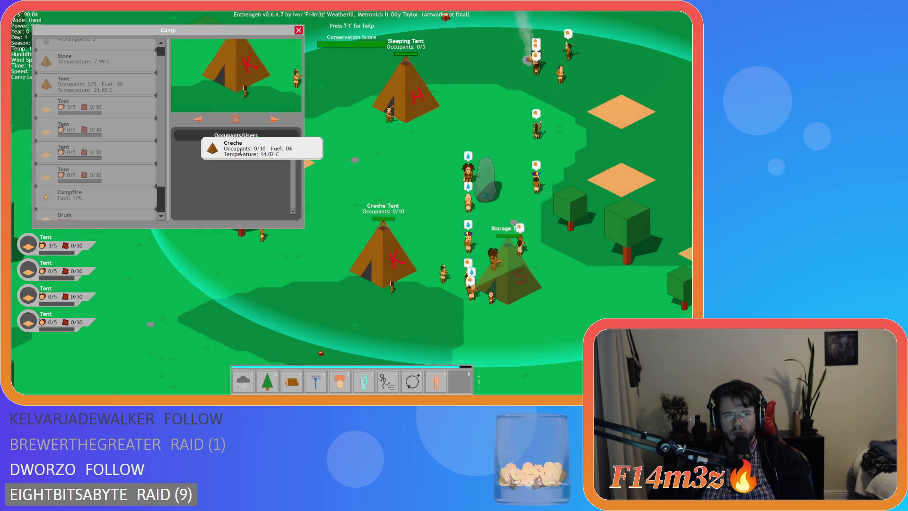
scroll(89, 182, "up", 1)
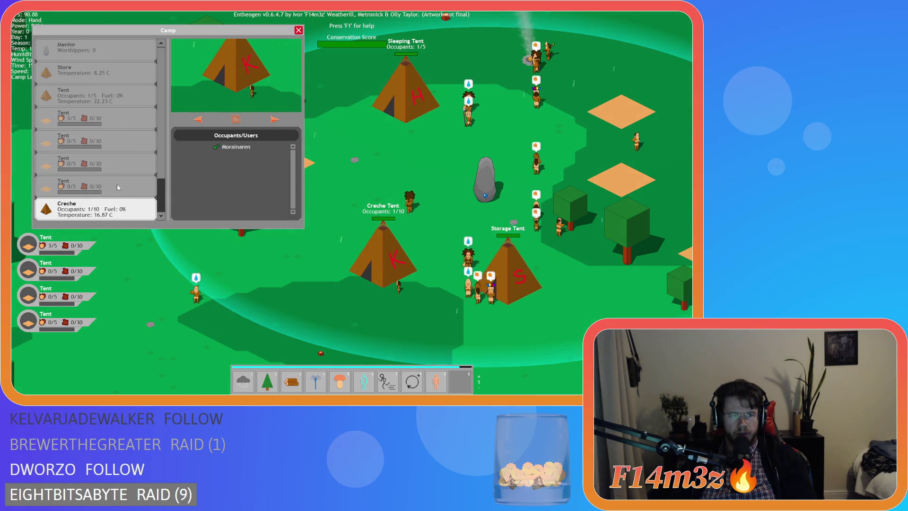
left_click(275, 120)
left_click(275, 120)
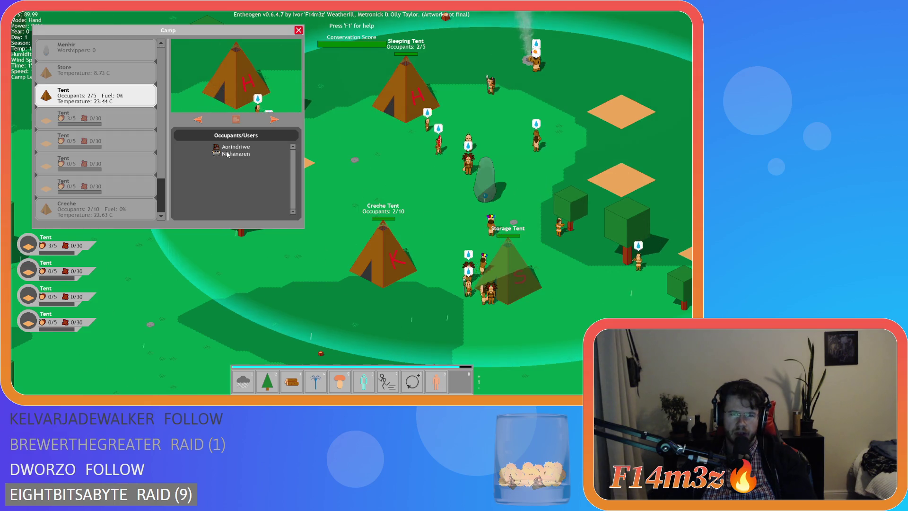
left_click(229, 153)
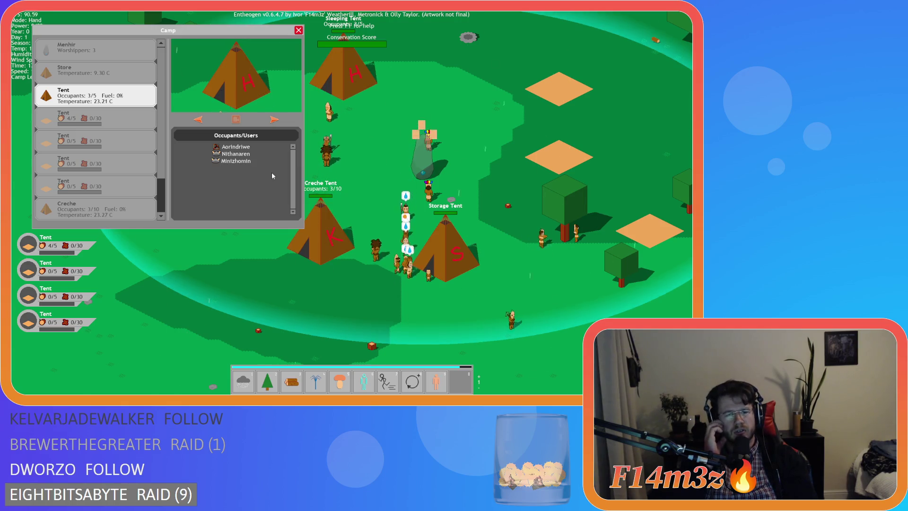
Pan across the camp, close the Camp window and ask to quit the game.
key("a")
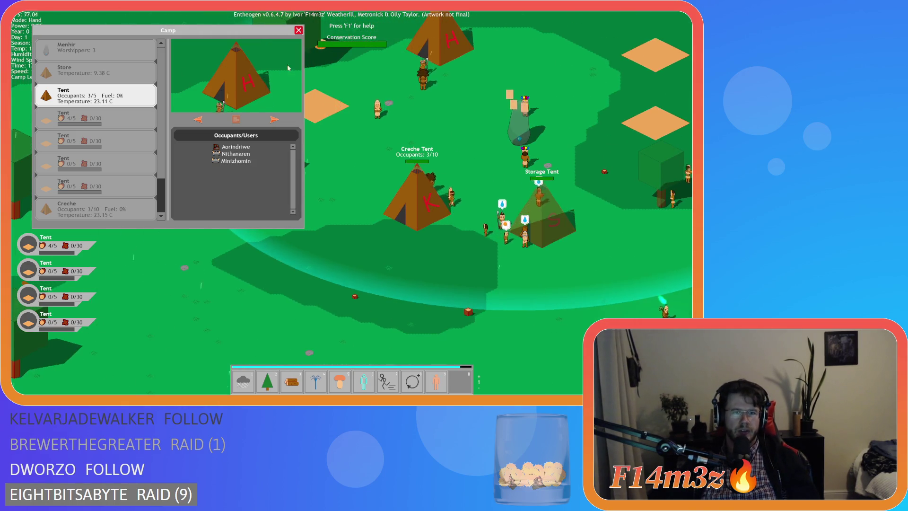
key("d")
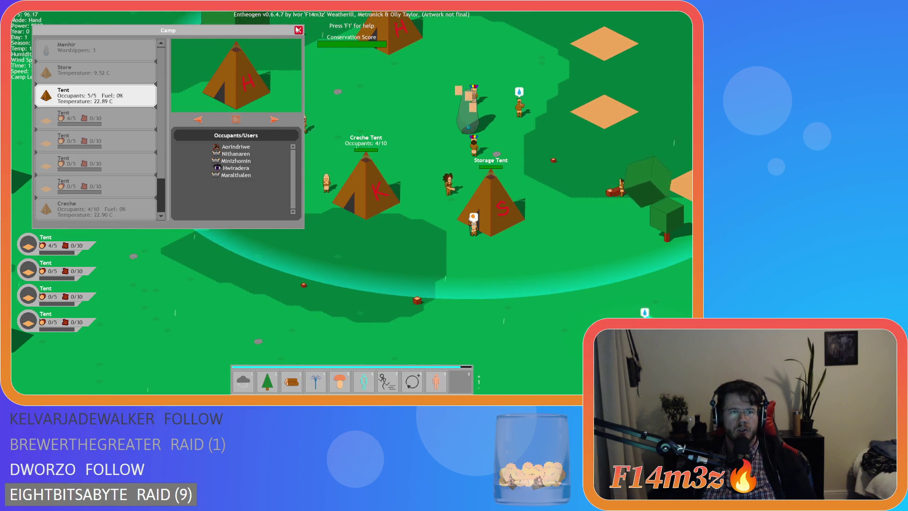
left_click(298, 30)
key("Escape")
Confirm quitting Entheogen and place the caret on line 279 of sc_windowCamp's held-building draw code.
key("y")
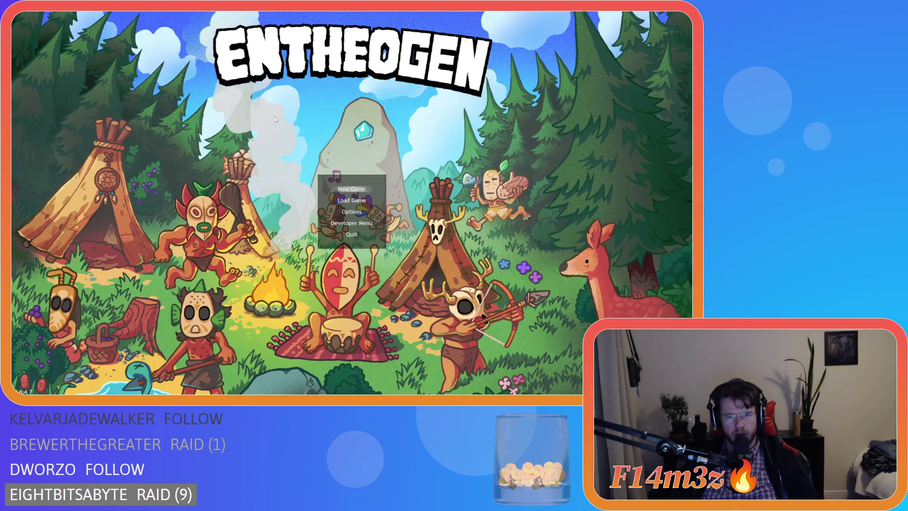
scroll(256, 179, "down", 3)
scroll(257, 179, "up", 5)
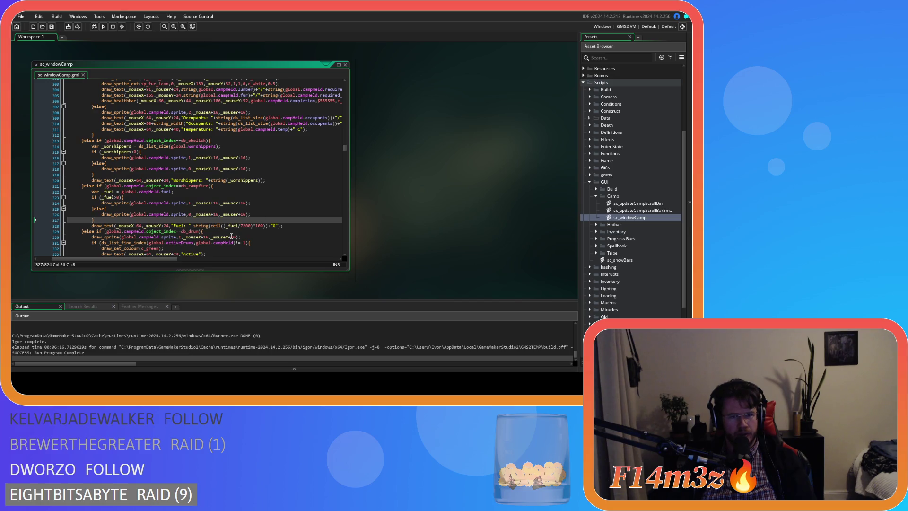
scroll(232, 237, "up", 1)
scroll(241, 223, "down", 2)
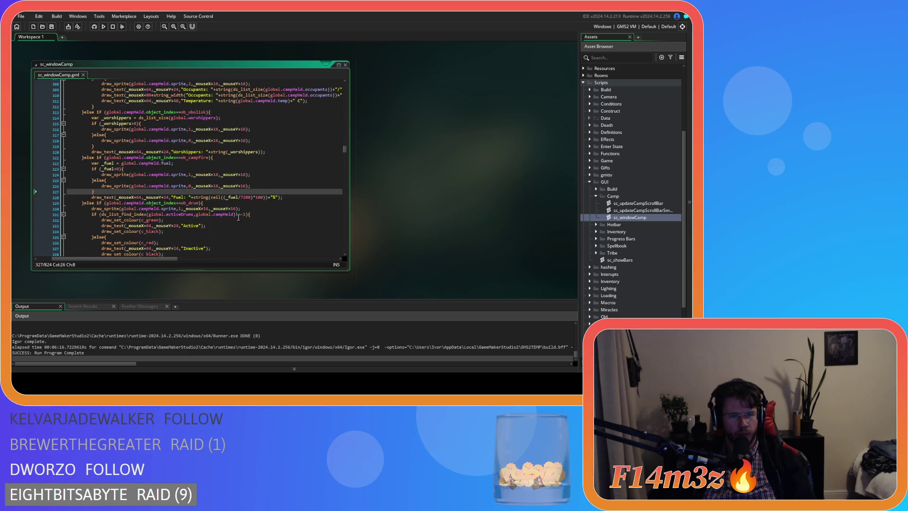
scroll(238, 217, "up", 2)
scroll(232, 216, "down", 3)
scroll(222, 215, "up", 5)
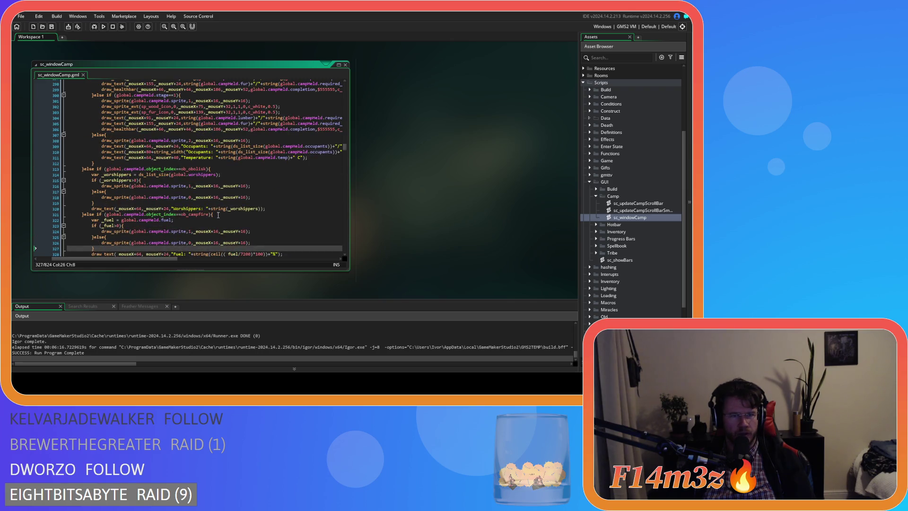
scroll(218, 215, "up", 3)
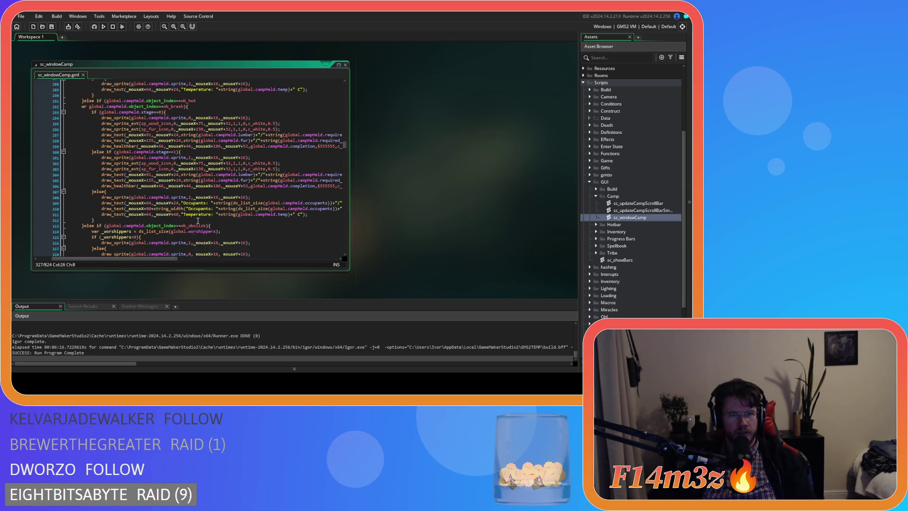
scroll(198, 220, "up", 13)
scroll(184, 198, "down", 4)
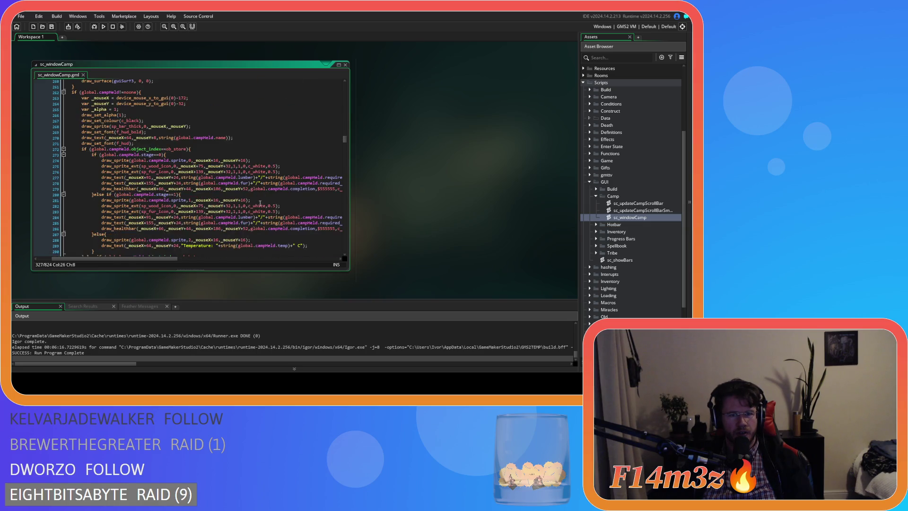
left_click_drag(142, 256, 207, 261)
left_click(227, 189)
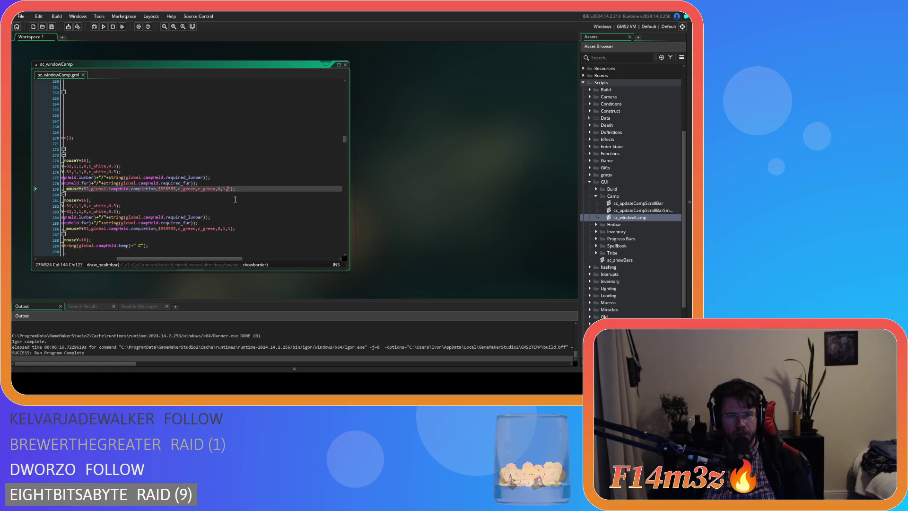
mouse_move(206, 257)
left_mouse_down()
mouse_move(147, 255)
mouse_move(159, 255)
left_mouse_up()
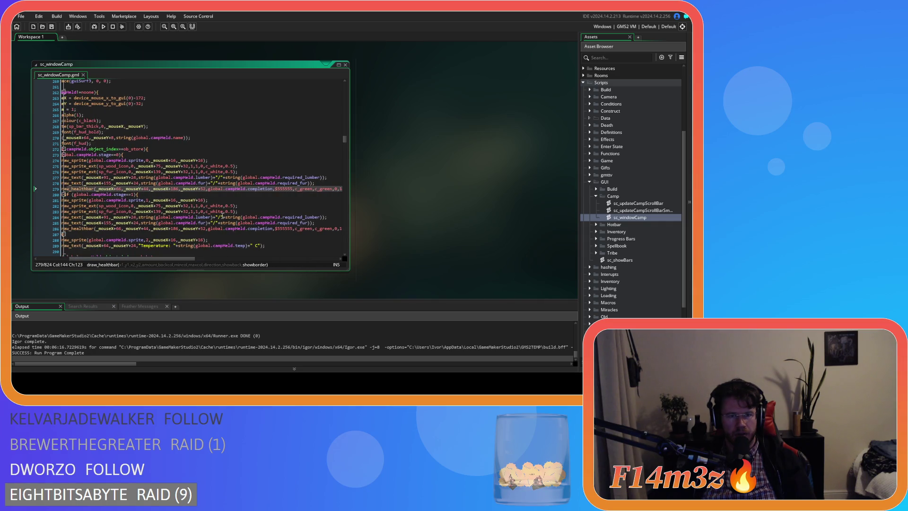
Change the draw_sprite_ext alpha from 0.5 to 1 on lines 275, 276, 282 and 283.
scroll(223, 216, "down", 1)
double_click(229, 152)
type("1")
double_click(229, 157)
type("1")
double_click(227, 192)
type("1")
double_click(230, 197)
type("1")
Set the 0.5 alphas on lines 295, 296, 302 and 303 to 1 and save the script.
scroll(233, 200, "down", 5)
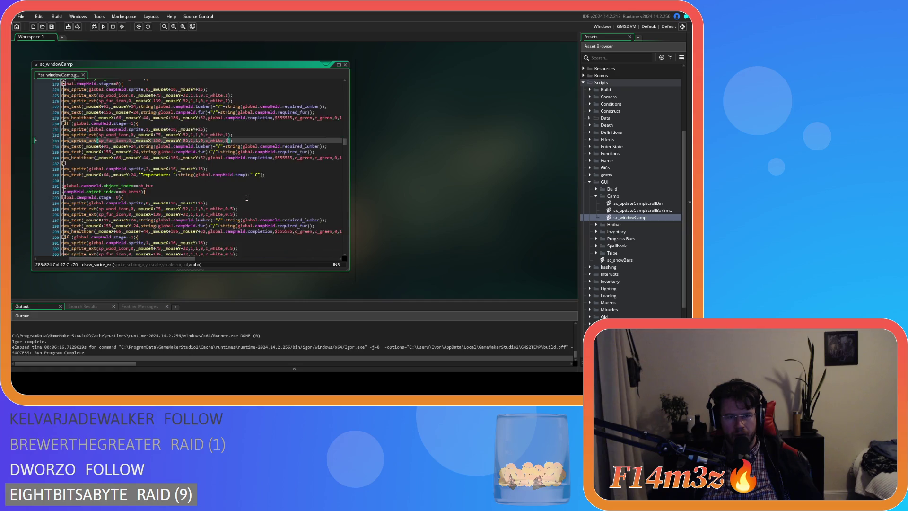
double_click(228, 180)
type("1")
double_click(230, 186)
type("1")
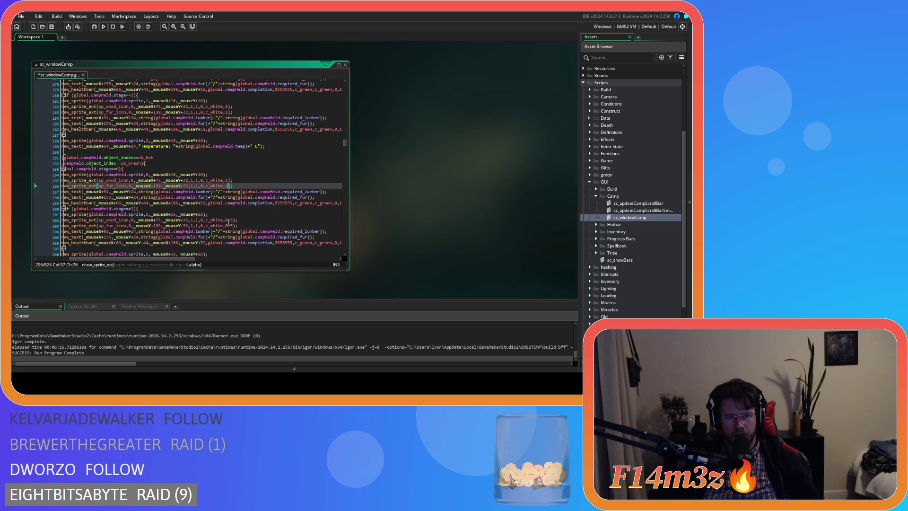
double_click(228, 220)
type("1")
double_click(226, 225)
type("1")
key("ctrl+s")
scroll(250, 204, "down", 3)
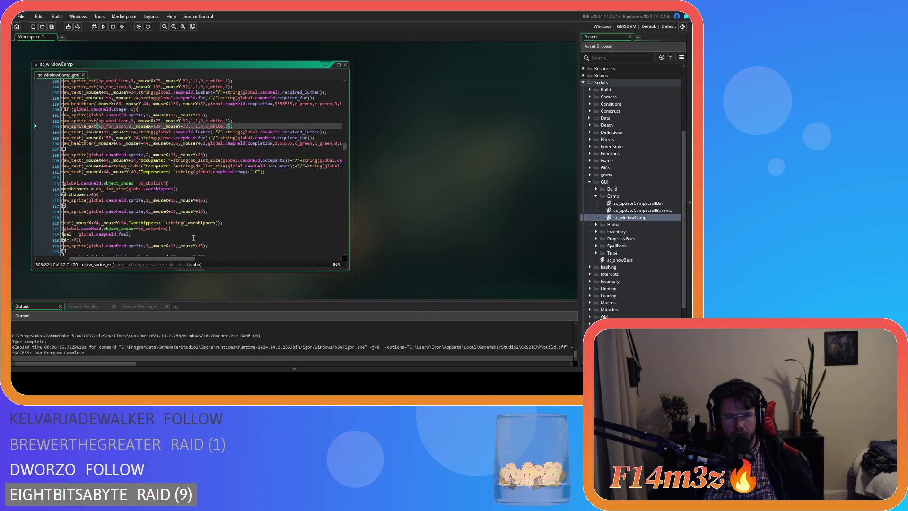
left_click_drag(176, 259, 146, 259)
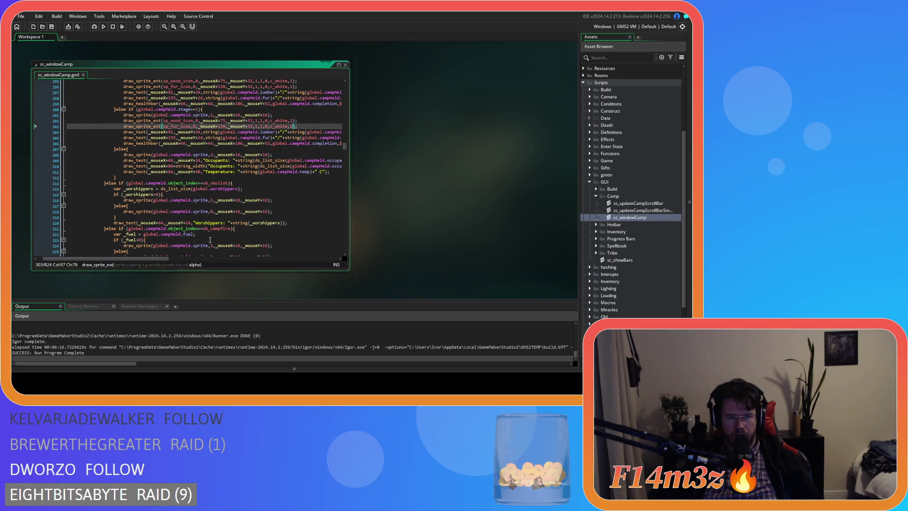
Scroll sc_windowCamp down to the with(controller) mouse-click handling around line 346.
scroll(293, 193, "down", 3)
scroll(293, 194, "down", 3)
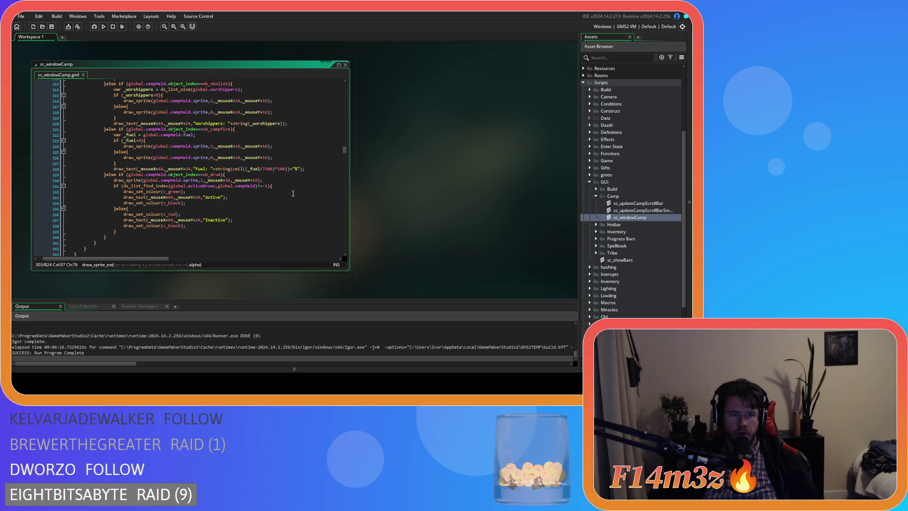
scroll(293, 194, "up", 3)
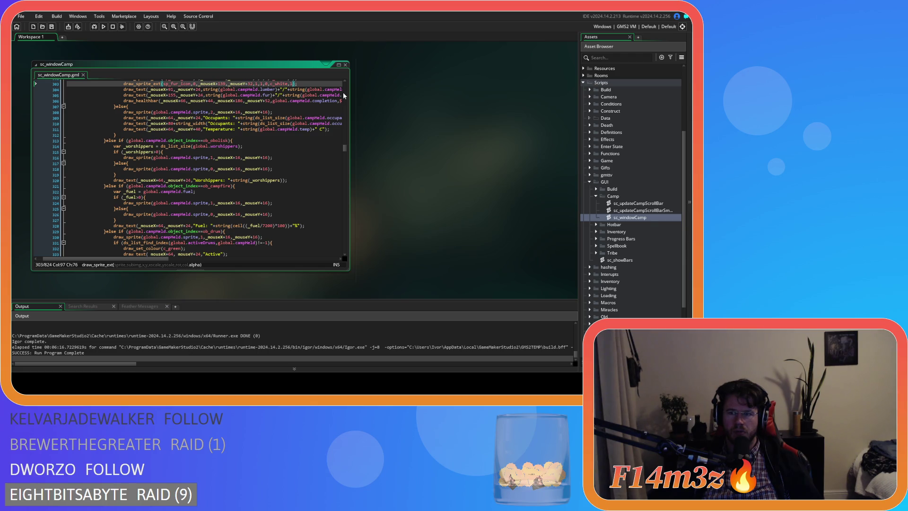
scroll(234, 165, "up", 10)
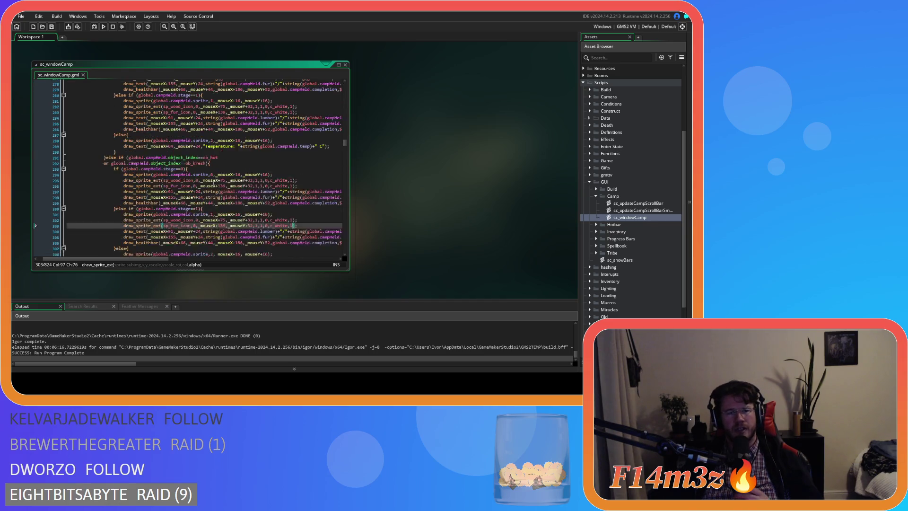
left_click(217, 134)
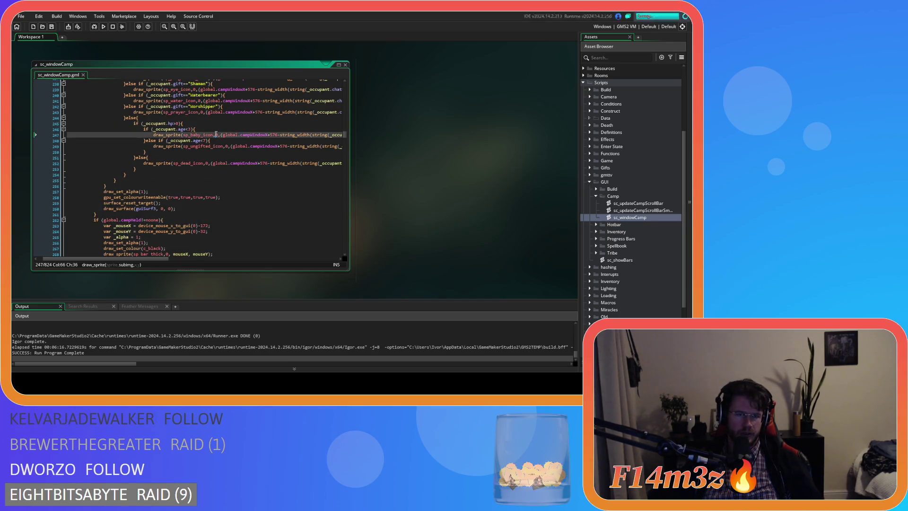
scroll(223, 154, "up", 8)
scroll(222, 155, "up", 7)
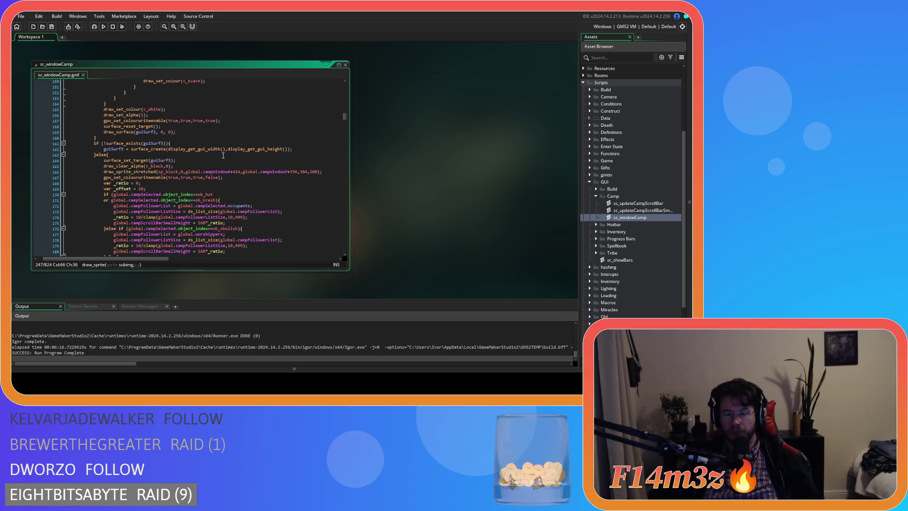
scroll(223, 155, "up", 10)
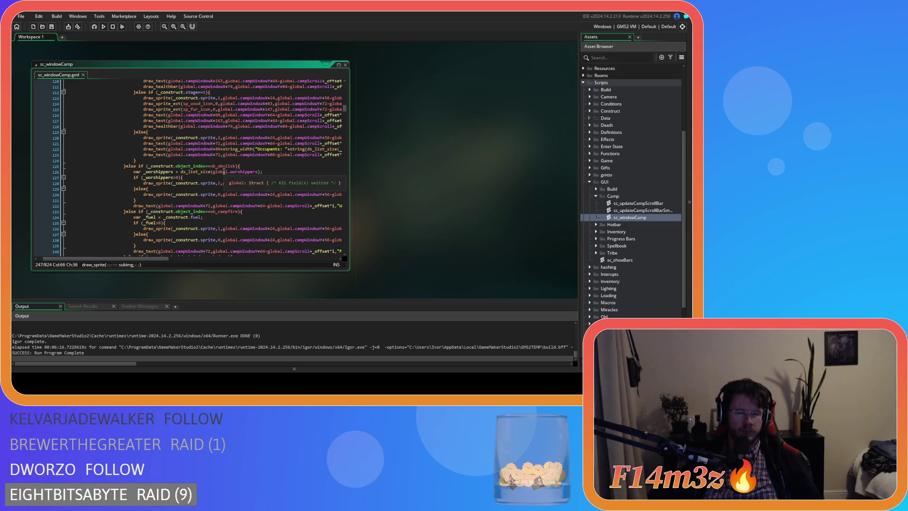
scroll(224, 172, "up", 13)
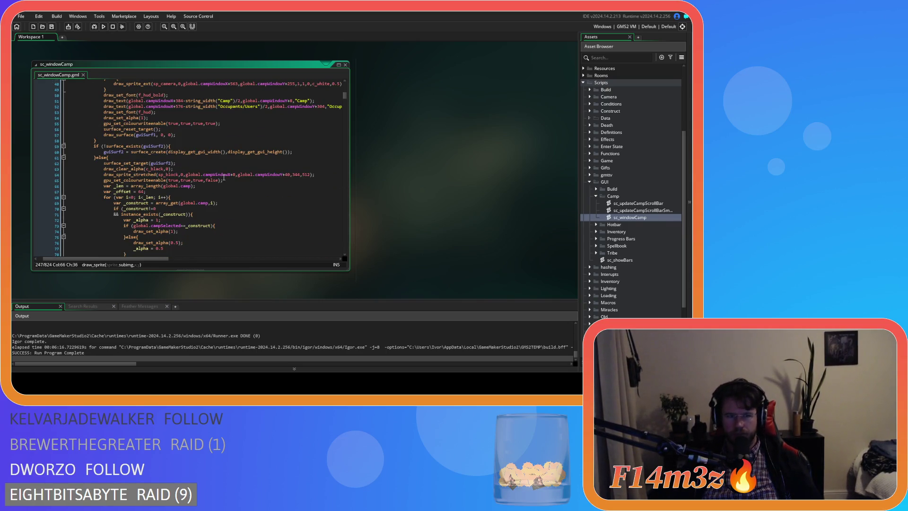
scroll(224, 178, "up", 13)
scroll(223, 177, "down", 3)
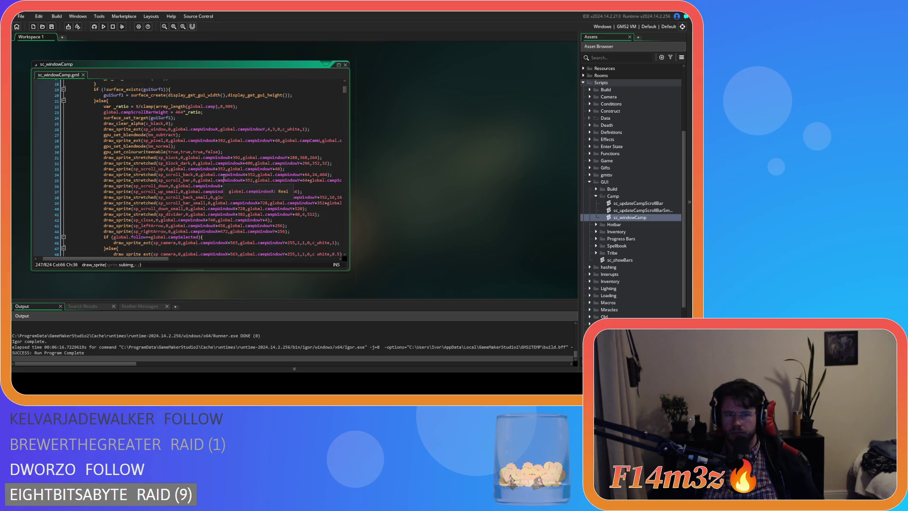
mouse_move(343, 90)
left_mouse_down()
mouse_move(336, 120)
mouse_move(333, 97)
left_mouse_up()
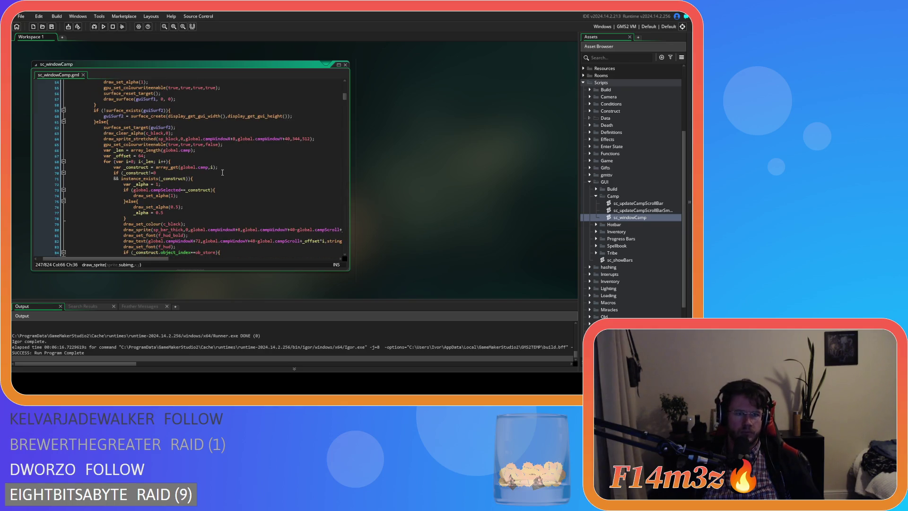
scroll(197, 172, "down", 10)
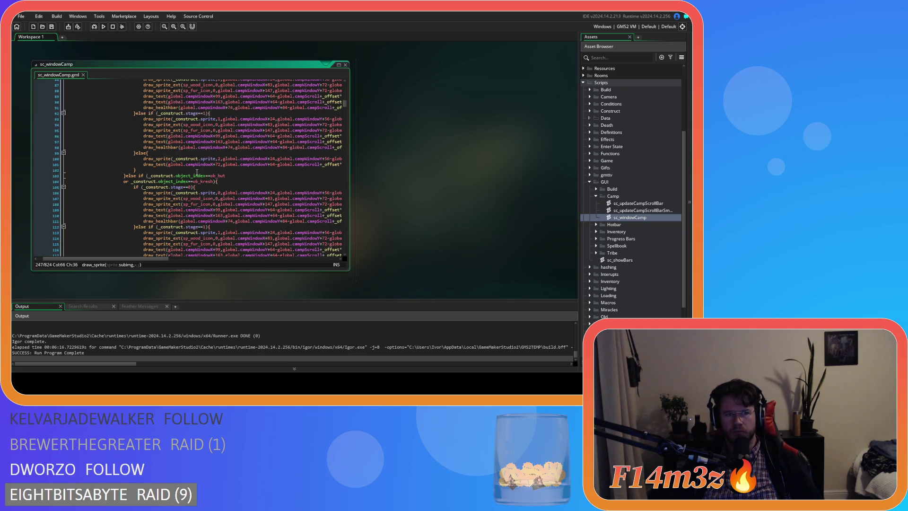
left_click_drag(345, 108, 342, 159)
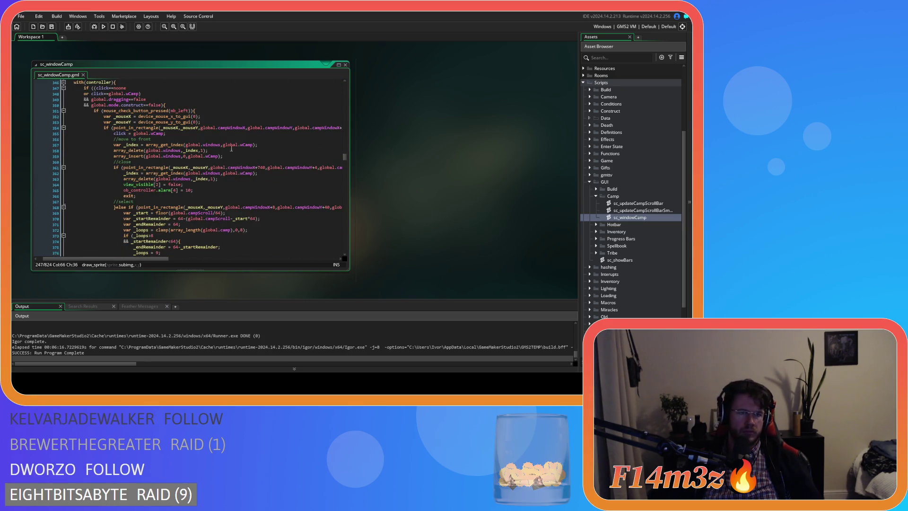
scroll(203, 144, "down", 1)
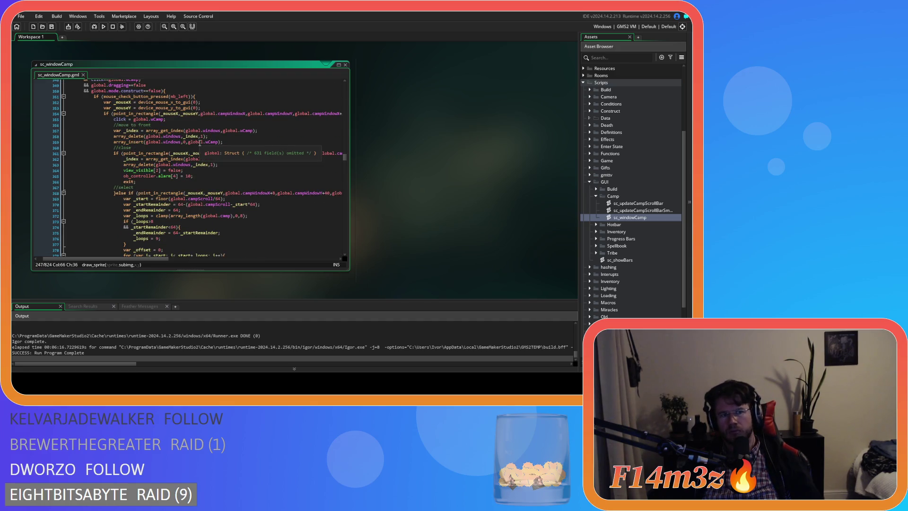
scroll(199, 143, "down", 5)
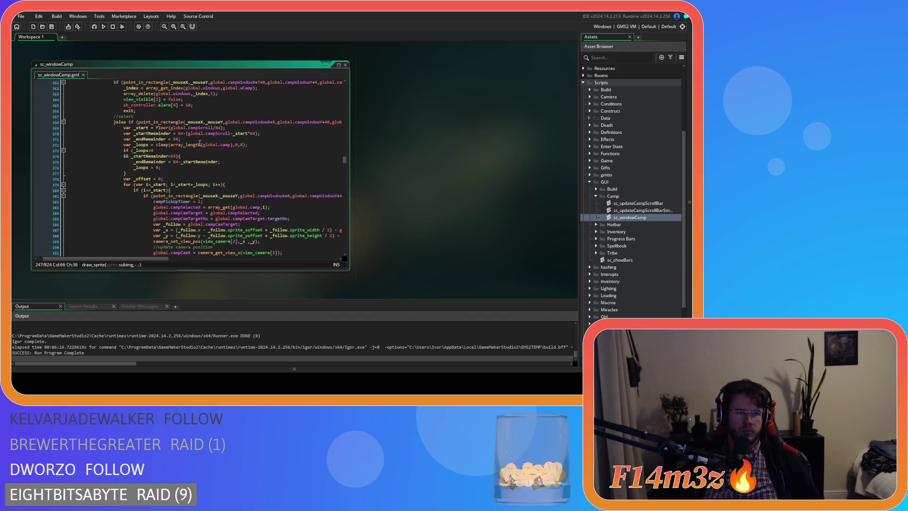
left_click(119, 124)
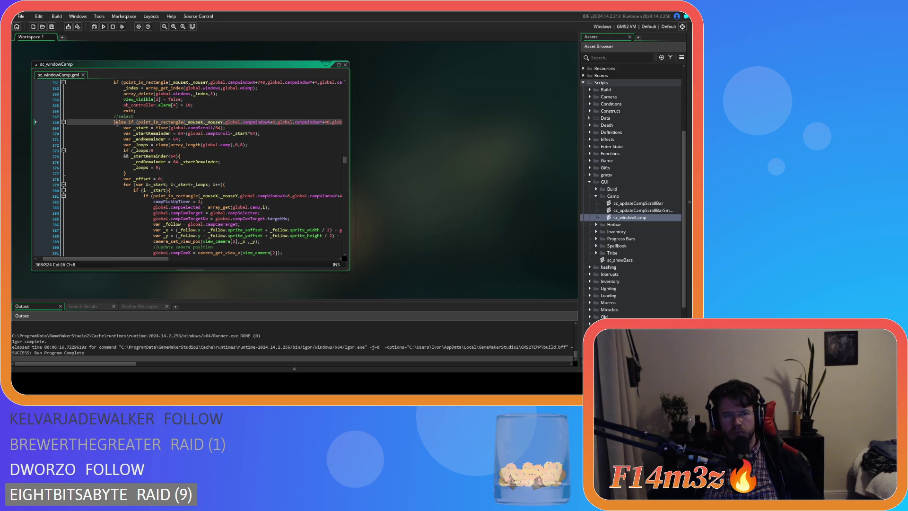
scroll(142, 128, "up", 5)
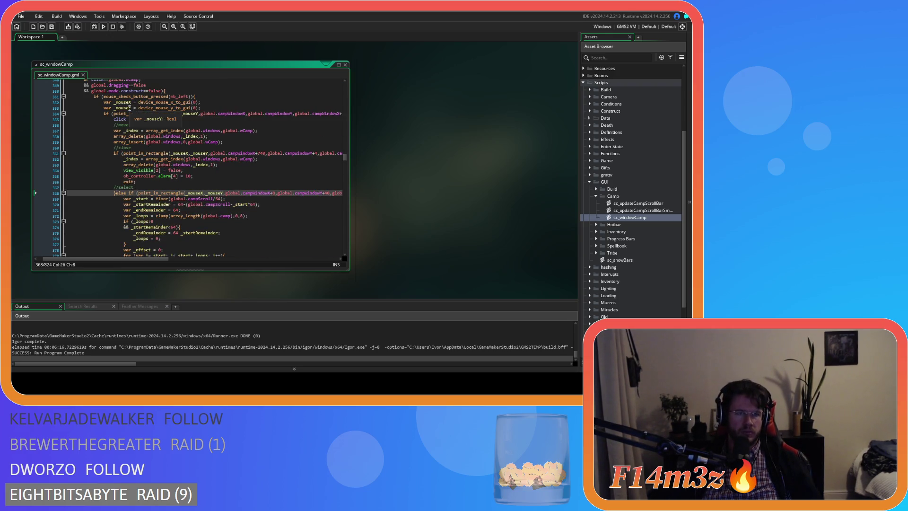
left_click(92, 97)
left_click_drag(93, 96, 180, 143)
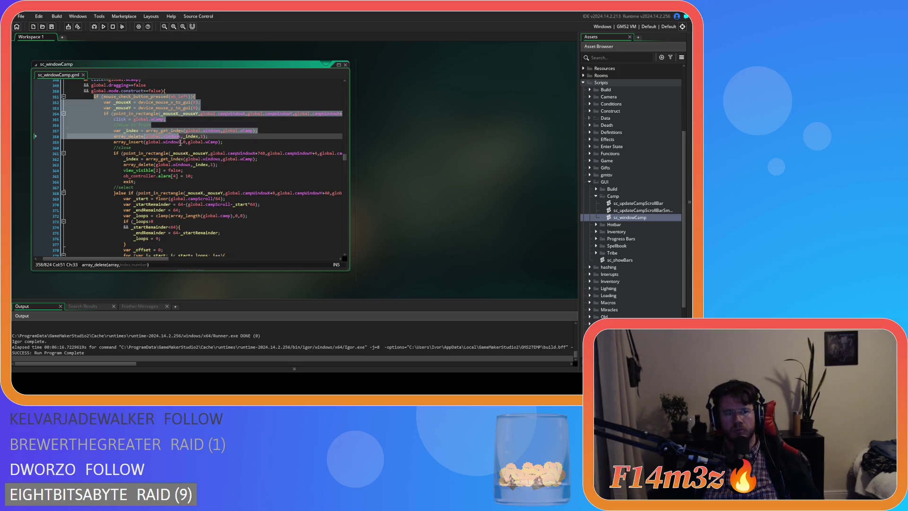
scroll(180, 144, "down", 5)
scroll(181, 144, "up", 3)
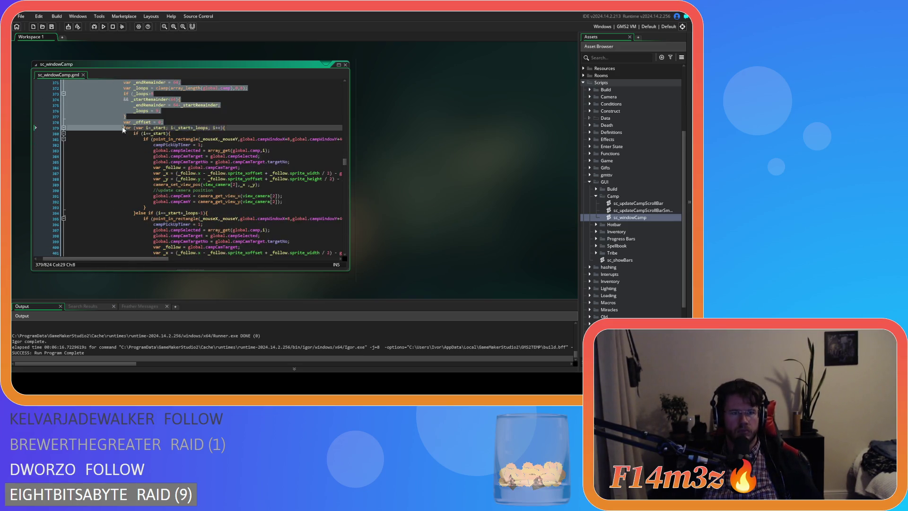
left_click(118, 113)
scroll(118, 112, "down", 5)
scroll(118, 112, "down", 5)
left_click_drag(118, 112, 117, 159)
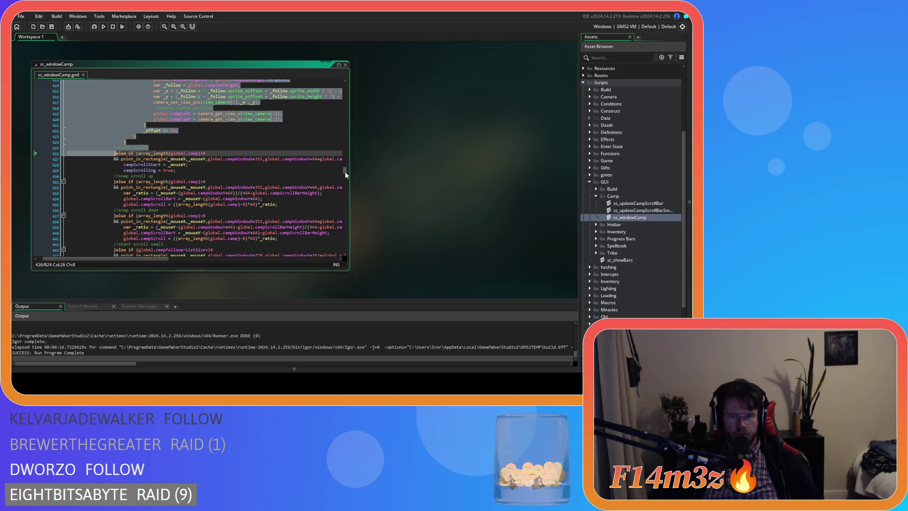
scroll(269, 157, "down", 7)
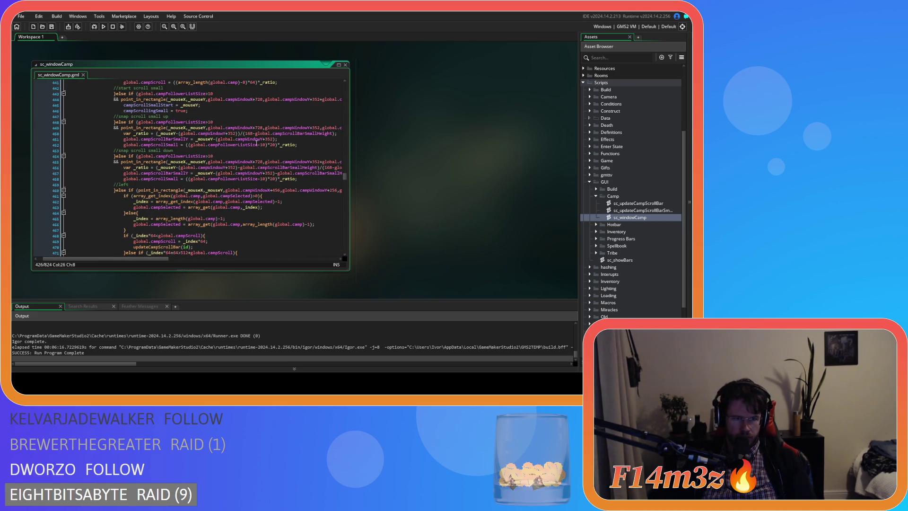
scroll(256, 143, "down", 9)
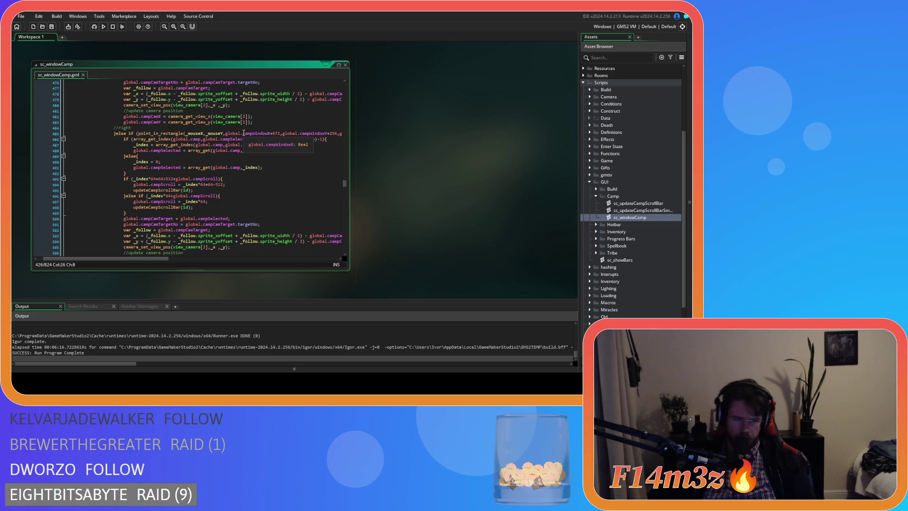
scroll(243, 133, "down", 19)
scroll(232, 138, "down", 17)
scroll(230, 138, "down", 9)
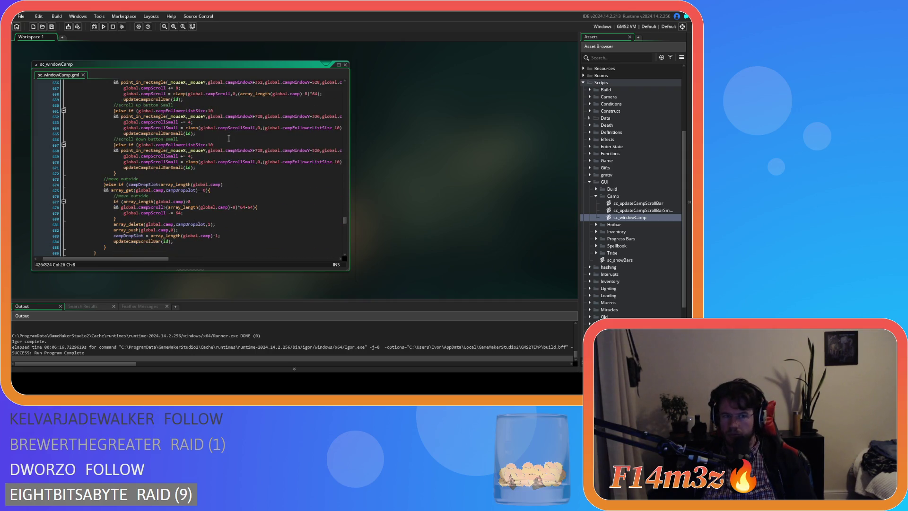
scroll(228, 138, "down", 5)
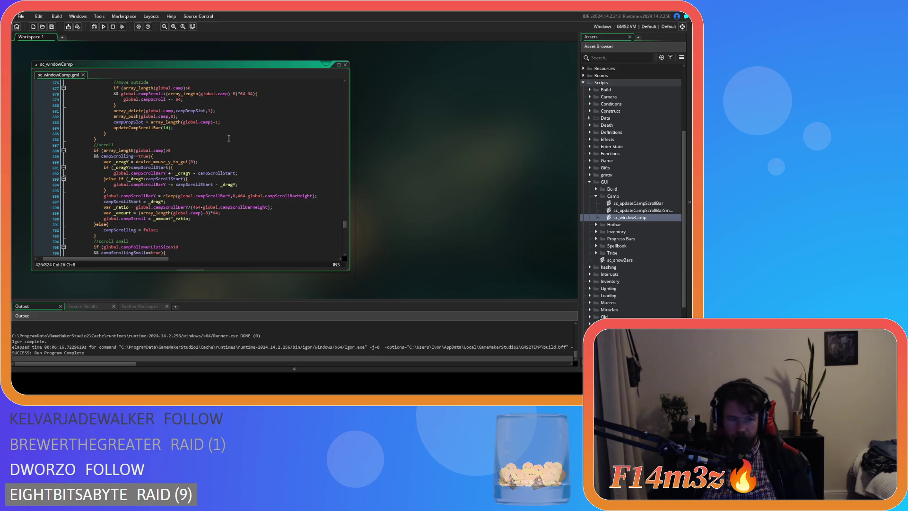
scroll(229, 139, "down", 5)
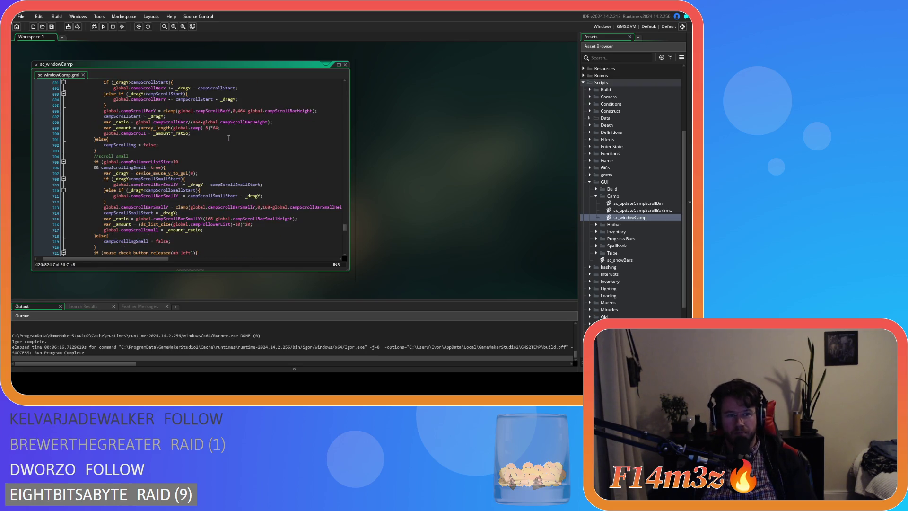
scroll(229, 139, "down", 4)
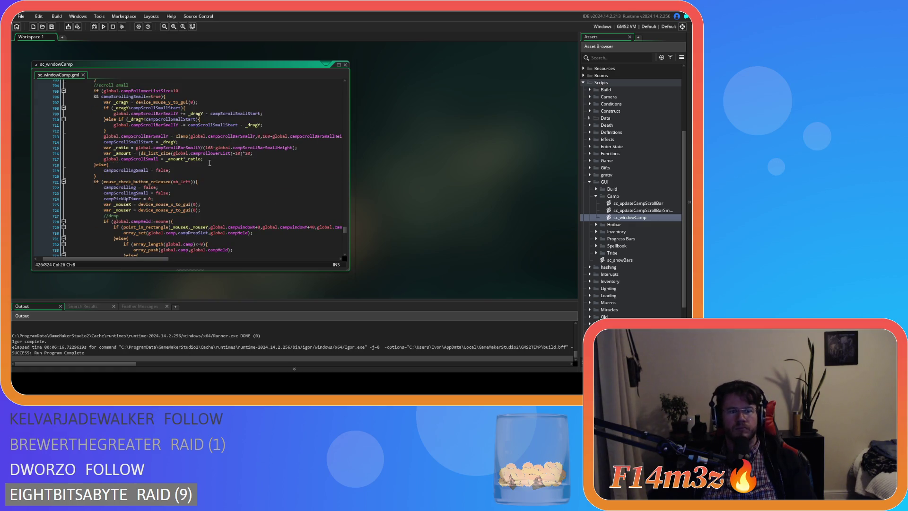
scroll(209, 163, "down", 5)
scroll(210, 162, "down", 15)
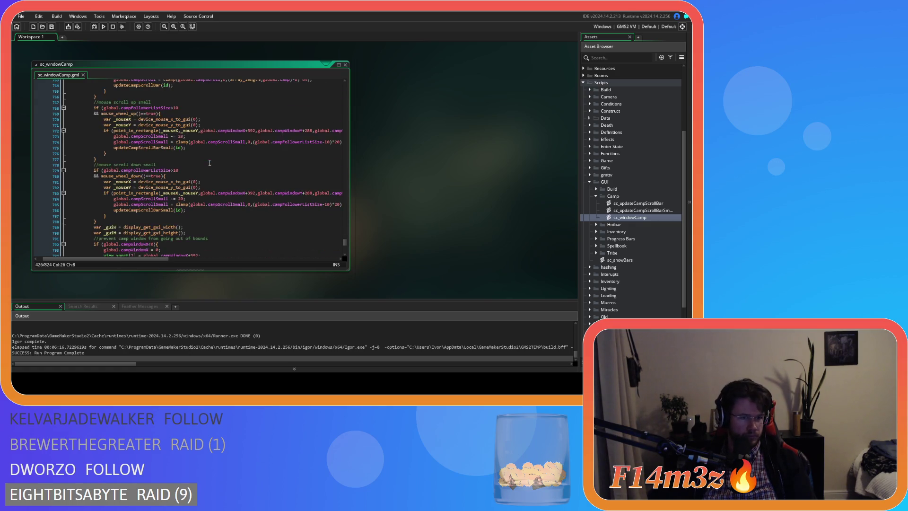
scroll(209, 163, "down", 4)
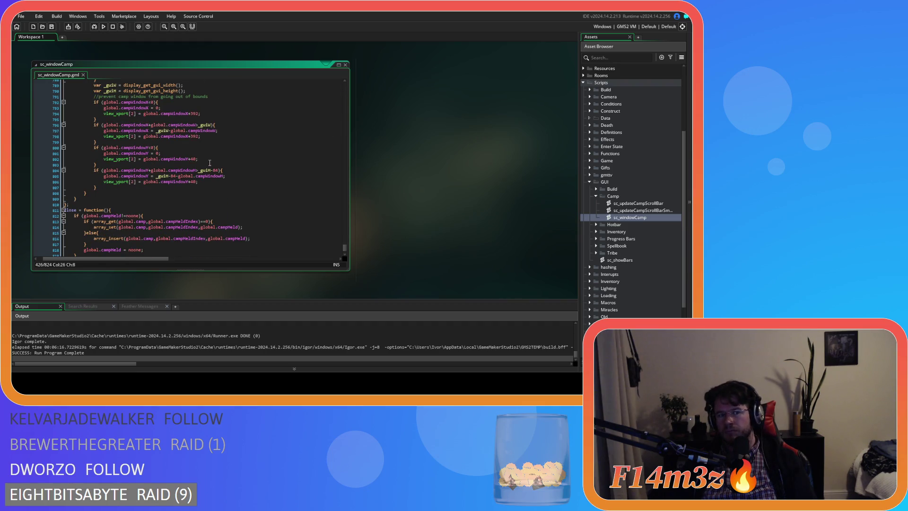
scroll(142, 192, "up", 4)
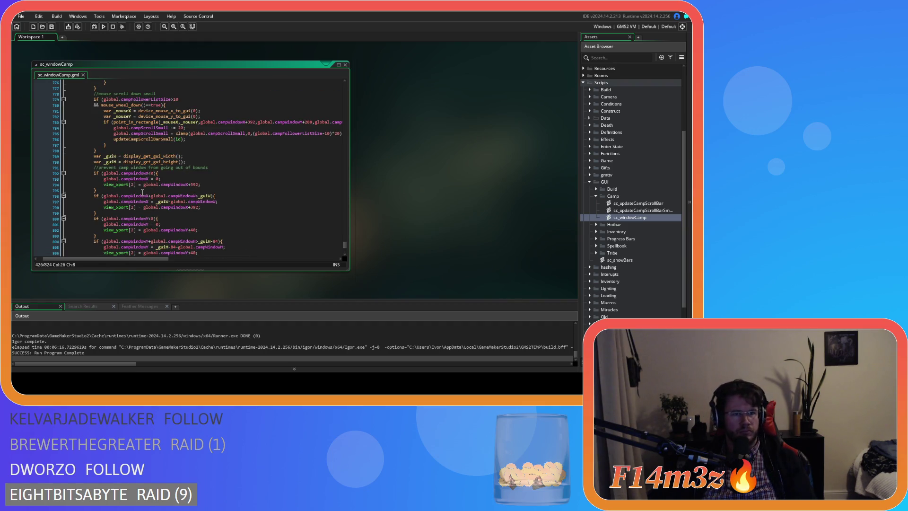
scroll(142, 193, "down", 5)
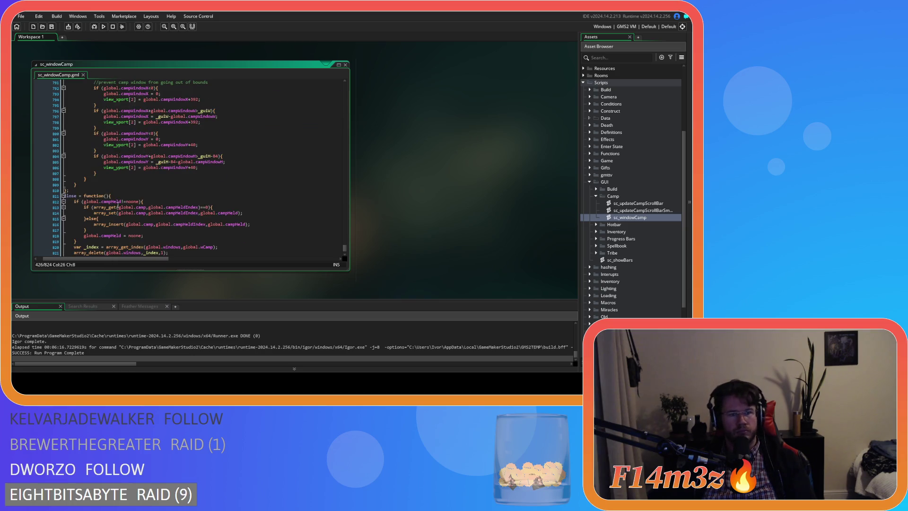
left_click(99, 184)
scroll(98, 184, "up", 20)
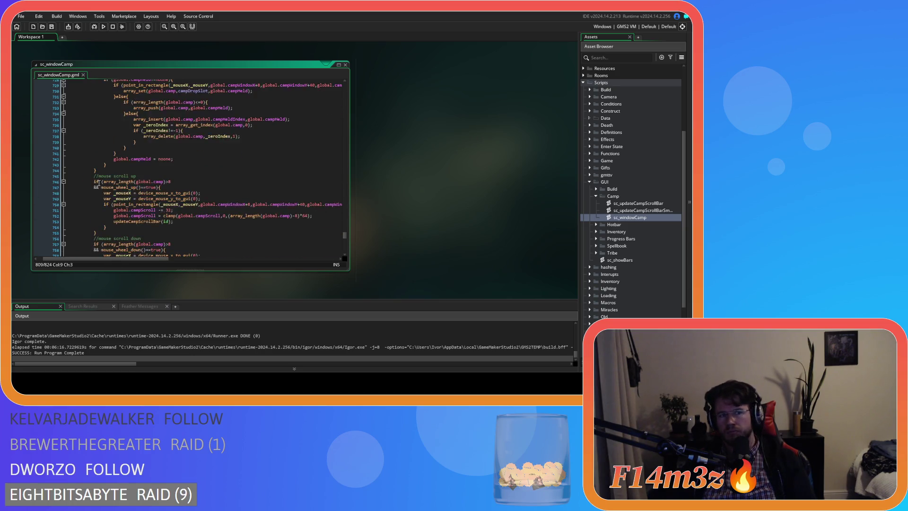
scroll(98, 183, "up", 13)
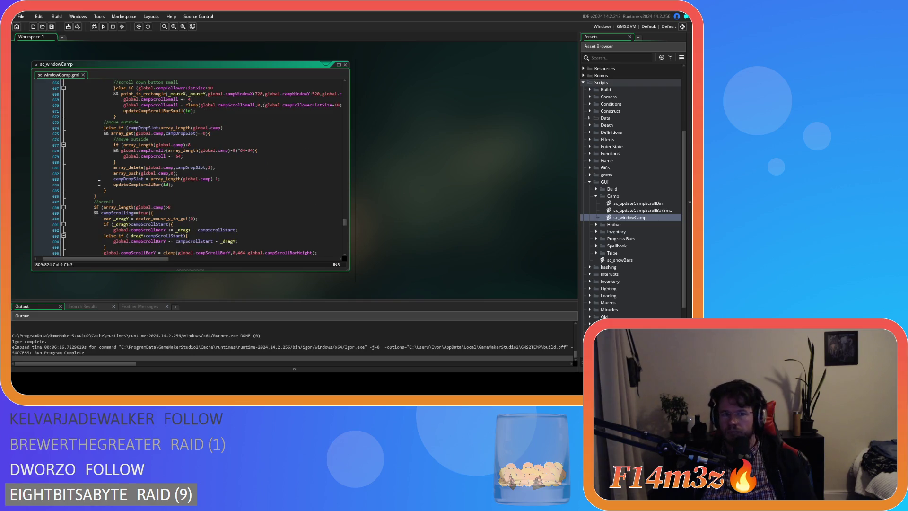
scroll(98, 183, "down", 5)
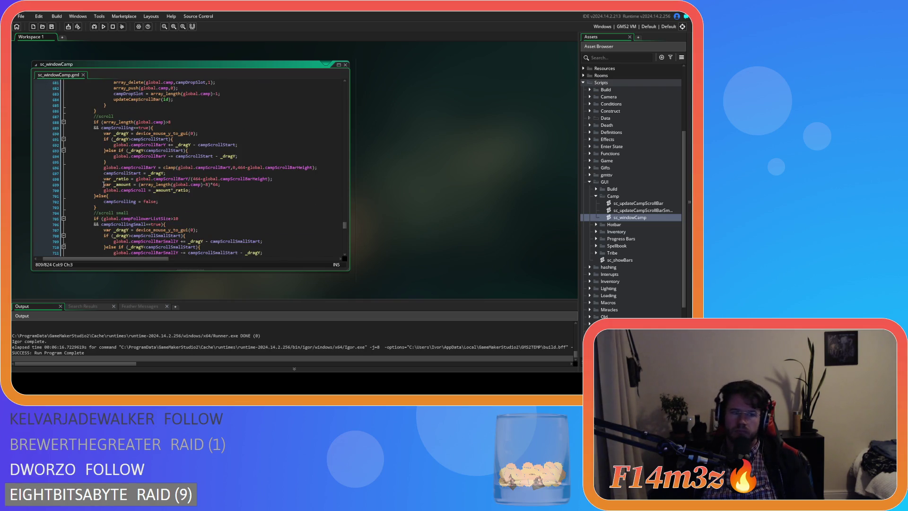
scroll(190, 187, "down", 9)
left_click(213, 153)
scroll(213, 153, "down", 13)
scroll(212, 154, "down", 16)
scroll(157, 164, "up", 20)
scroll(160, 165, "up", 3)
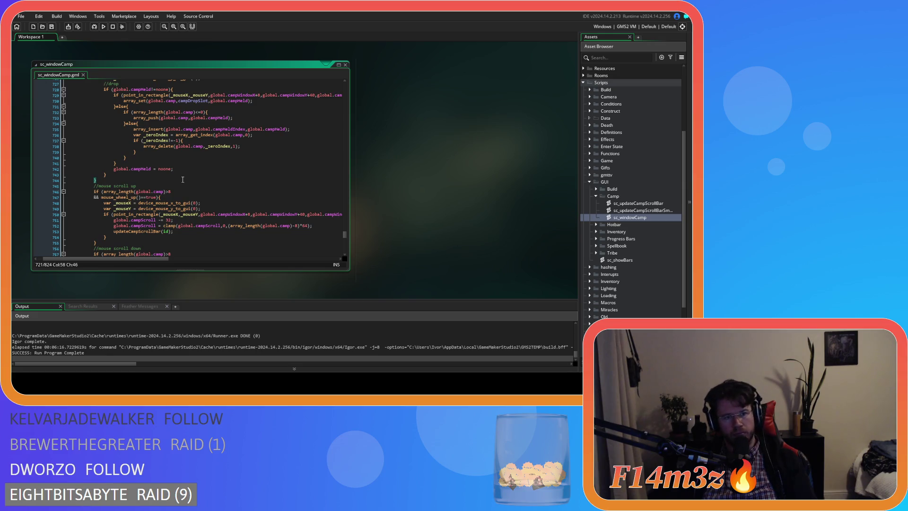
scroll(182, 179, "down", 4)
scroll(182, 180, "down", 4)
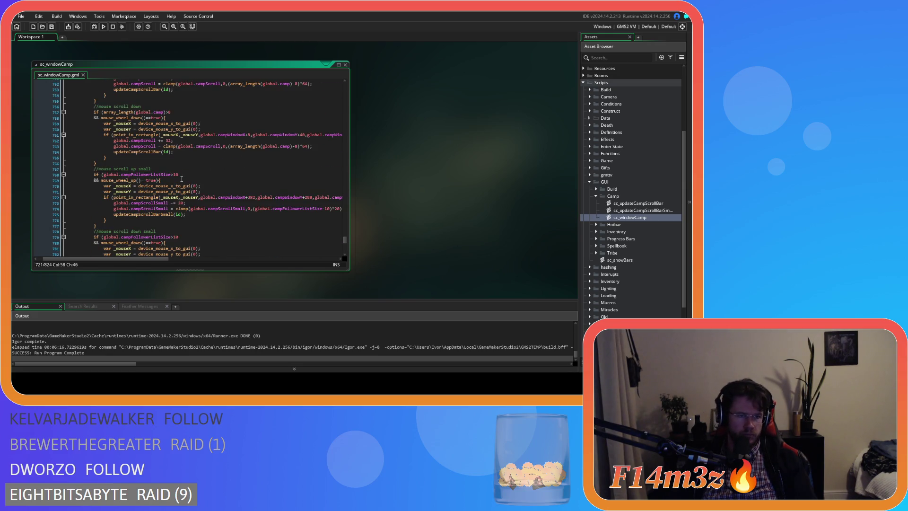
scroll(181, 179, "down", 4)
scroll(165, 177, "up", 10)
left_click(115, 156)
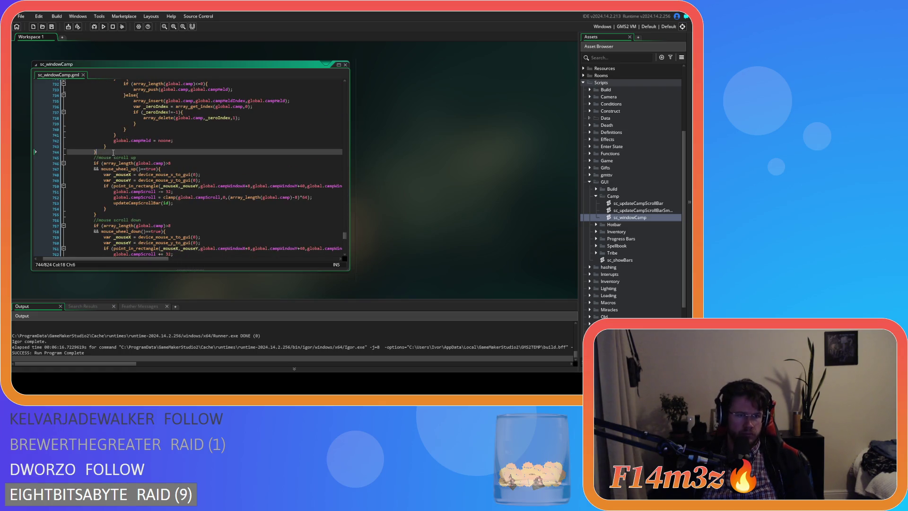
Paste the copied left-click camp list handling code after line 744.
key("ctrl+v")
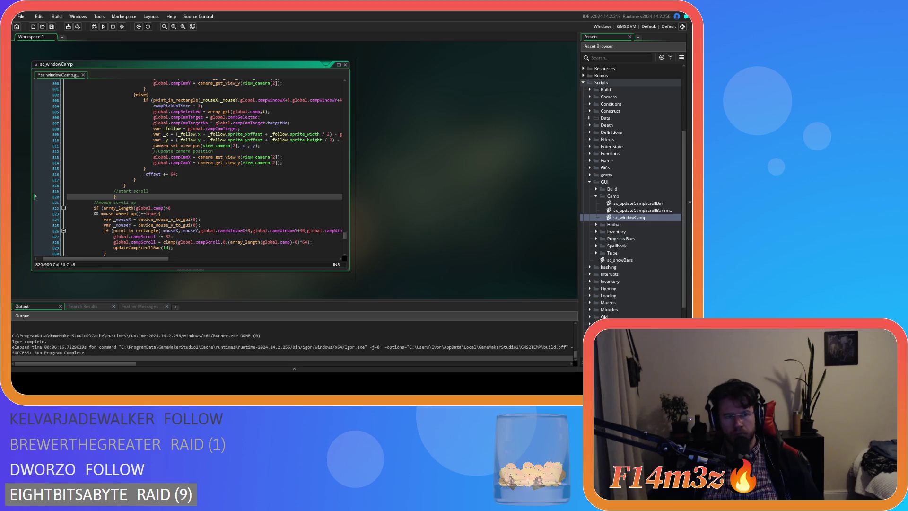
scroll(152, 149, "down", 2)
mouse_move(148, 199)
left_mouse_down()
mouse_move(113, 199)
mouse_move(82, 164)
left_mouse_up()
scroll(105, 179, "up", 10)
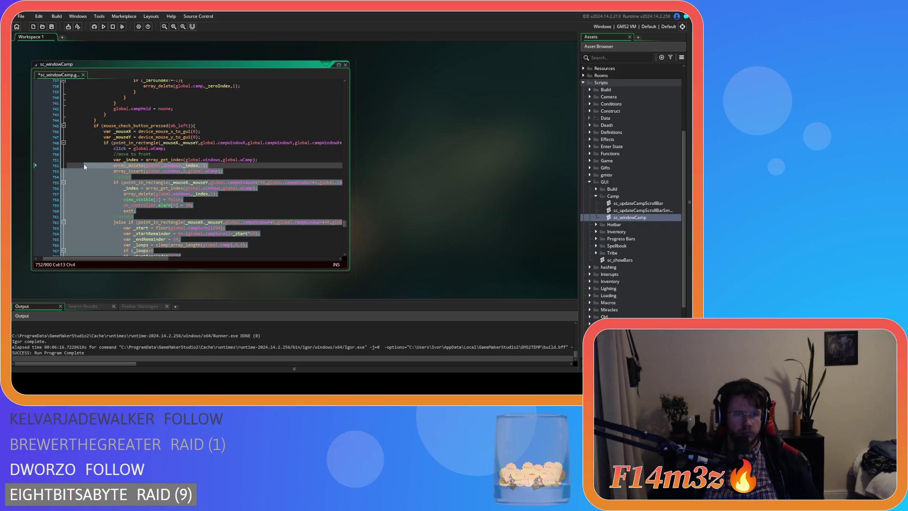
scroll(83, 163, "down", 10)
scroll(83, 167, "down", 4)
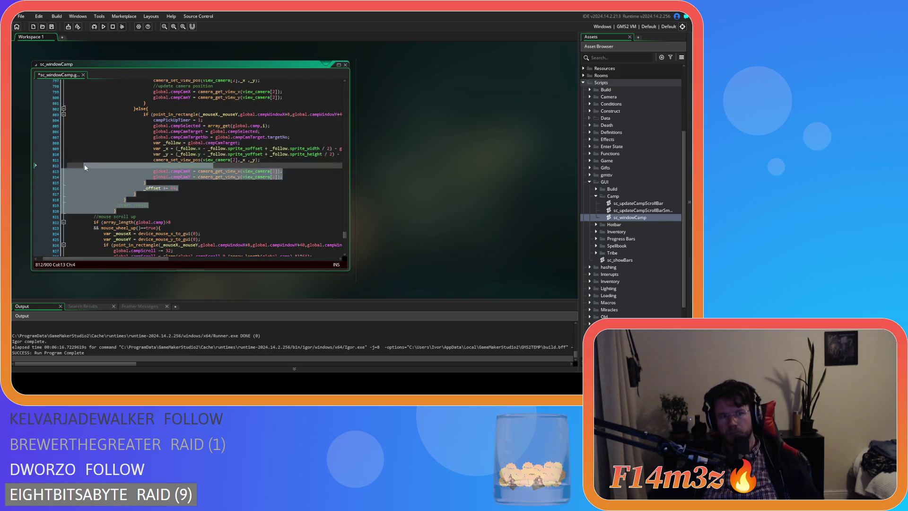
Close the pasted block with a closing brace after line 820, then select mb_left on line 745.
left_click(127, 210)
key("Return")
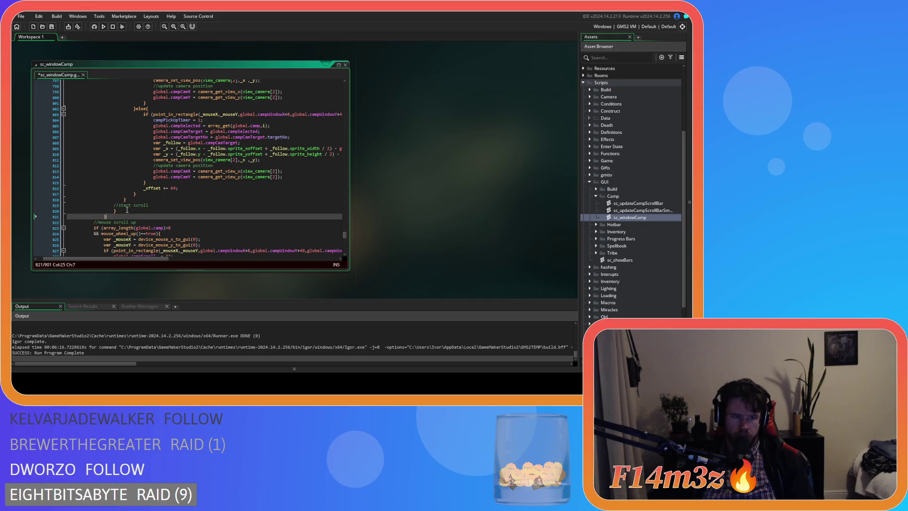
scroll(136, 197, "up", 10)
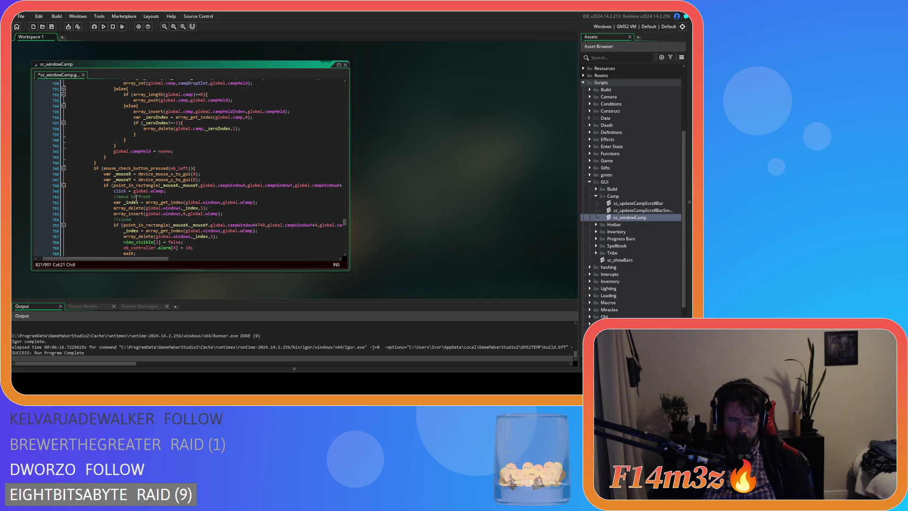
scroll(154, 201, "down", 3)
scroll(155, 200, "down", 15)
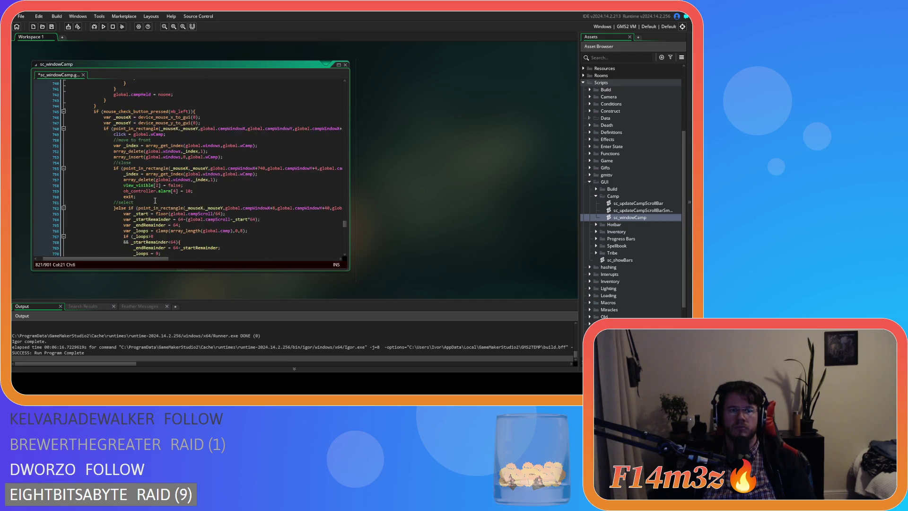
key("Return")
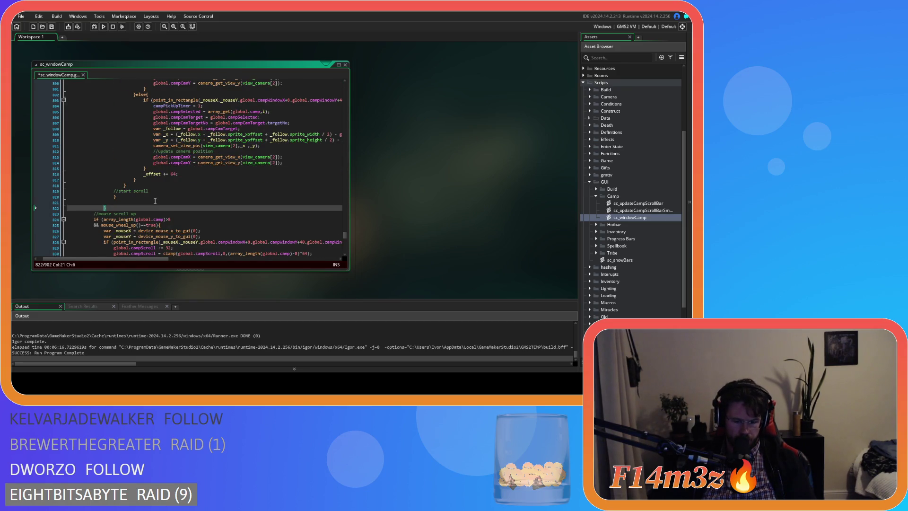
type("}")
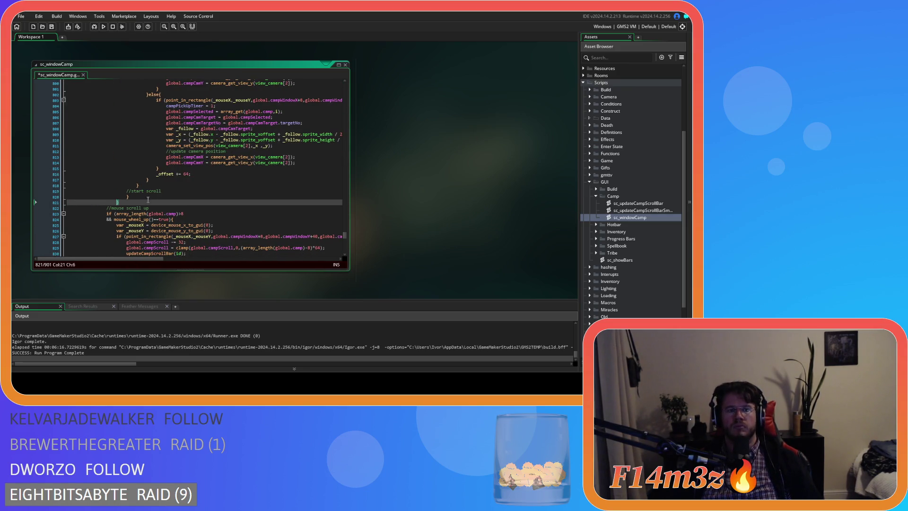
scroll(147, 202, "up", 20)
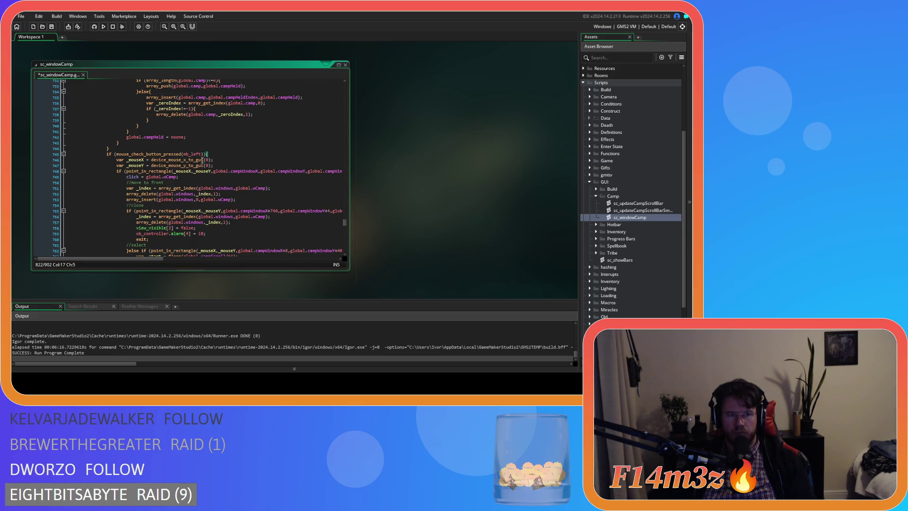
double_click(194, 154)
Change the press check on line 745 to mb_middle and delete the close-button branch.
type("mb_")
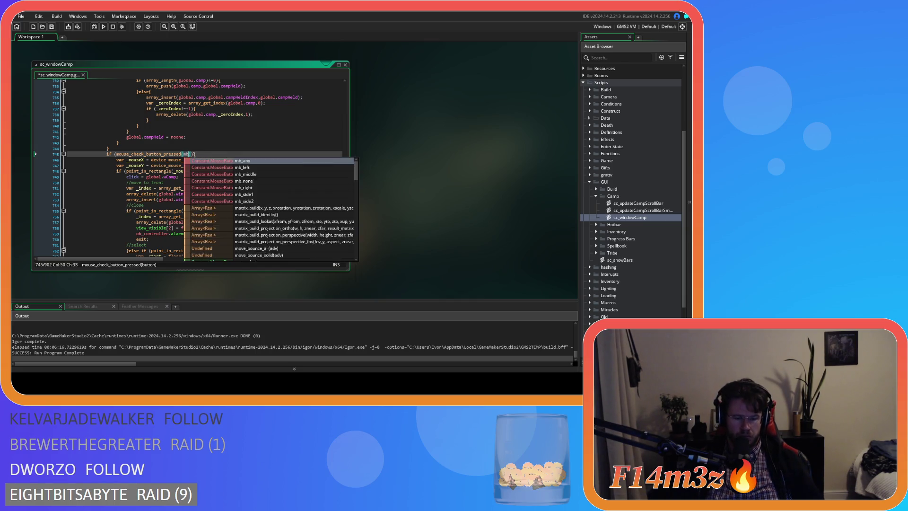
left_click(262, 174)
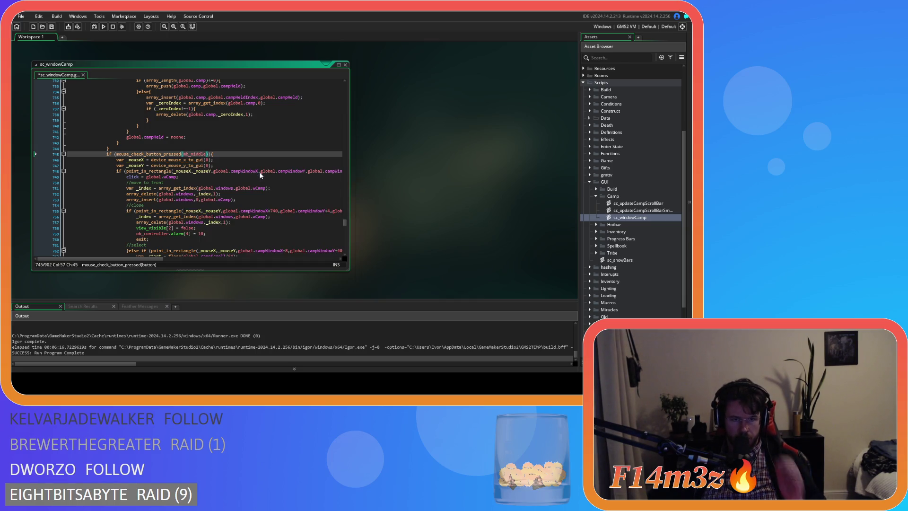
scroll(208, 170, "down", 3)
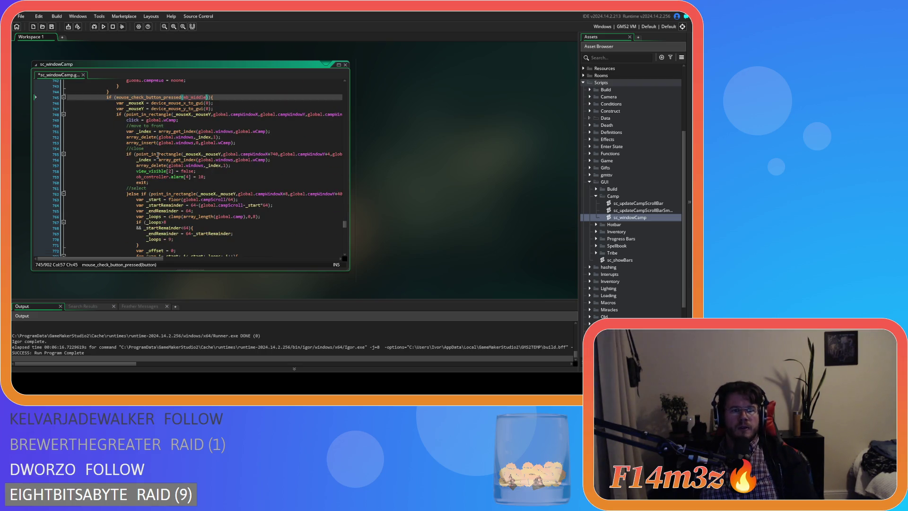
mouse_move(149, 182)
left_mouse_down()
mouse_move(28, 182)
mouse_move(28, 138)
mouse_move(11, 127)
left_mouse_up()
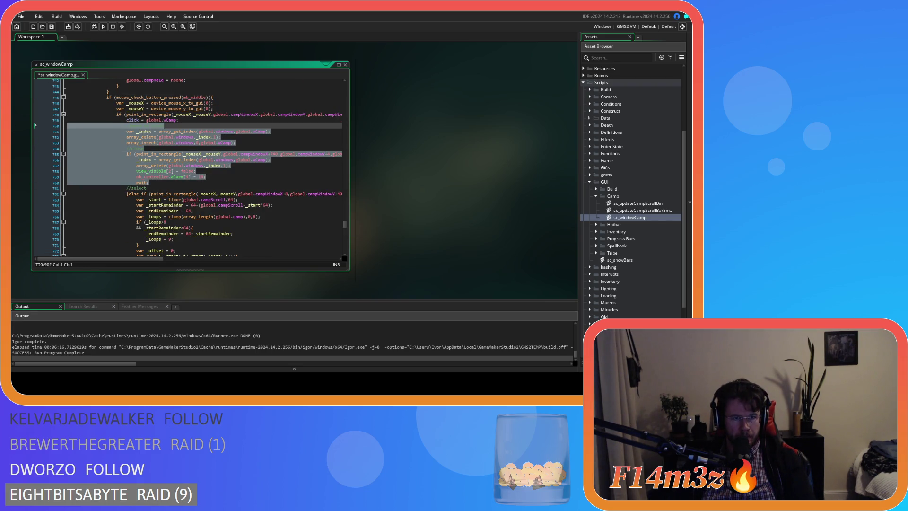
left_click(161, 142)
mouse_move(162, 142)
left_mouse_down()
mouse_move(142, 126)
mouse_move(156, 126)
left_mouse_up()
left_click(161, 142)
left_click_drag(149, 182, 64, 149)
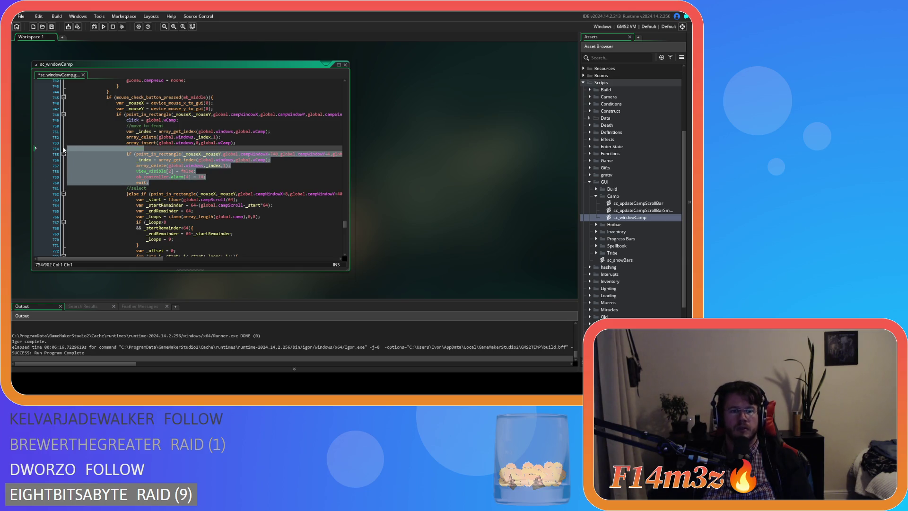
key("Delete")
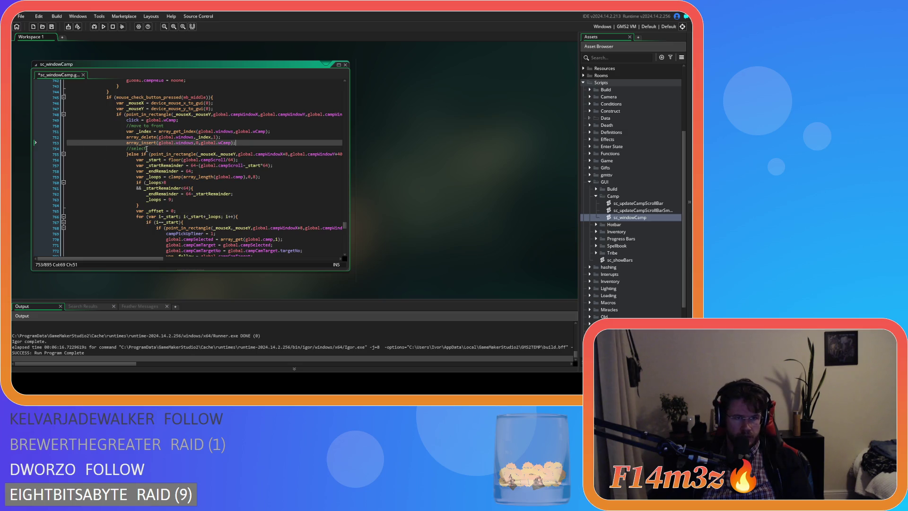
Reword the following comment to attach follow cam and save the script.
double_click(140, 150)
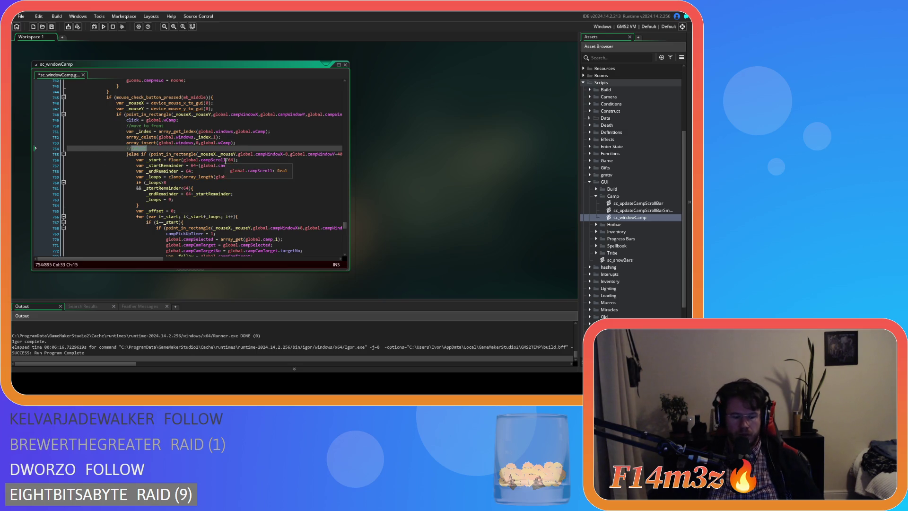
type("att")
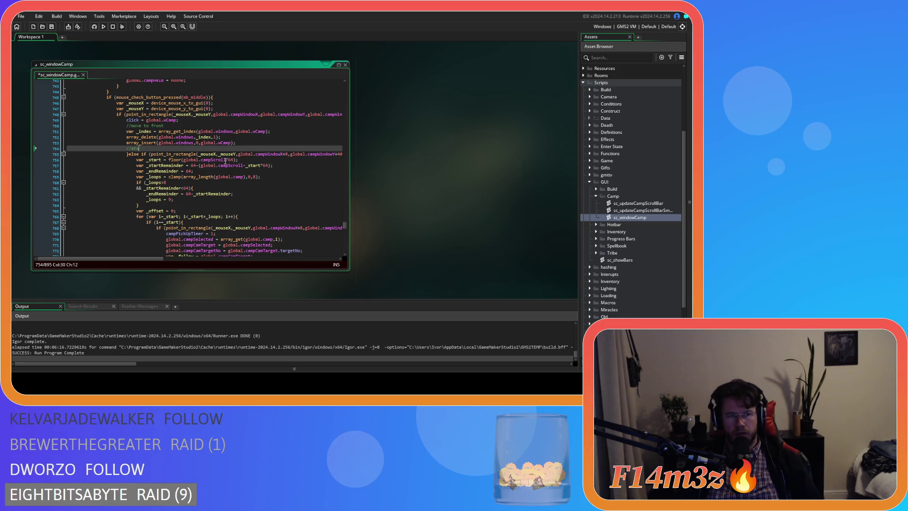
type("ach")
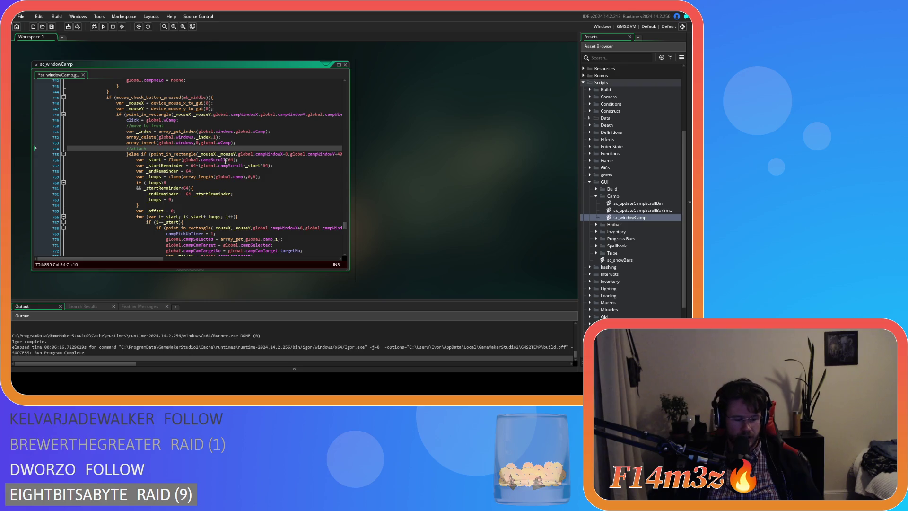
key("BackSpace")
key("BackSpace")
key("BackSpace")
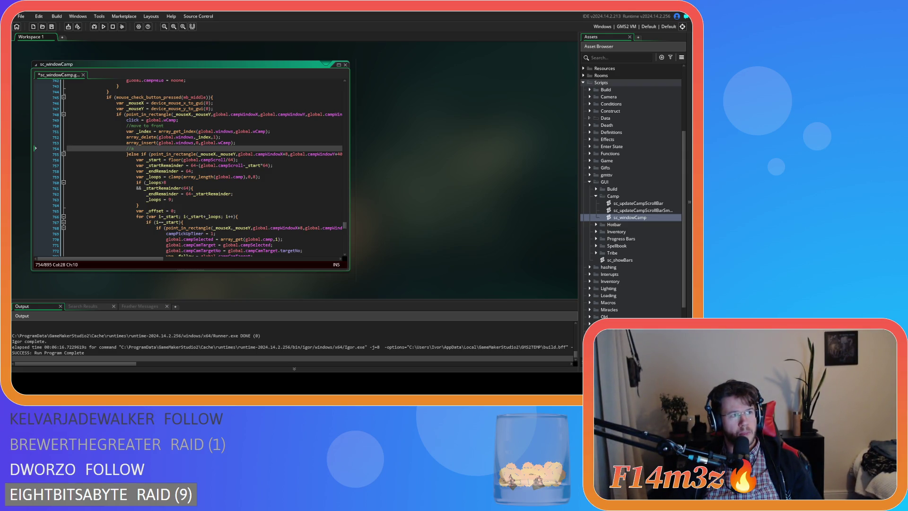
type("ttack")
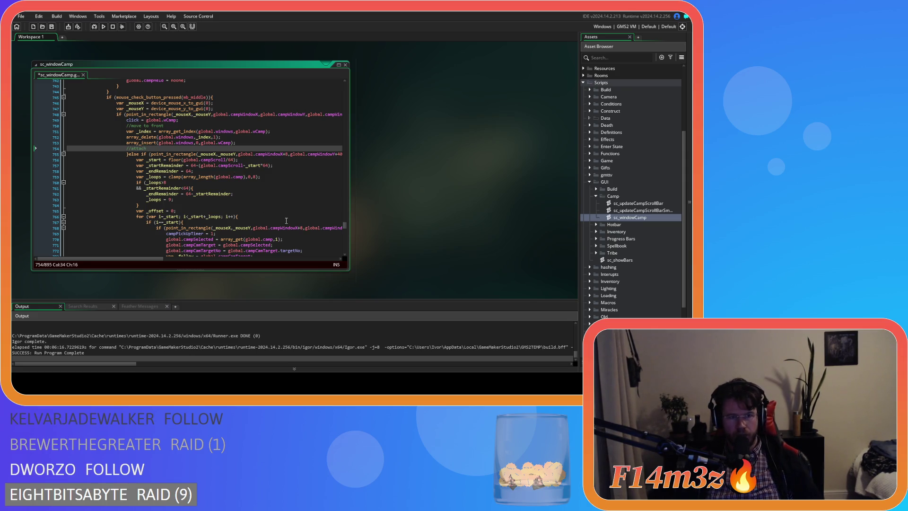
type("ollow cam")
key("ctrl+s")
left_click(257, 165)
mouse_move(126, 258)
left_mouse_down()
mouse_move(183, 256)
mouse_move(121, 258)
left_mouse_up()
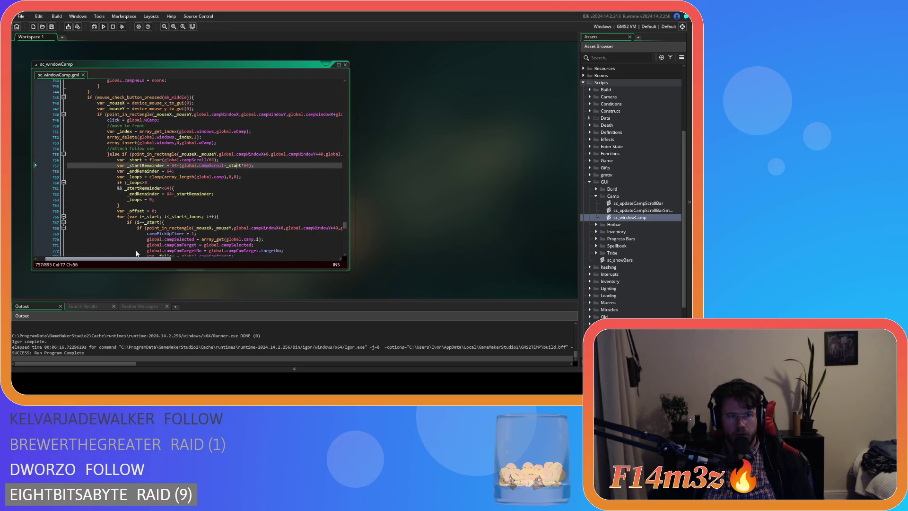
scroll(185, 192, "down", 8)
Delete the stray line 812 in sc_windowCamp and save the script.
scroll(186, 192, "down", 10)
left_click(47, 167)
key("BackSpace")
scroll(224, 181, "up", 17)
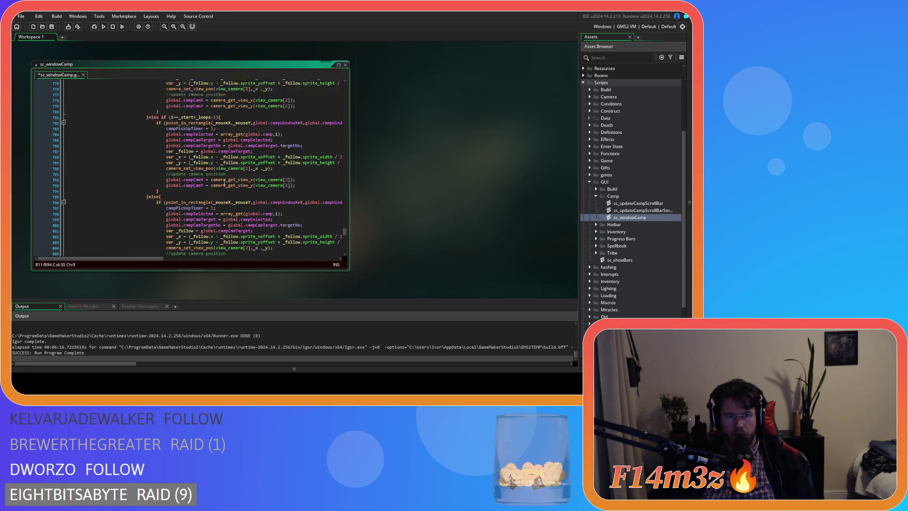
key("ctrl+s")
scroll(224, 182, "down", 4)
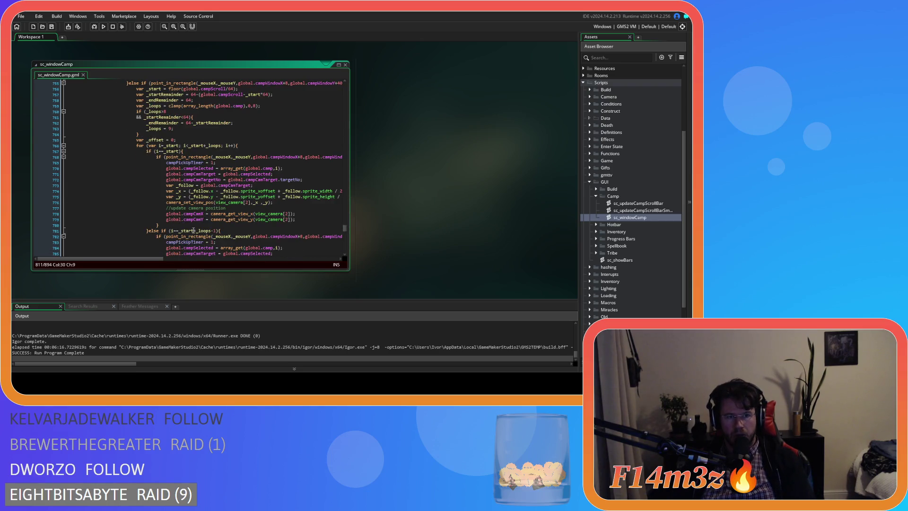
left_click_drag(145, 258, 159, 260)
Select the camera follow and positioning lines ending at line 779 in the copied first-entry branch.
scroll(159, 190, "down", 3)
mouse_move(251, 177)
left_mouse_down()
mouse_move(66, 171)
mouse_move(35, 148)
left_mouse_up()
mouse_move(144, 148)
left_mouse_down()
mouse_move(119, 134)
mouse_move(222, 149)
left_mouse_up()
mouse_move(250, 178)
left_mouse_down()
mouse_move(142, 161)
mouse_move(117, 120)
left_mouse_up()
mouse_move(224, 174)
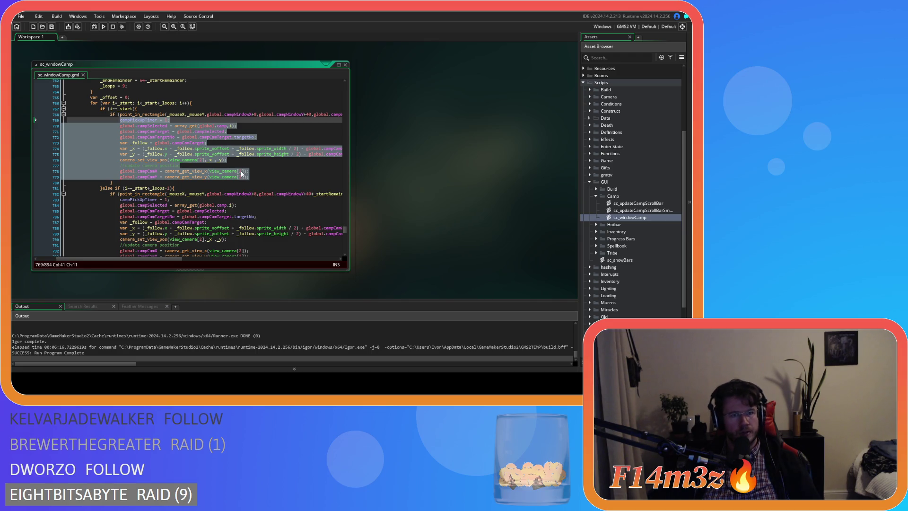
mouse_move(219, 151)
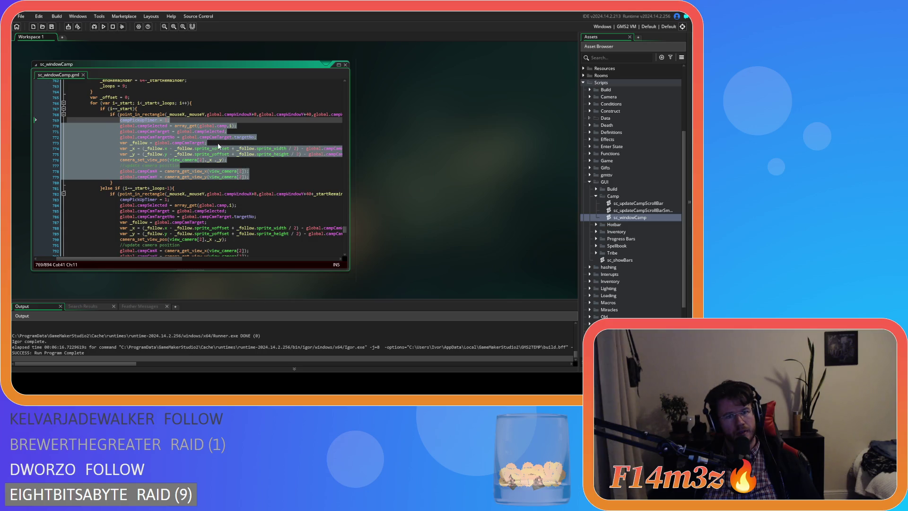
left_click(232, 138)
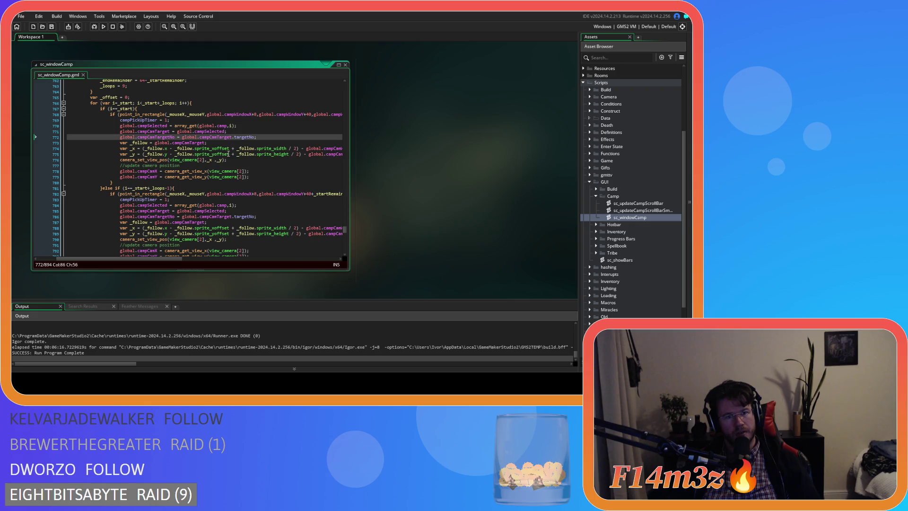
left_click(256, 176)
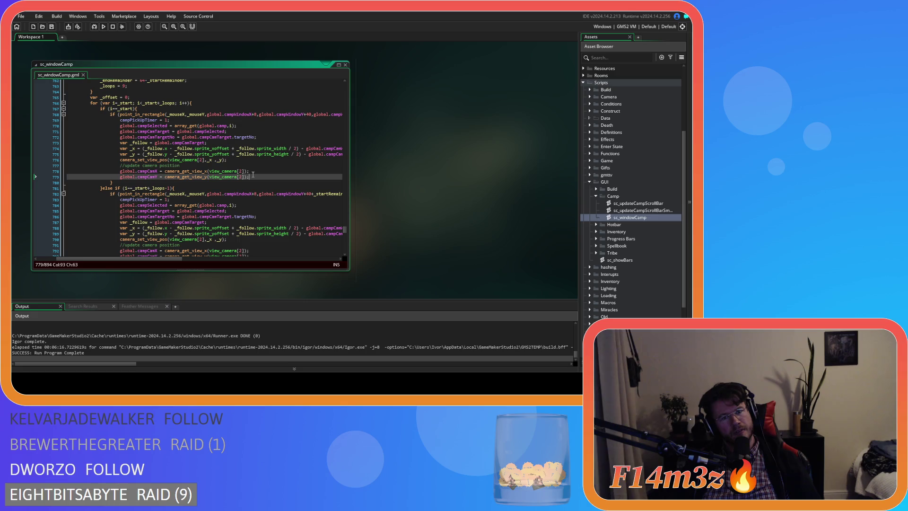
left_click_drag(250, 176, 83, 142)
Delete the camera-positioning lines and rename campSelected to follow on line 770.
key("BackSpace")
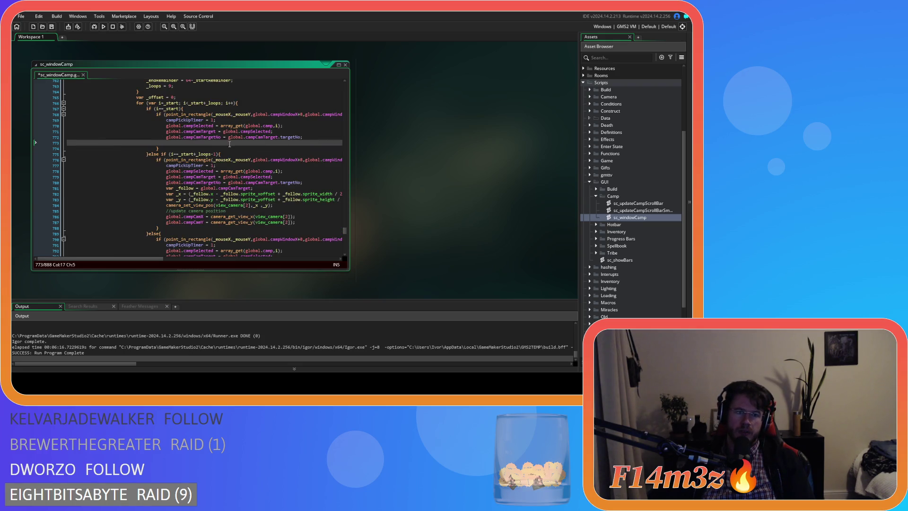
key("BackSpace")
key("BackSpace")
key("BackSpace")
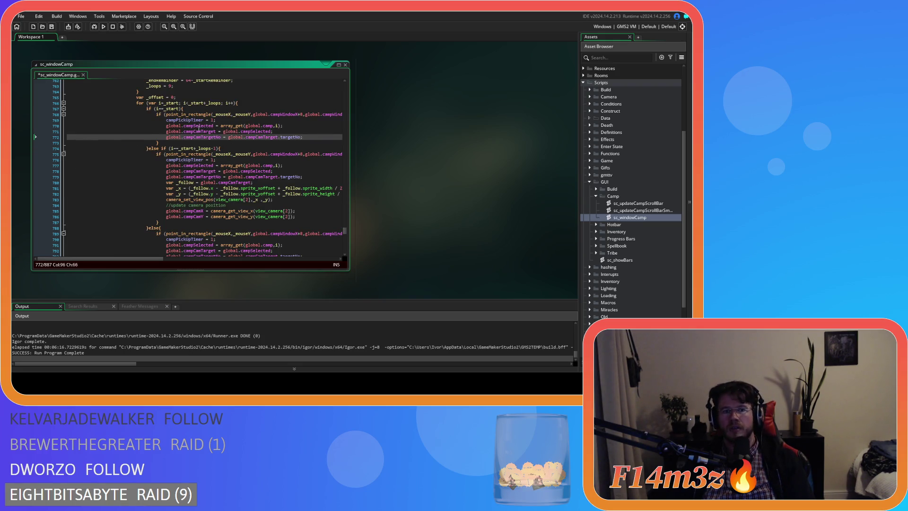
left_click_drag(194, 126, 214, 127)
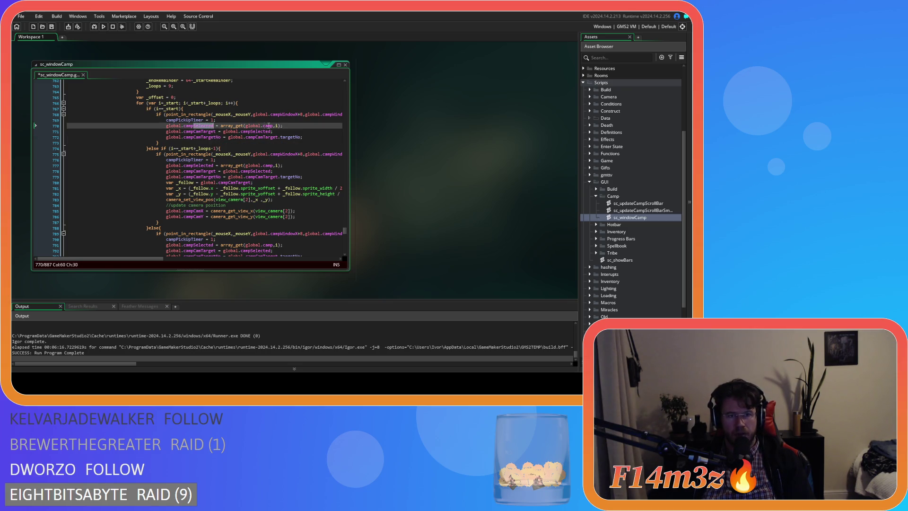
type("global.campCamTarg")
left_click(211, 125)
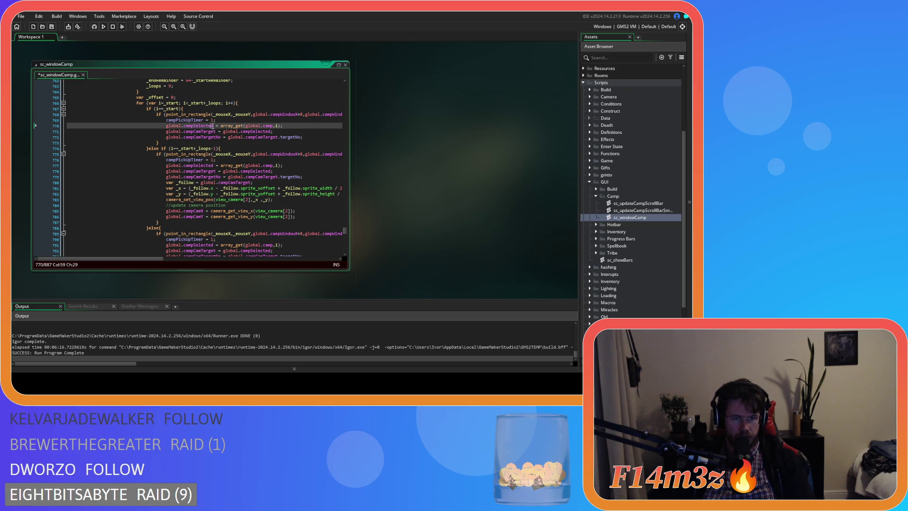
key("shift+Left")
key("shift+Left")
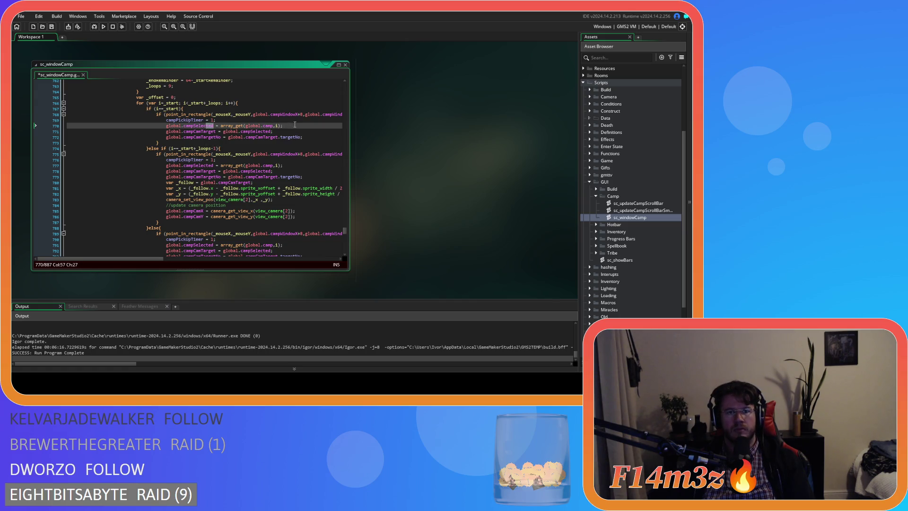
left_click(216, 132)
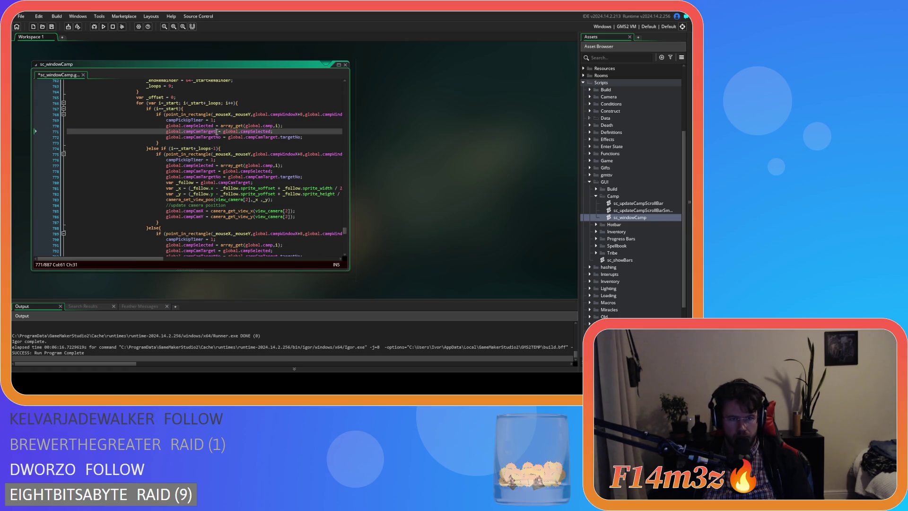
left_click_drag(193, 126, 214, 126)
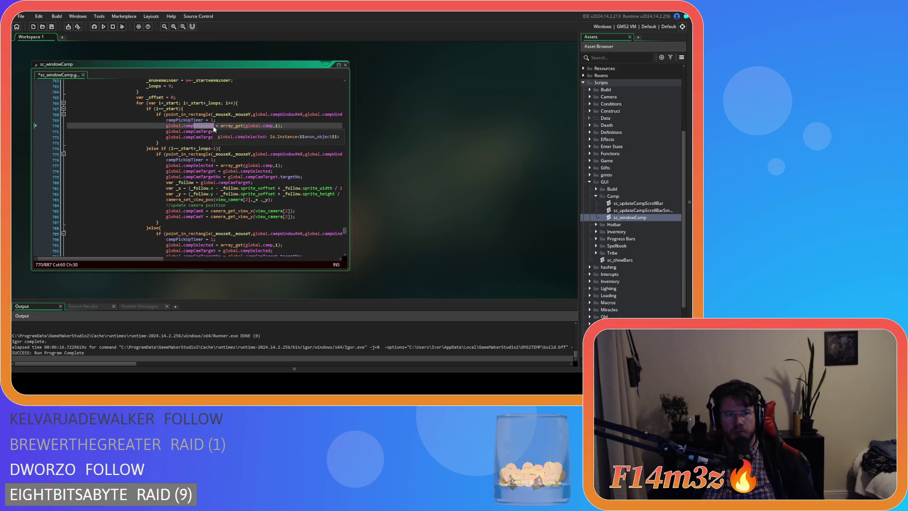
double_click(186, 126)
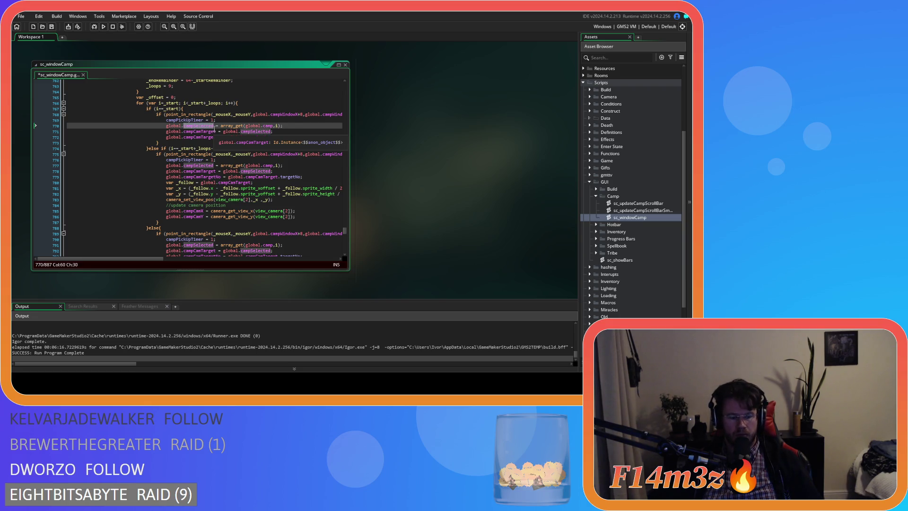
type("follo")
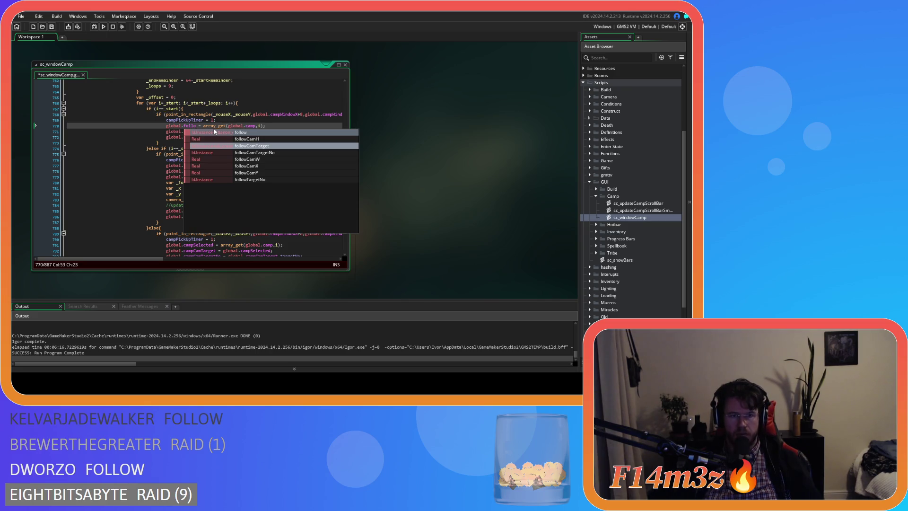
key("Escape")
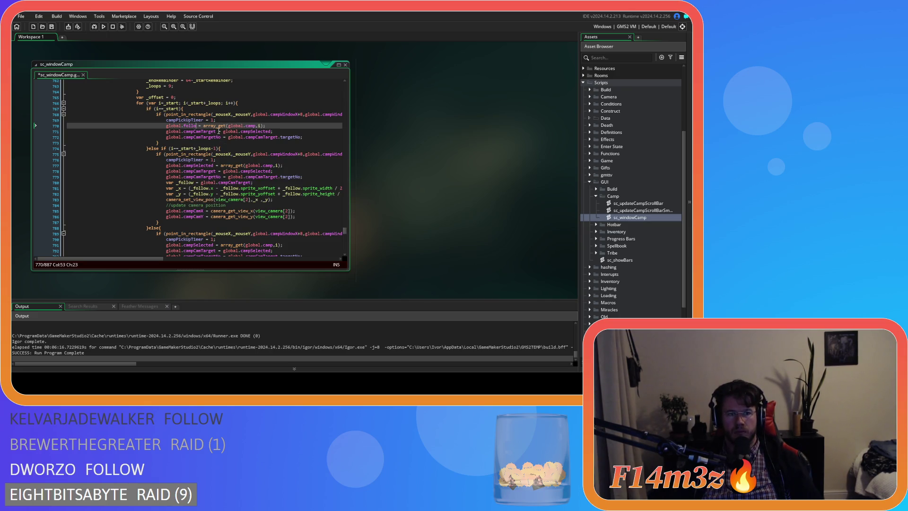
type("w")
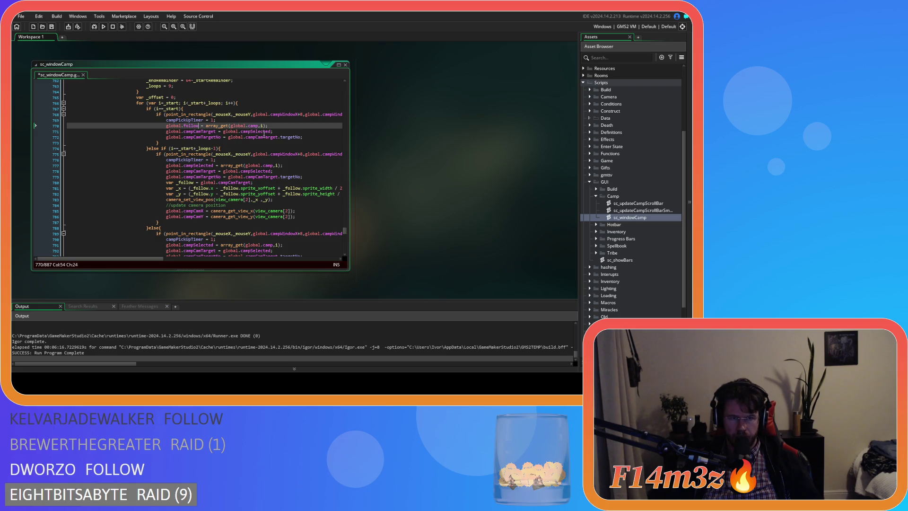
Replace the campCamTarget lines with global.followTargetNo = global.follow.targetNo and save the script.
left_click_drag(275, 132, 45, 134)
key("BackSpace")
key("BackSpace")
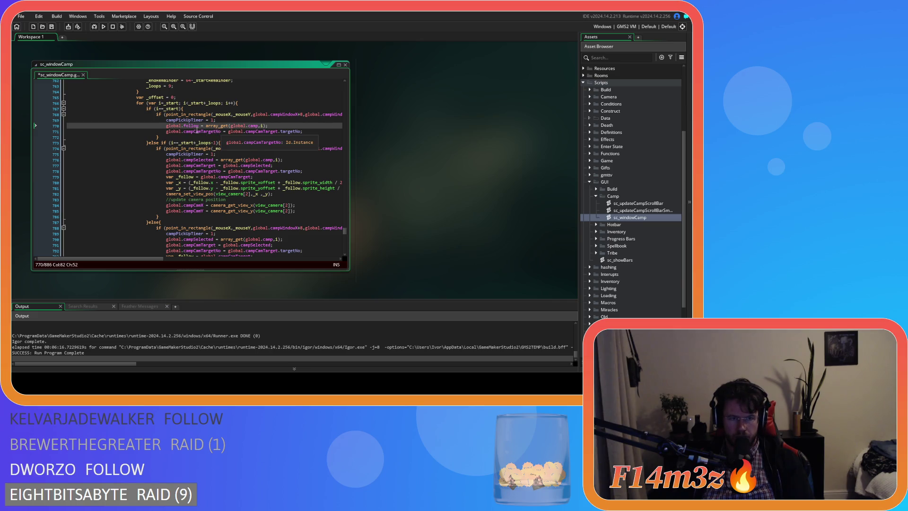
double_click(197, 131)
type("follow")
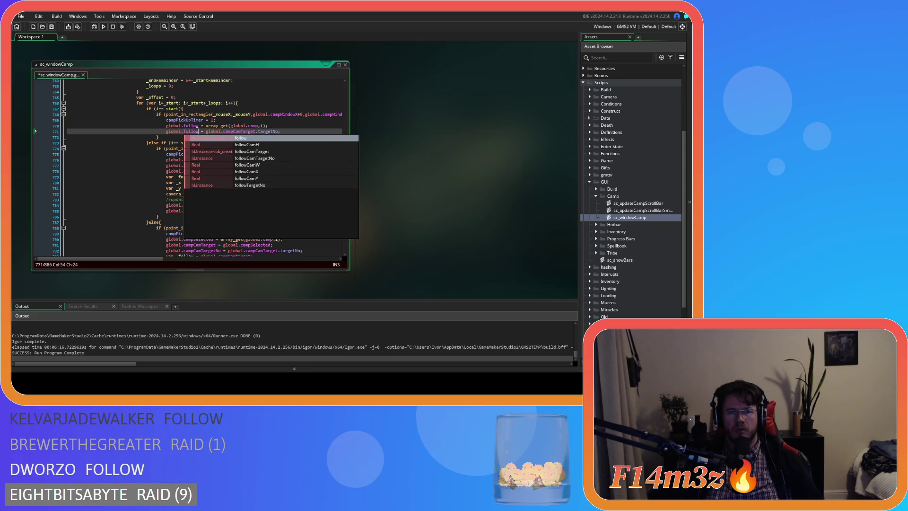
key("Down")
key("Down")
key("Down")
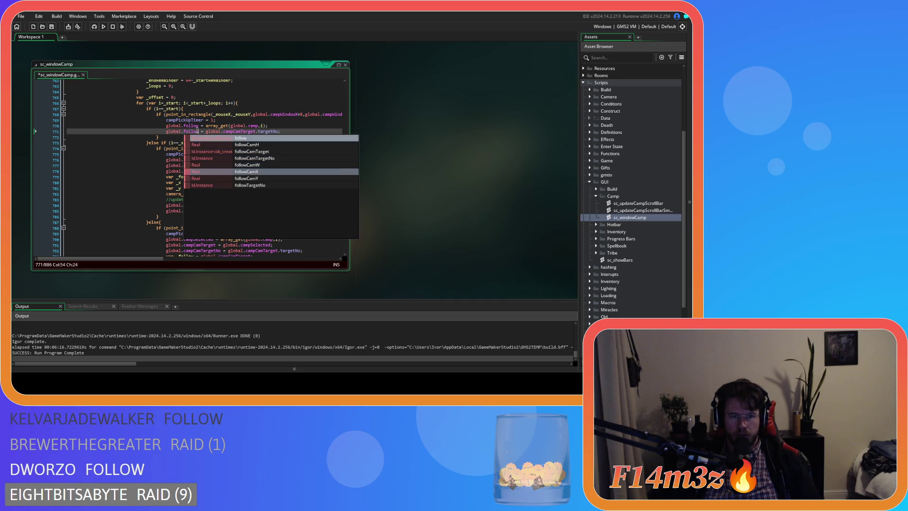
key("Return")
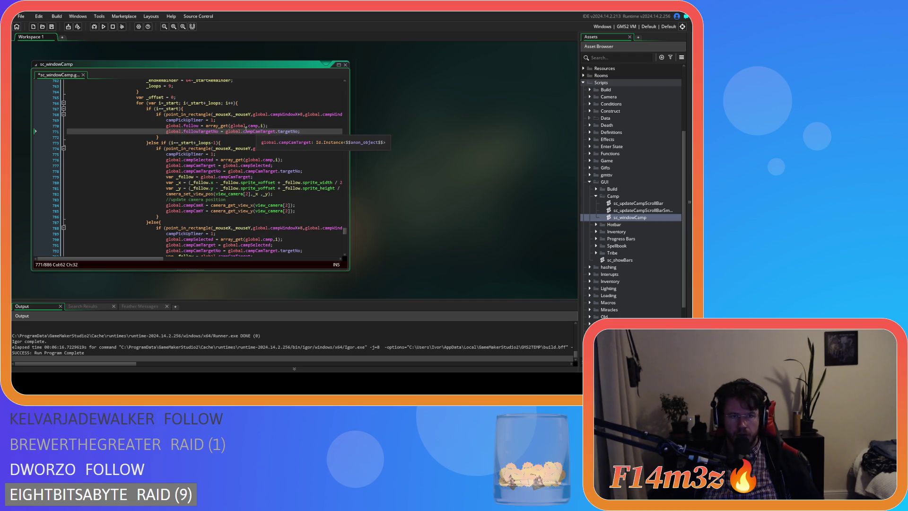
left_click(253, 131)
double_click(253, 131)
type("follow")
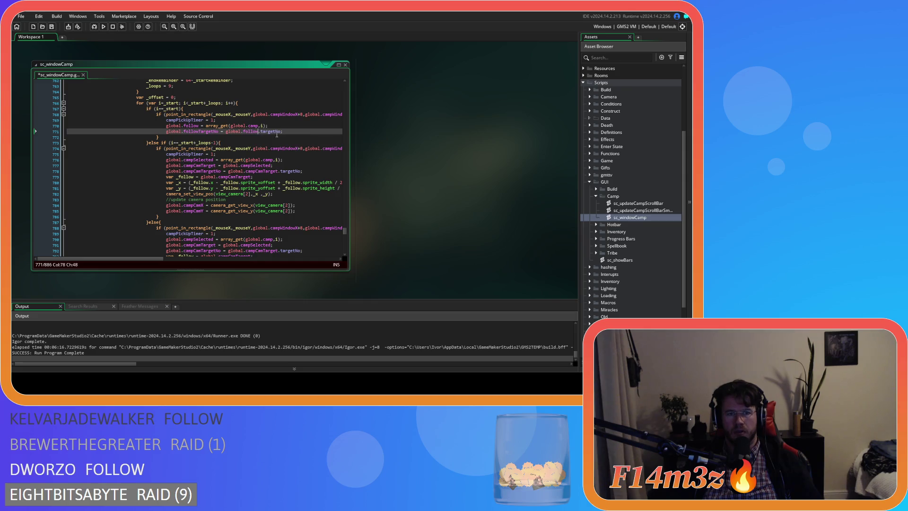
key("ctrl+s")
left_click_drag(301, 132, 28, 127)
Delete the campPickUpTimer line and paste the two follow lines over the second and third branches' camera code.
key("Delete")
key("Delete")
mouse_move(283, 126)
left_mouse_down()
mouse_move(17, 114)
mouse_move(151, 122)
left_mouse_up()
key("ctrl+c")
mouse_move(292, 204)
left_mouse_down()
mouse_move(246, 165)
mouse_move(166, 148)
left_mouse_up()
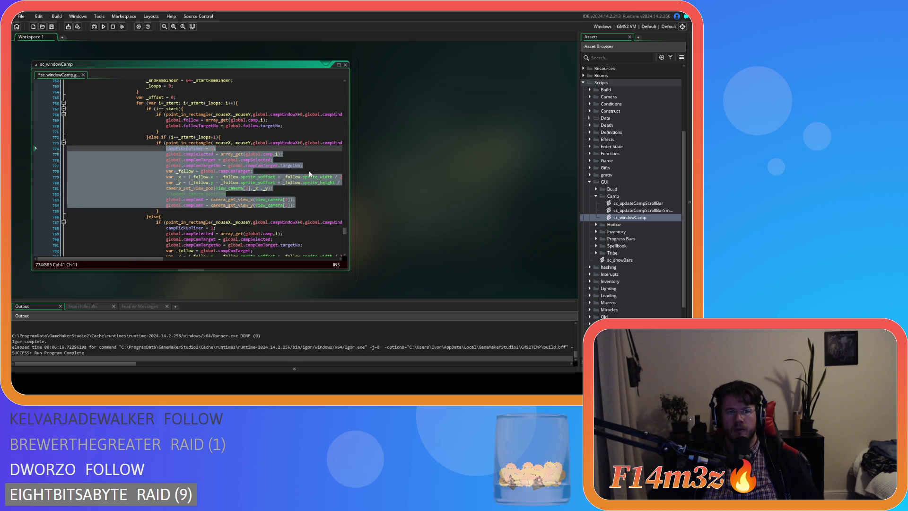
key("ctrl+v")
mouse_move(300, 234)
left_mouse_down()
mouse_move(265, 224)
mouse_move(194, 175)
mouse_move(208, 194)
mouse_move(33, 198)
left_mouse_up()
key("ctrl+v")
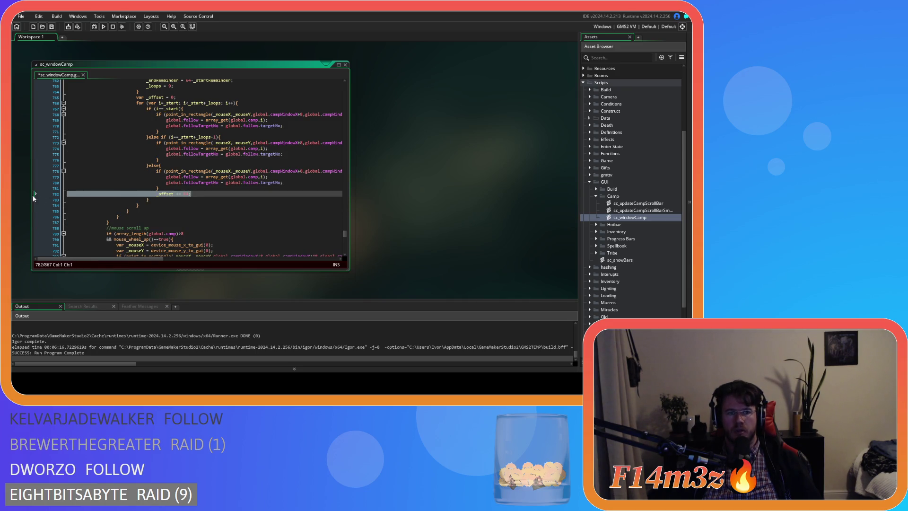
left_click(187, 194)
Save and build the game, which fails with errors at sc_windowCamp line 866.
key("ctrl+s")
scroll(249, 197, "up", 4)
key("F5")
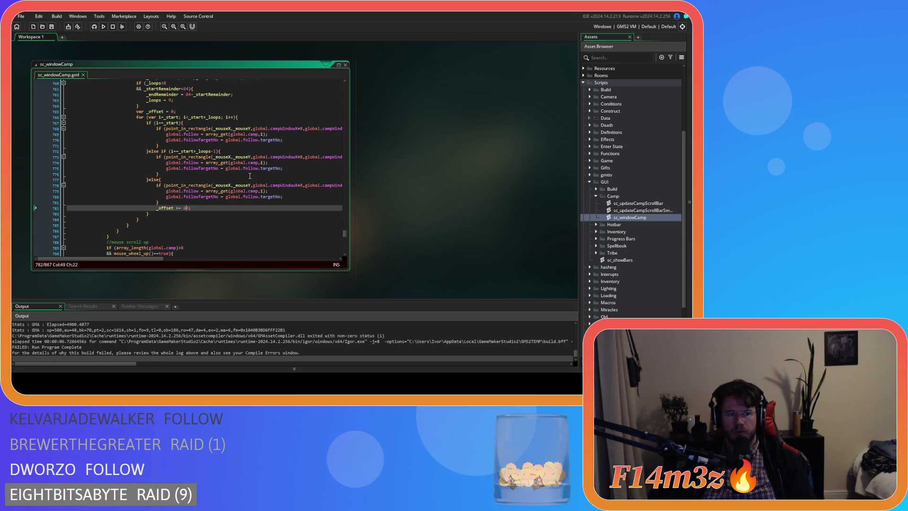
key("F5")
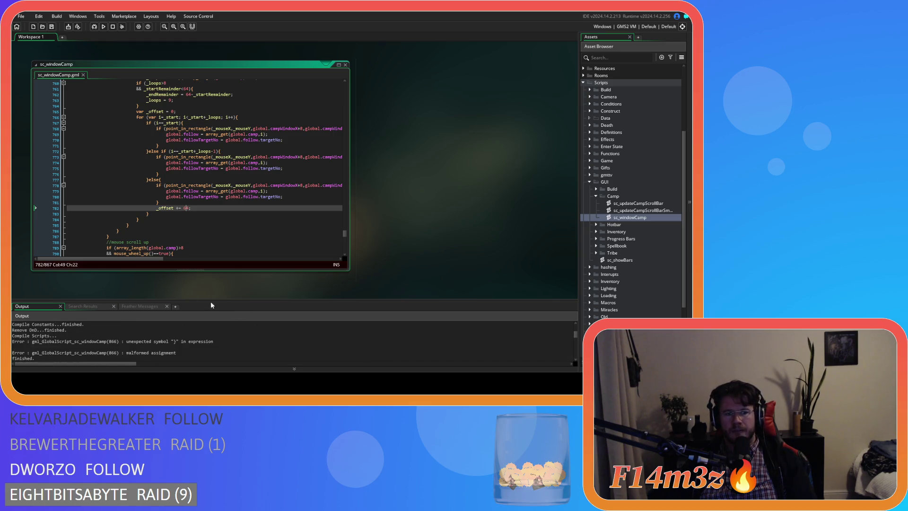
Inspect the branch conditions and closing braces between lines 745 and 787 to locate the error.
left_click(221, 151)
scroll(215, 202, "up", 5)
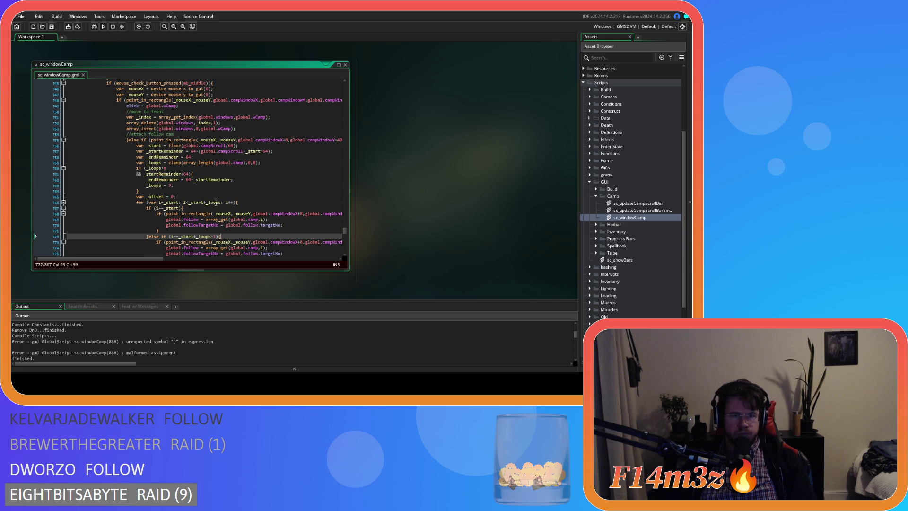
scroll(242, 198, "down", 2)
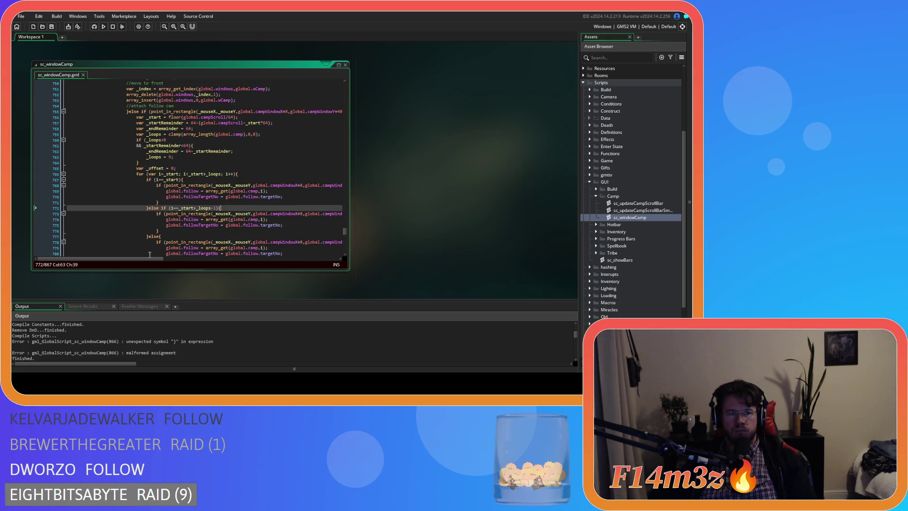
scroll(149, 241, "down", 2)
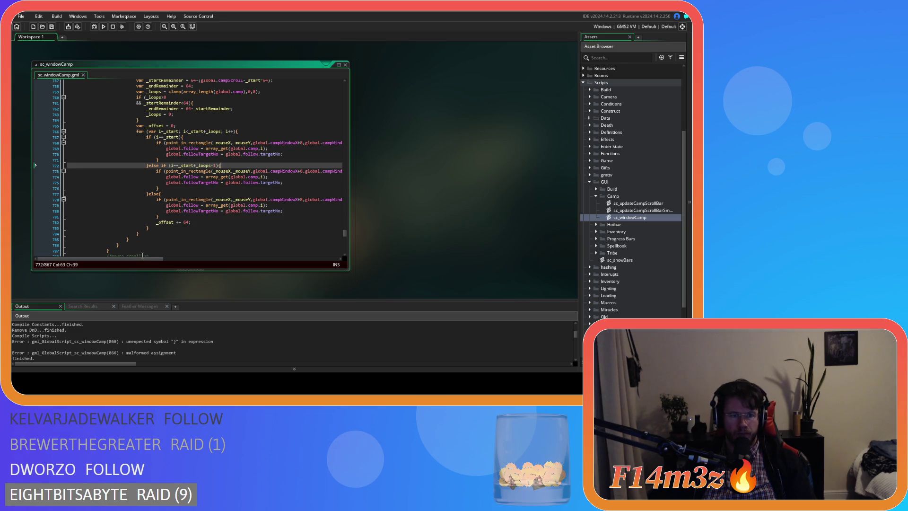
mouse_move(144, 258)
left_mouse_down()
mouse_move(160, 260)
mouse_move(144, 260)
left_mouse_up()
scroll(222, 137, "up", 4)
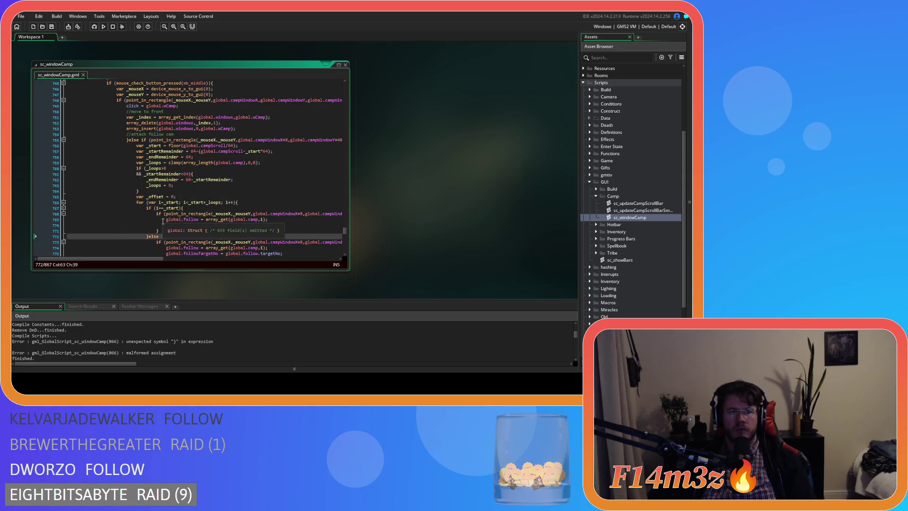
left_click(222, 137)
scroll(183, 191, "down", 6)
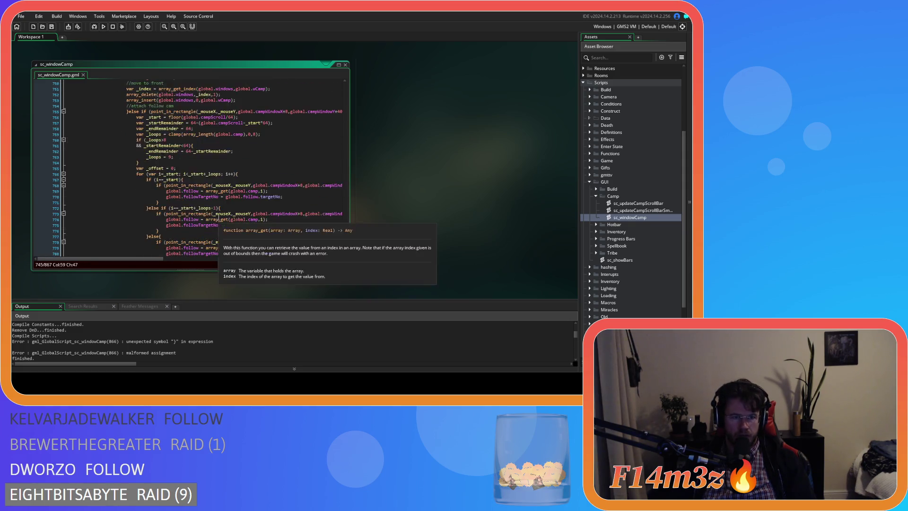
scroll(183, 191, "up", 5)
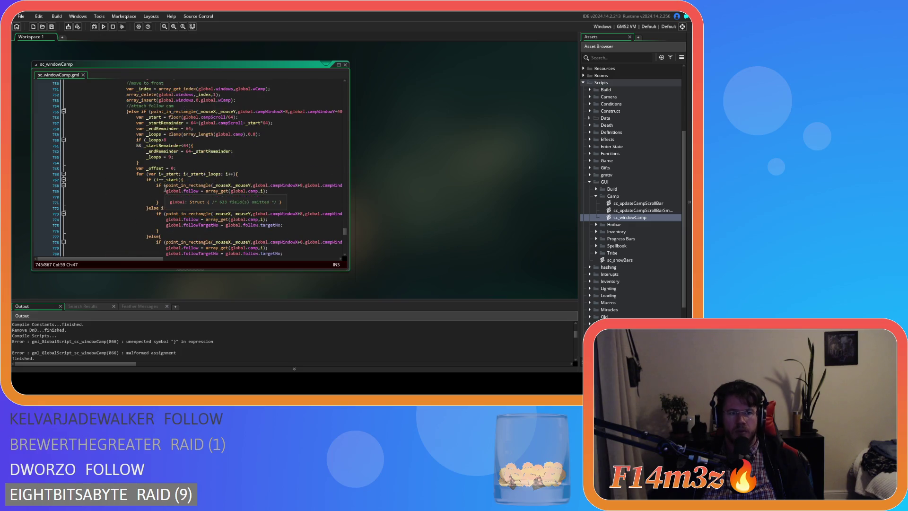
scroll(165, 189, "down", 4)
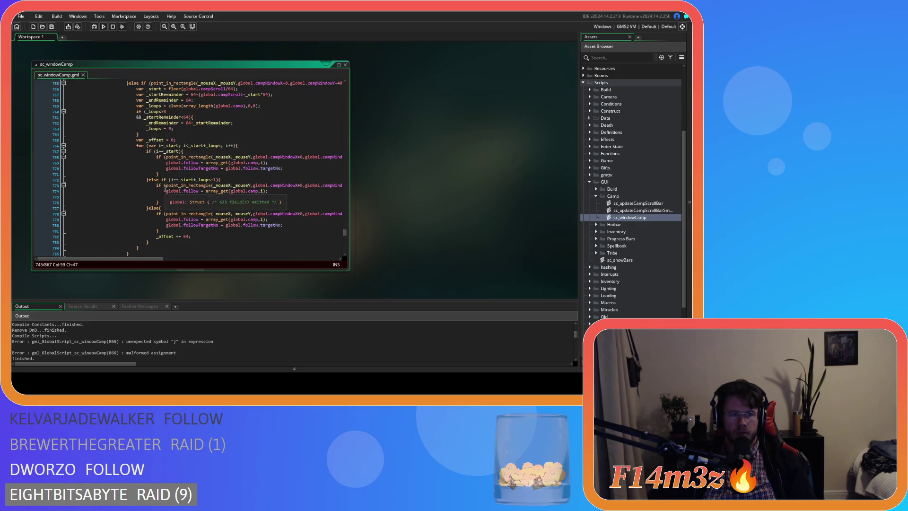
scroll(114, 218, "up", 2)
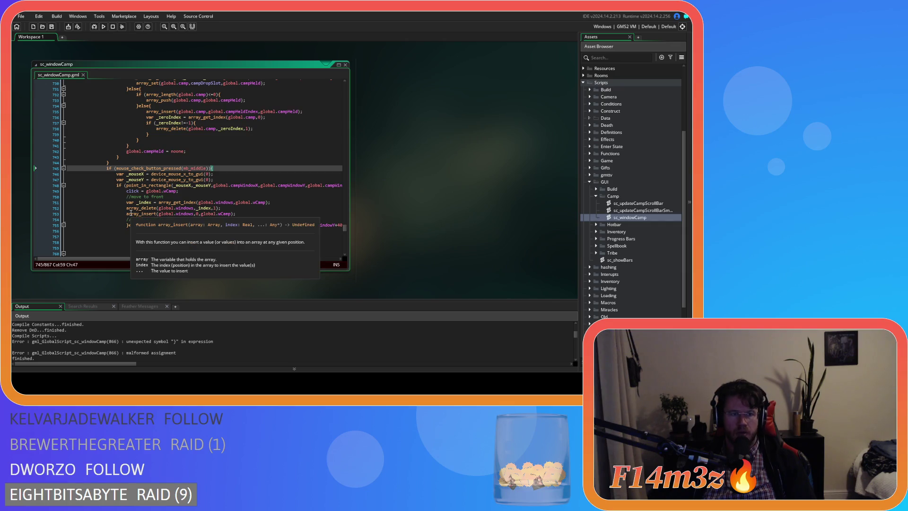
left_click(117, 230)
scroll(142, 222, "up", 8)
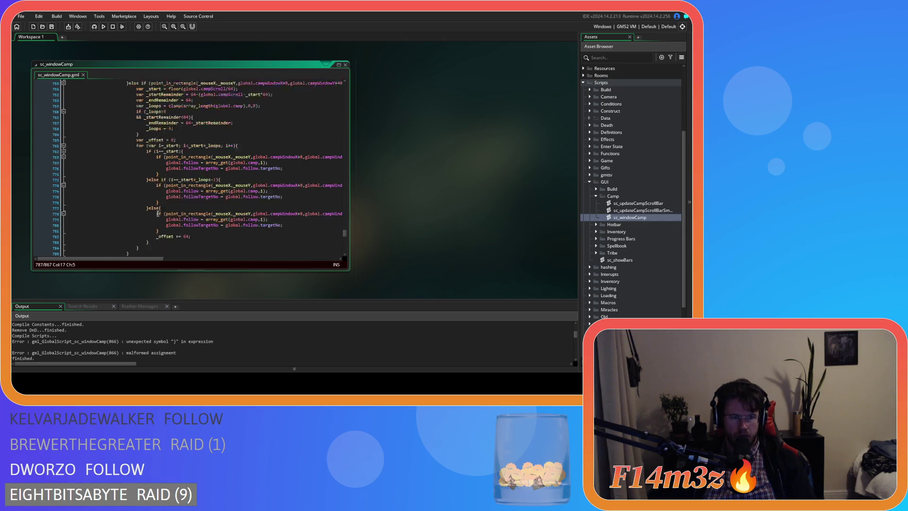
scroll(158, 213, "down", 9)
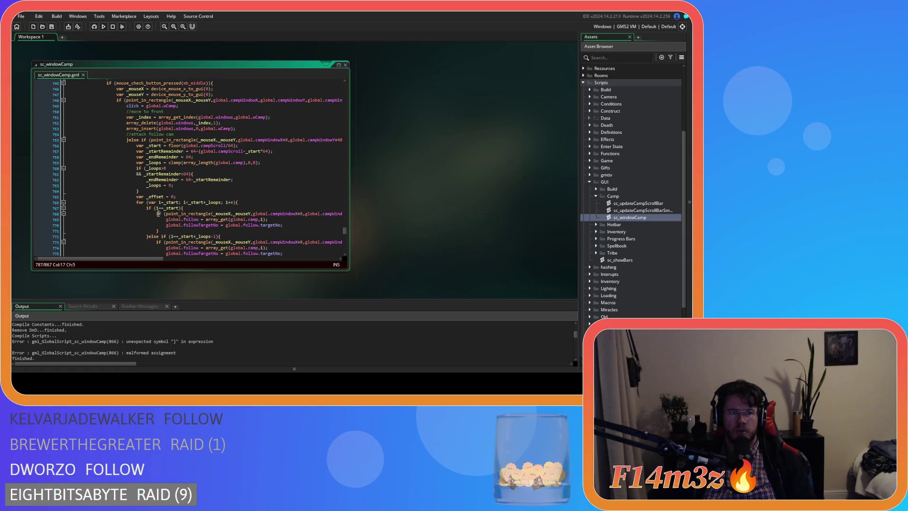
key("Home")
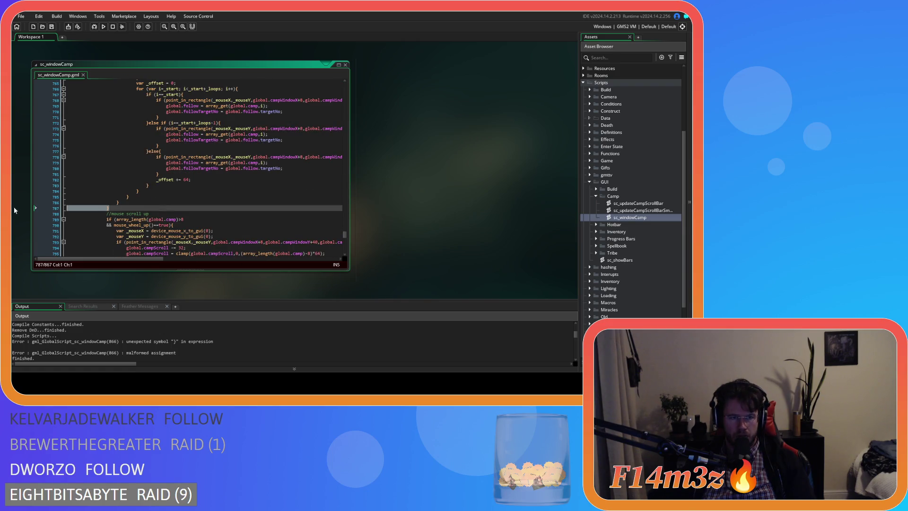
scroll(133, 205, "up", 5)
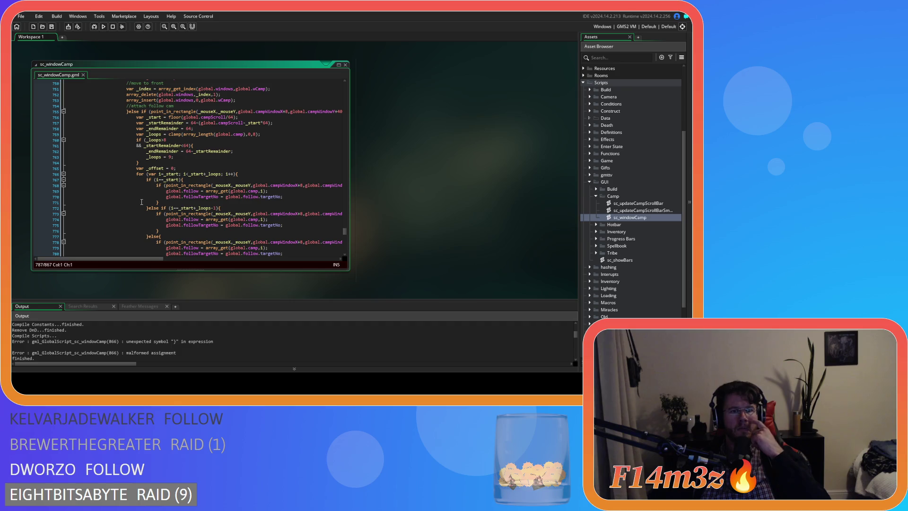
scroll(141, 201, "up", 3)
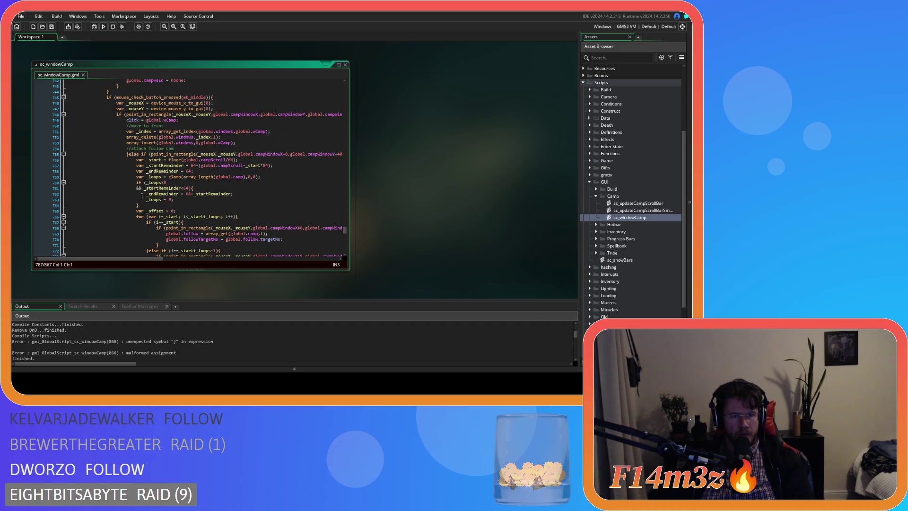
Remove the leading brace and else on line 755, re-indent the if, and rebuild successfully.
left_click(127, 155)
type("}")
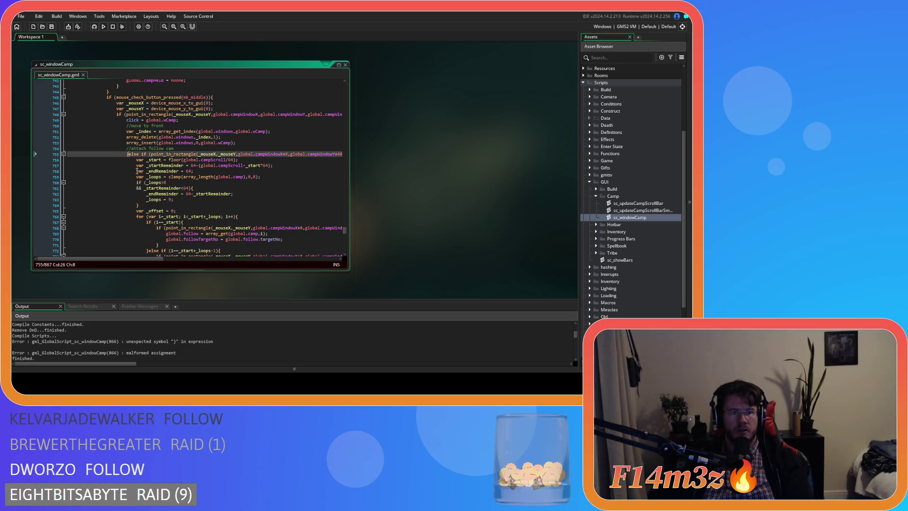
left_click_drag(141, 155, 43, 156)
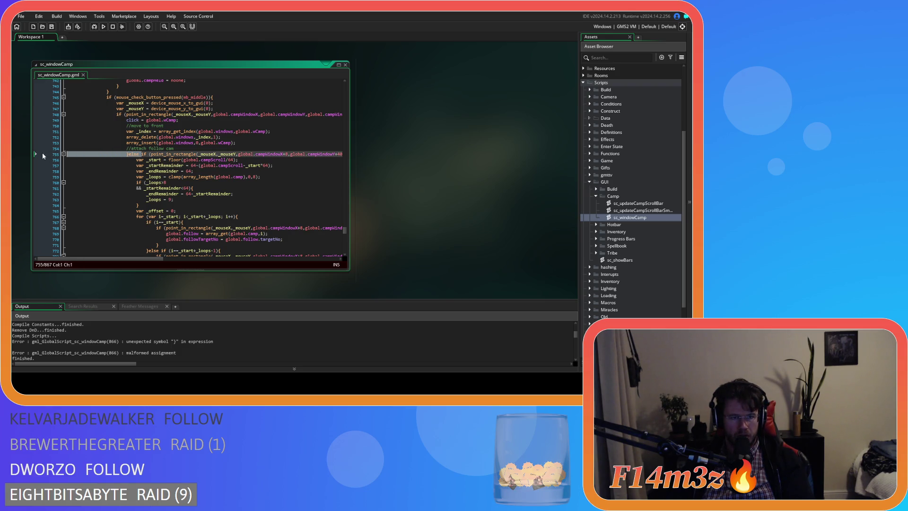
key("BackSpace")
key("Tab")
key("Tab")
key("Tab")
key("End")
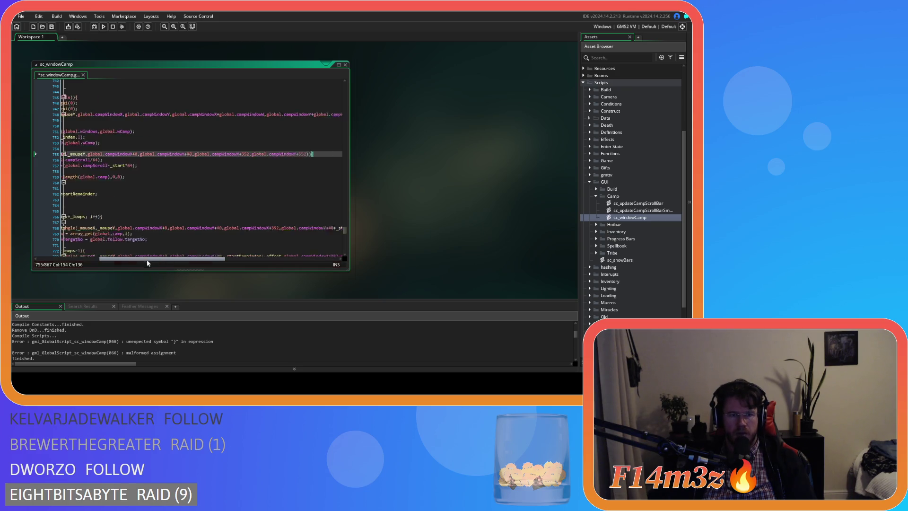
left_click_drag(178, 259, 105, 259)
scroll(103, 193, "down", 8)
left_click(104, 193)
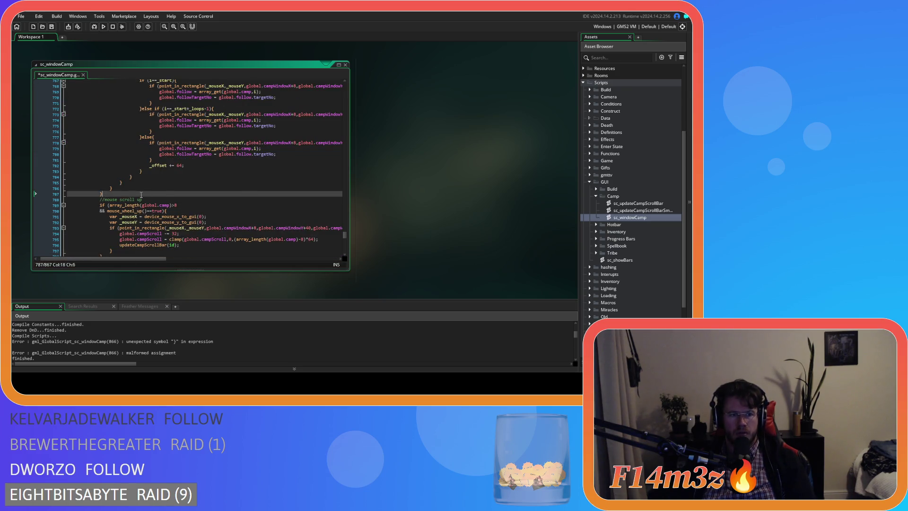
scroll(142, 195, "up", 9)
scroll(184, 196, "down", 8)
key("F5")
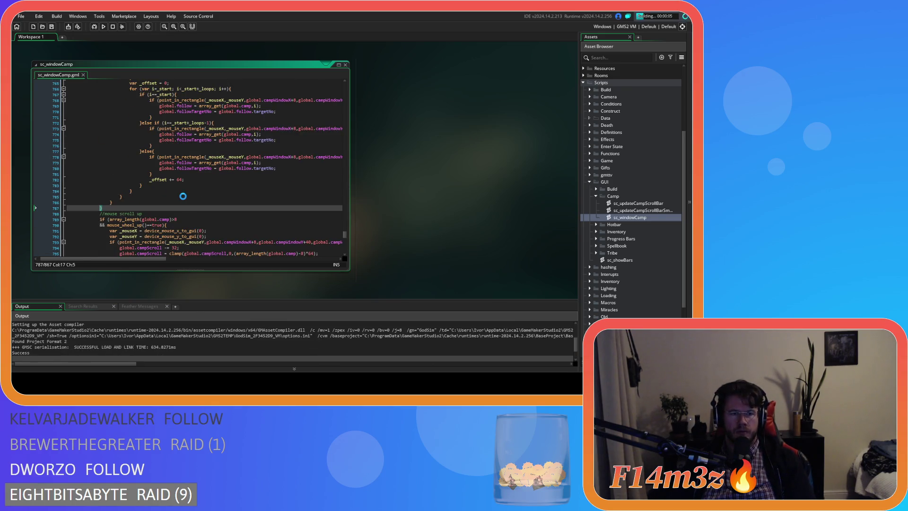
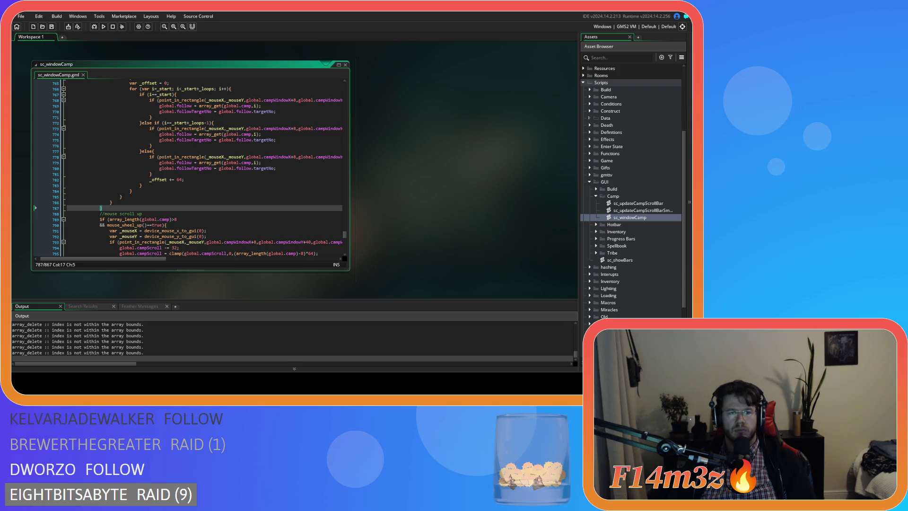
Switch to the running Entheogen game and select the last Tent in the Camp list.
key("alt+Tab")
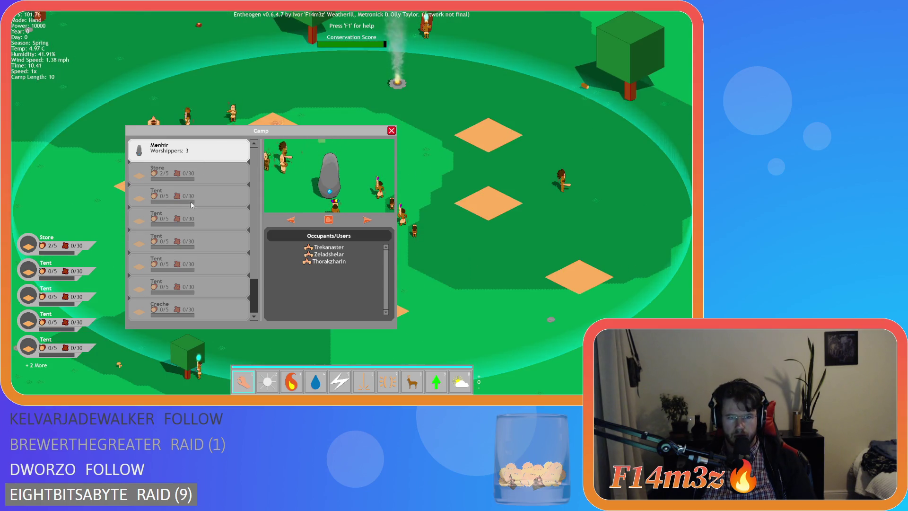
left_click(179, 286)
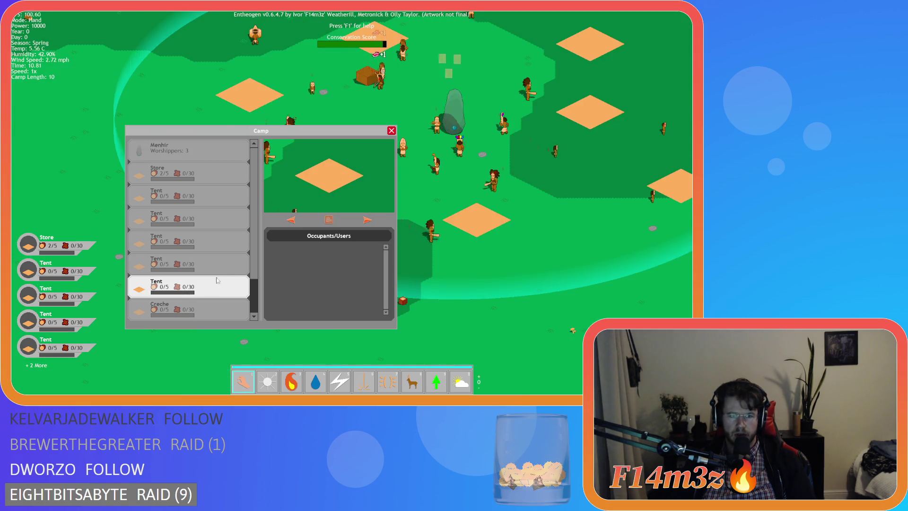
scroll(182, 306, "down", 2)
scroll(180, 308, "up", 1)
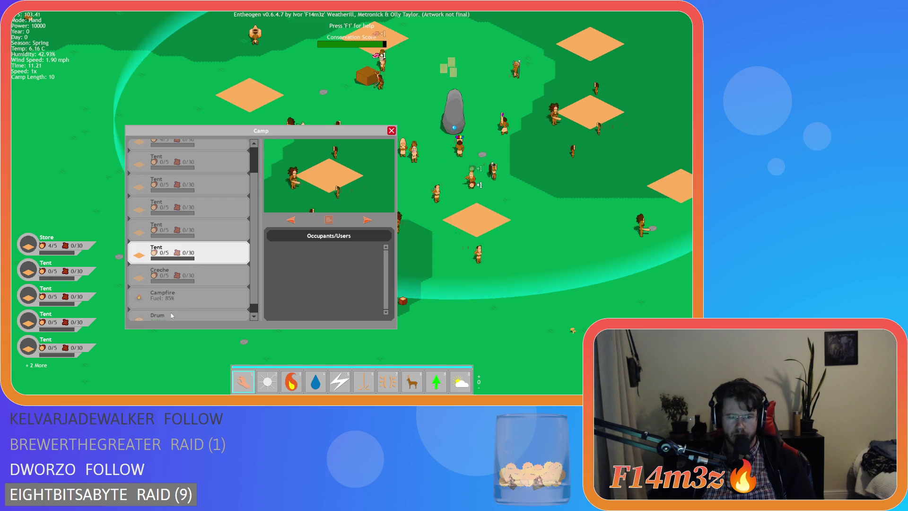
scroll(188, 247, "up", 1)
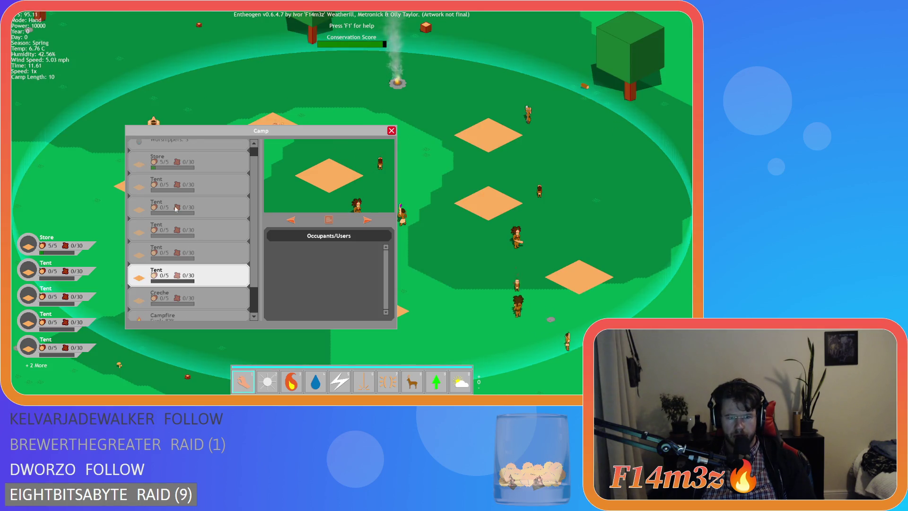
Select the Creche entry in the Camp list, then bring up the game's quit prompt.
left_click(164, 305)
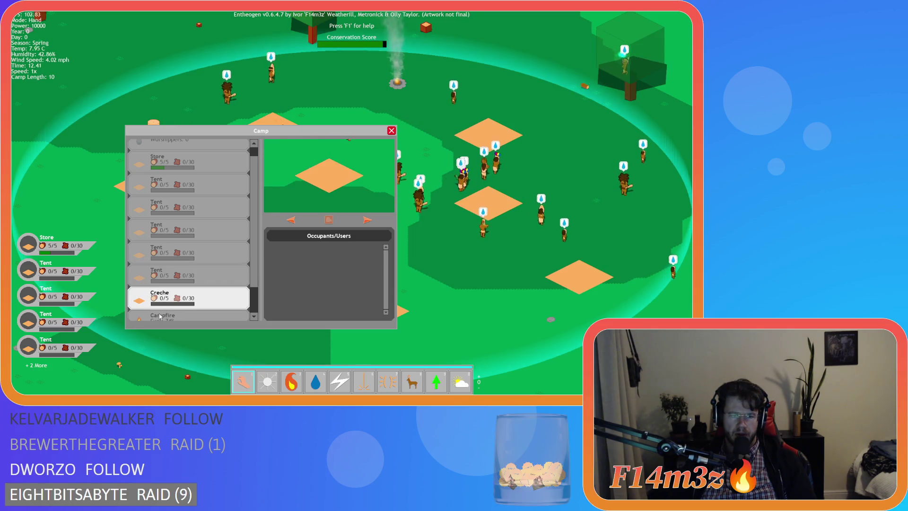
scroll(166, 296, "down", 1)
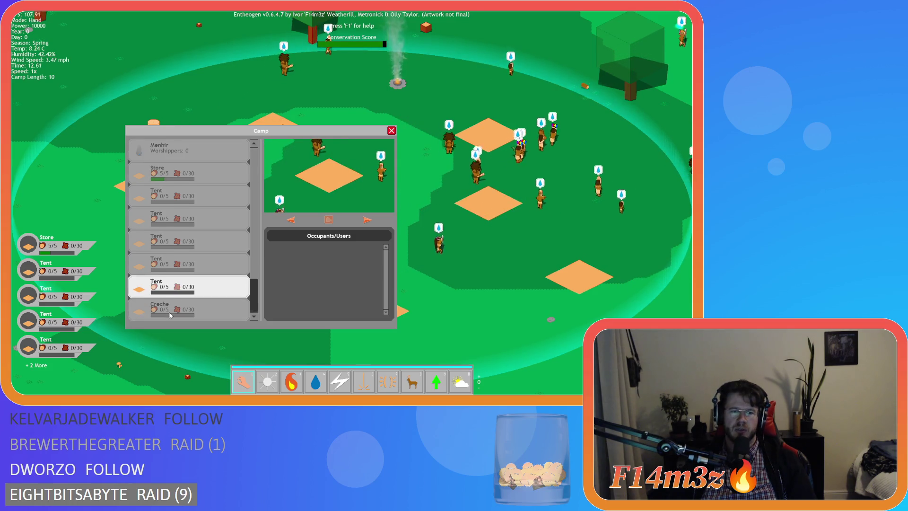
scroll(170, 308, "up", 1)
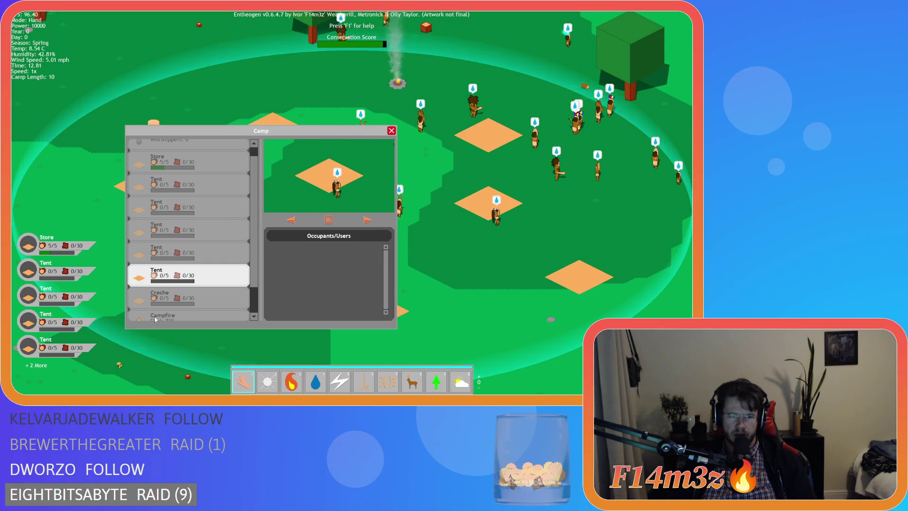
left_click(192, 302)
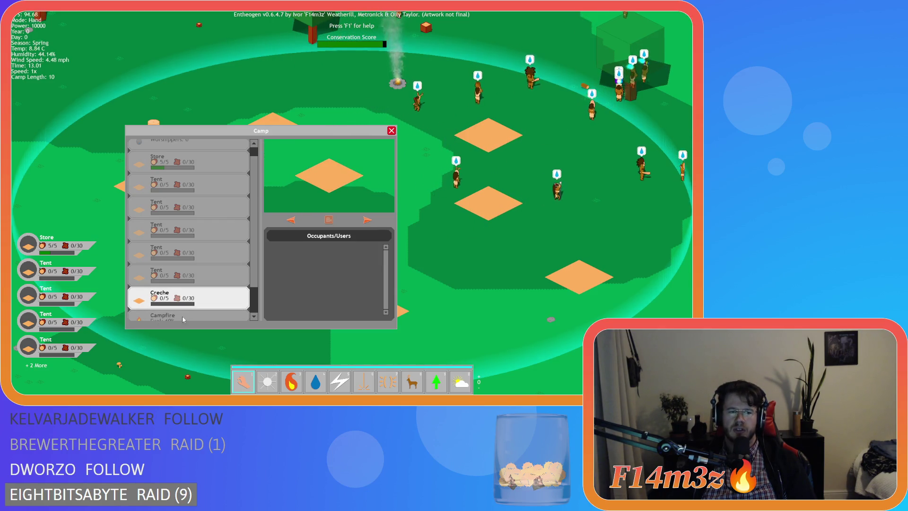
key("Escape")
key("Escape")
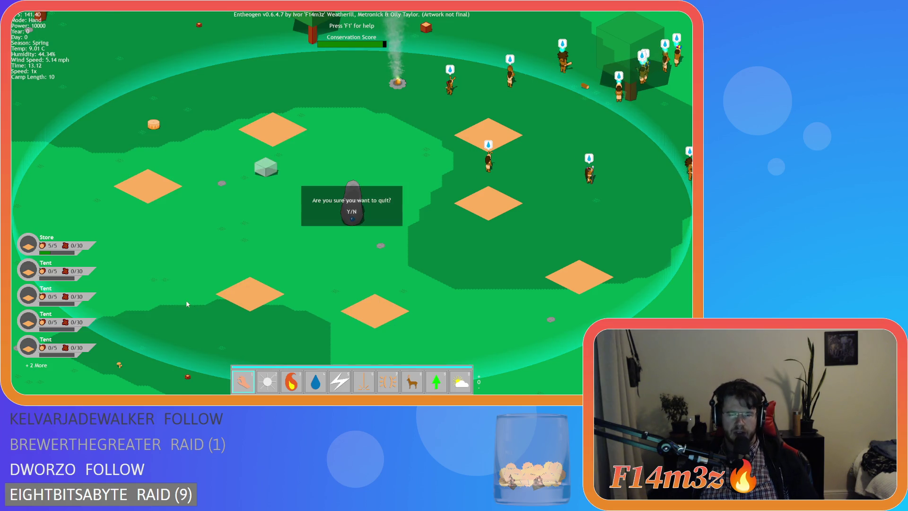
Confirm quitting the game and inspect lines 264–270 of sc_windowCamp.
key("y")
scroll(199, 189, "up", 20)
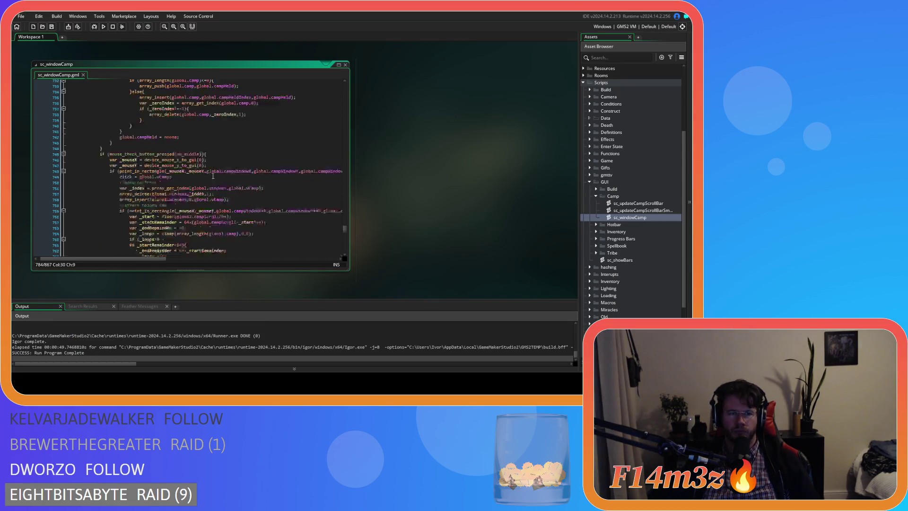
scroll(221, 198, "up", 11)
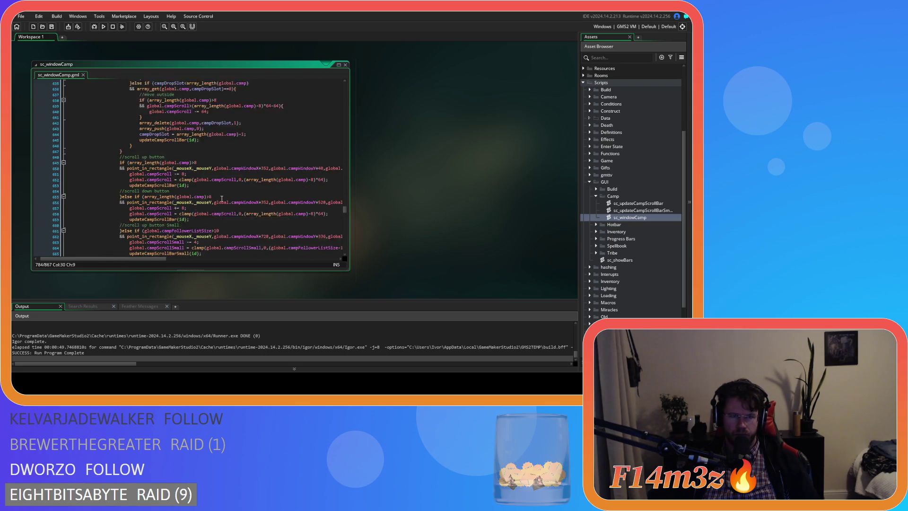
mouse_move(344, 209)
left_mouse_down()
mouse_move(330, 86)
mouse_move(324, 135)
left_mouse_up()
scroll(323, 135, "down", 7)
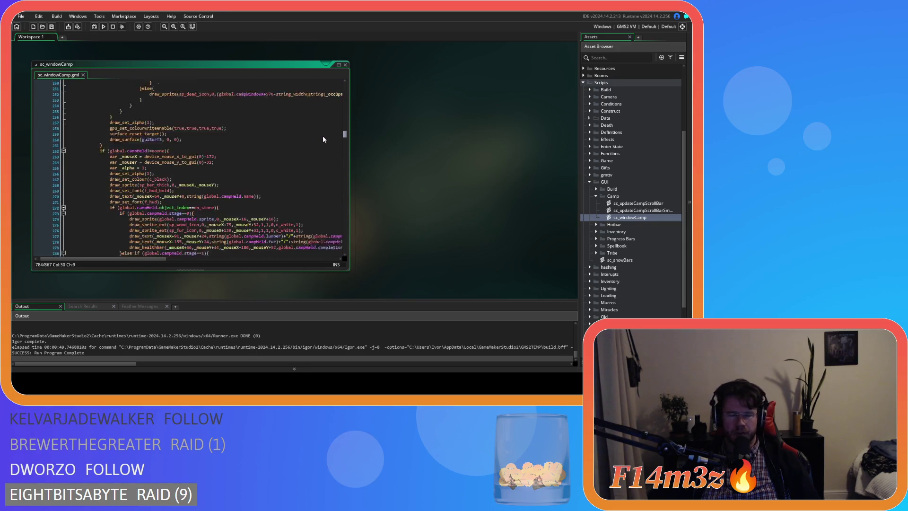
left_click(290, 169)
left_click(314, 153)
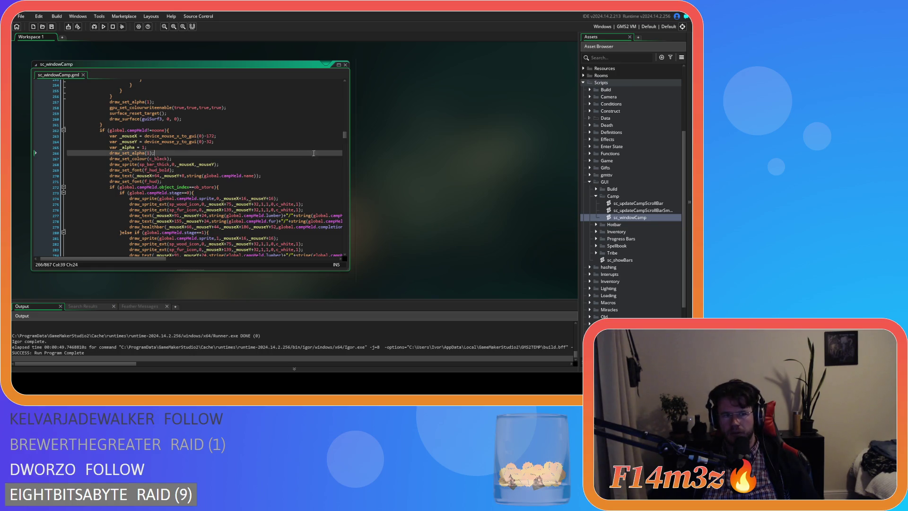
scroll(345, 141, "down", 2)
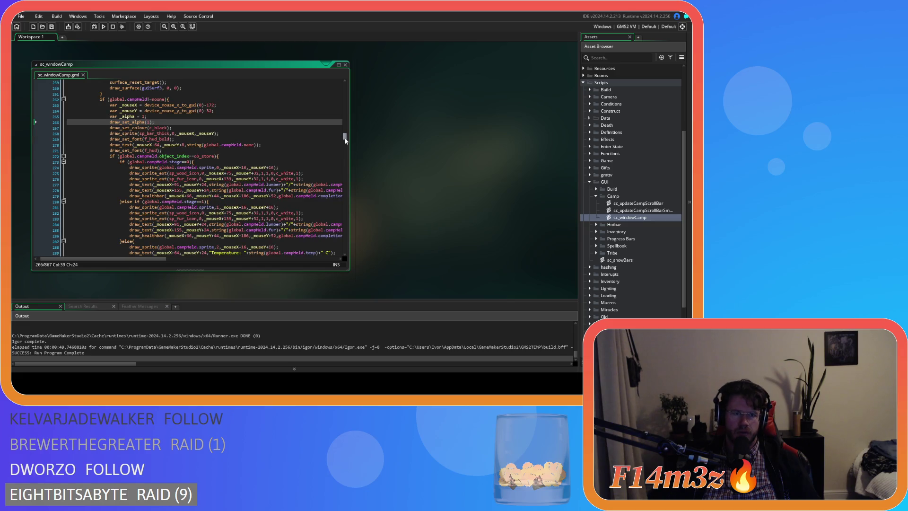
left_click(301, 147)
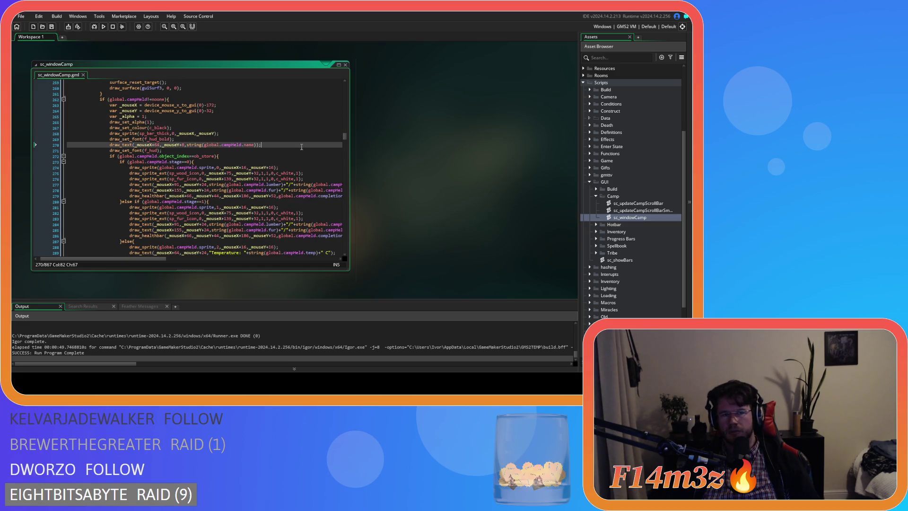
left_click(241, 111)
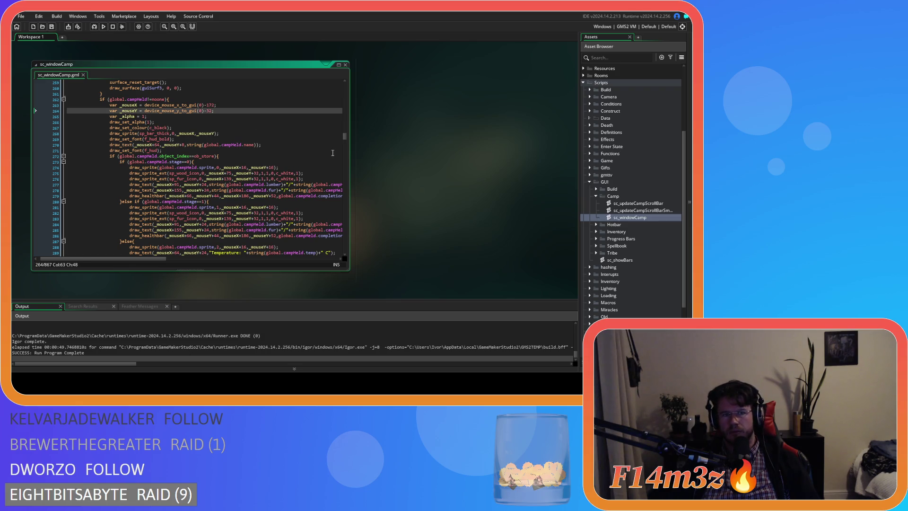
mouse_move(343, 139)
left_mouse_down()
mouse_move(338, 164)
mouse_move(330, 151)
mouse_move(331, 195)
mouse_move(324, 160)
left_mouse_up()
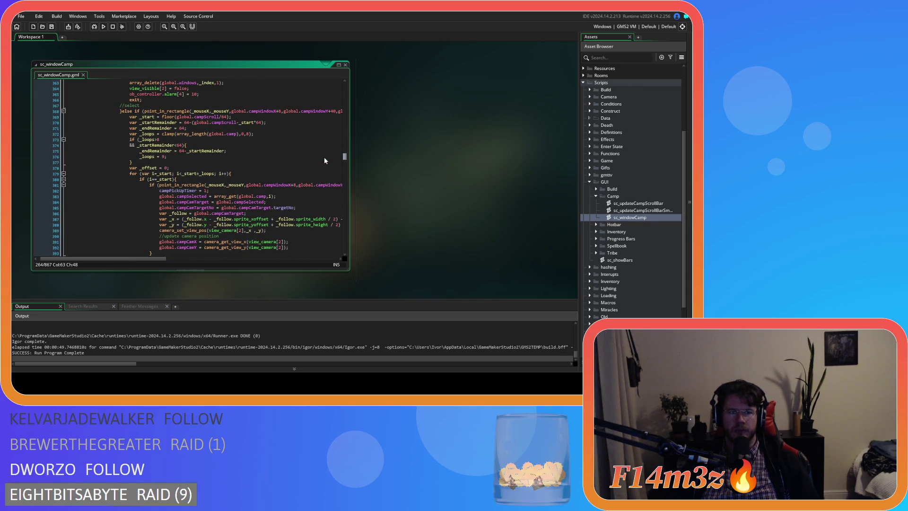
Move to the //select block's _loops check around lines 370–374.
scroll(221, 184, "up", 3)
left_click(221, 188)
key("Up")
key("Up")
key("Up")
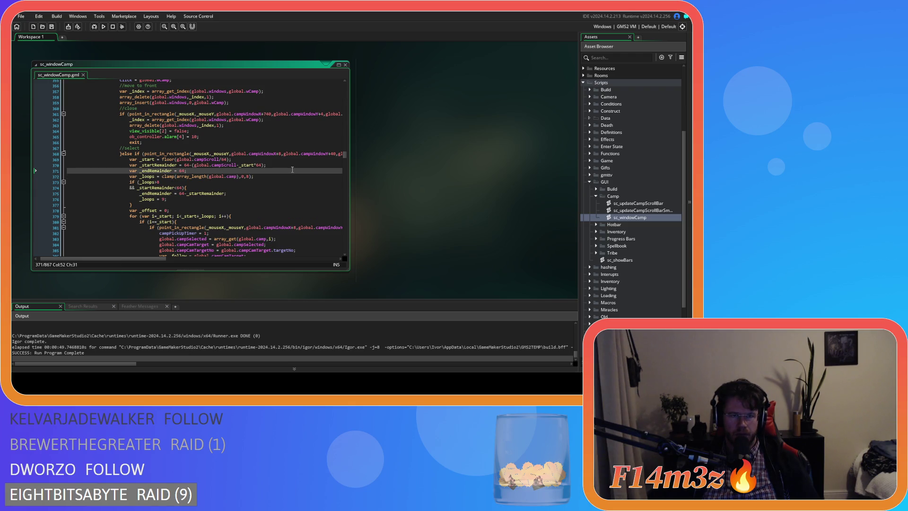
left_click(283, 166)
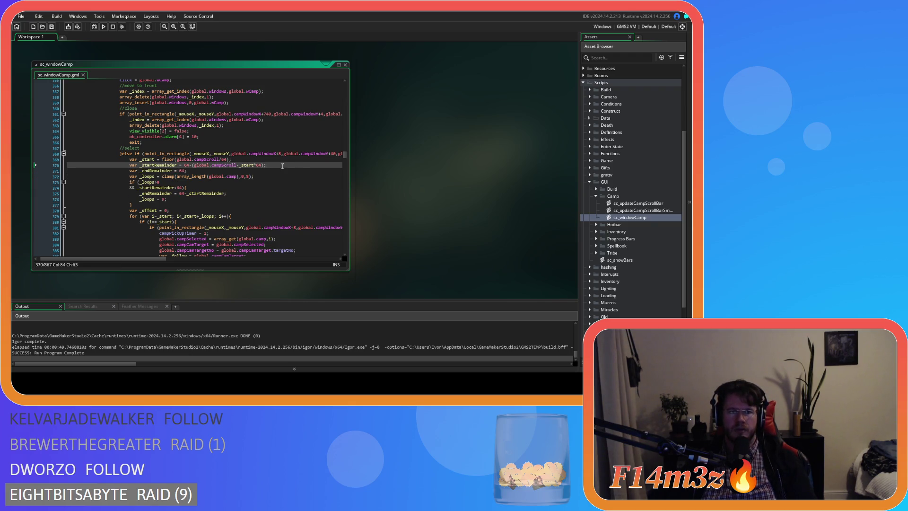
left_click(252, 175)
left_click(268, 184)
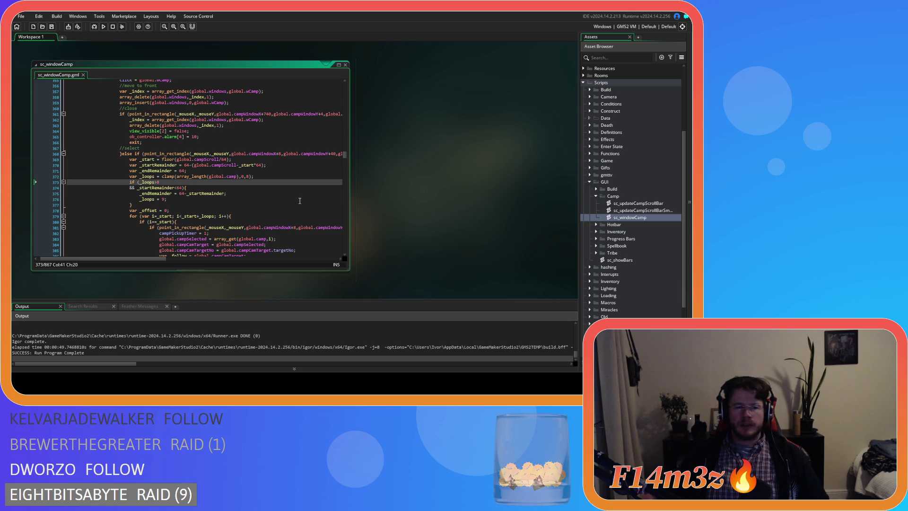
left_click(207, 165)
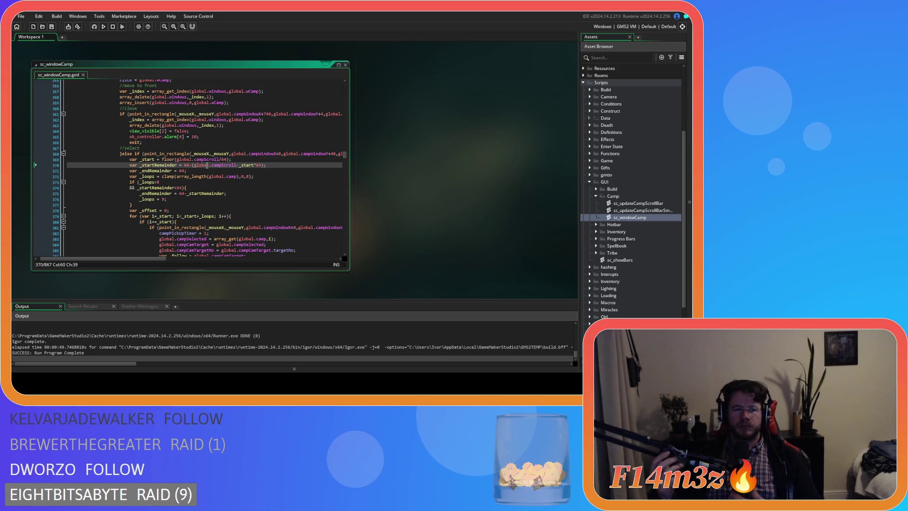
key("Right")
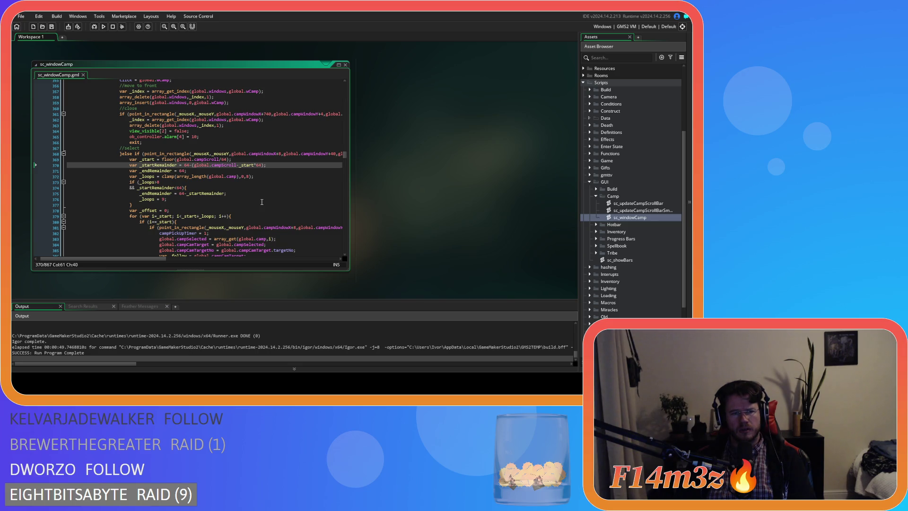
left_click(156, 182)
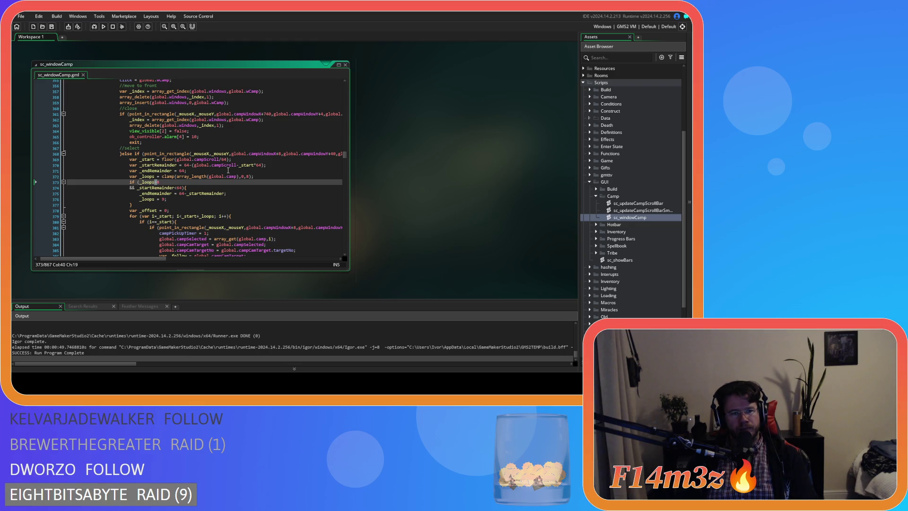
type("=")
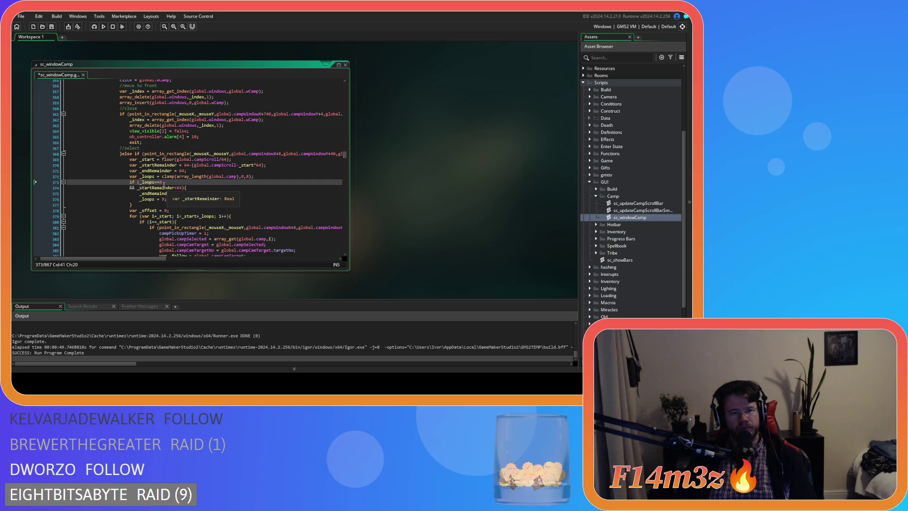
key("ctrl+z")
Replace the _loops>8 condition on line 373 with _loops==8 using find and replace.
double_click(148, 182)
key("ctrl+f")
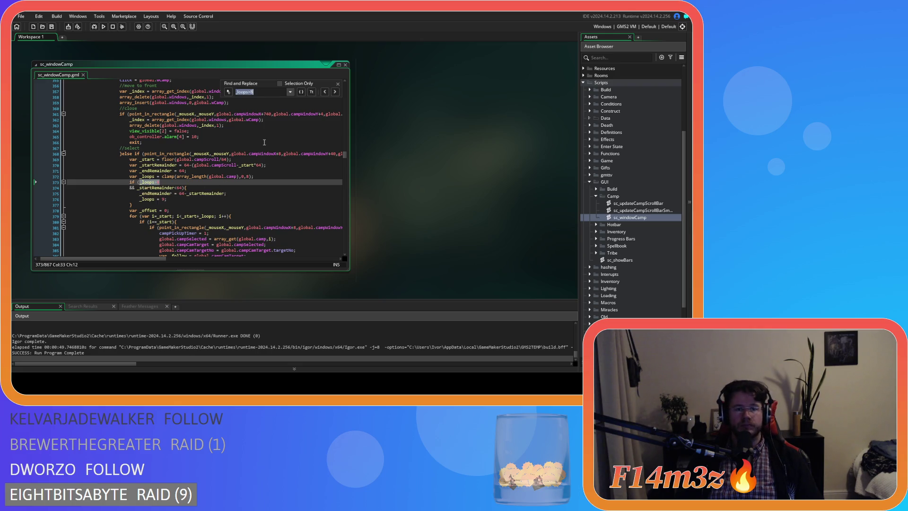
left_click(254, 101)
type("_loops>8")
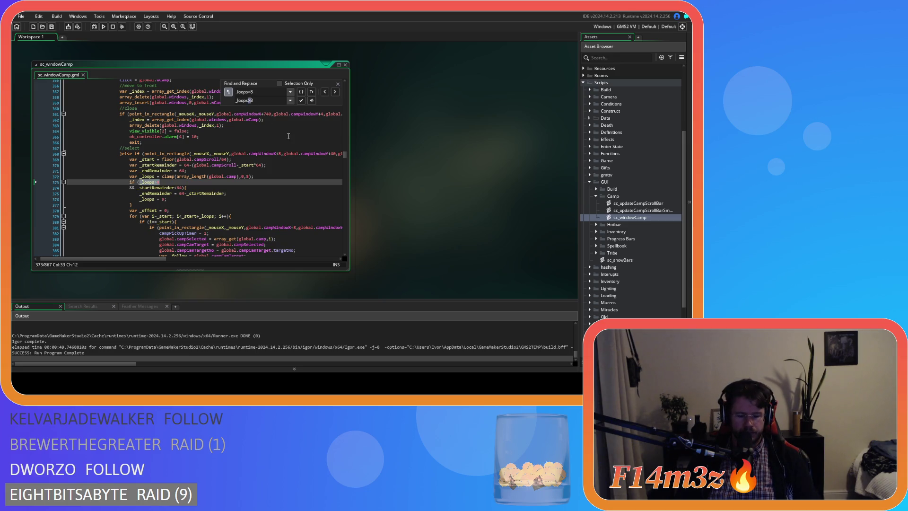
type("==")
left_click(336, 92)
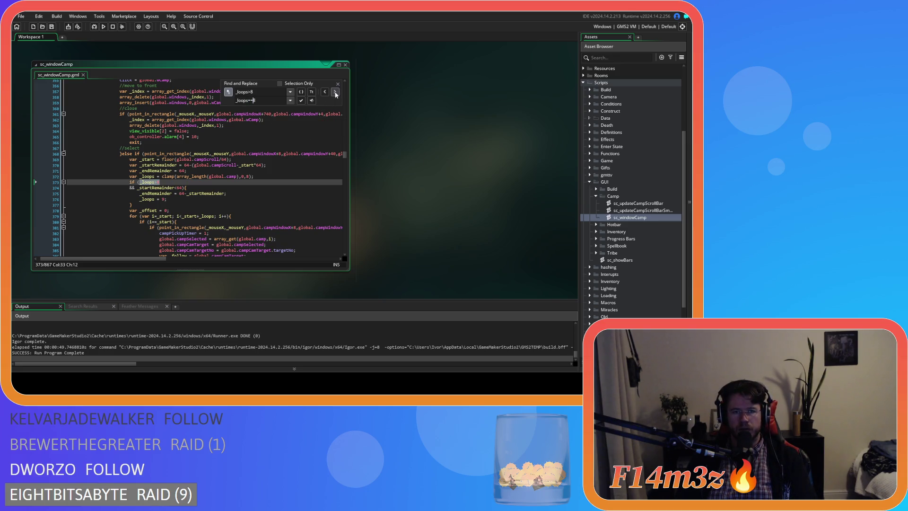
left_click(335, 93)
left_click(335, 92)
left_click(335, 93)
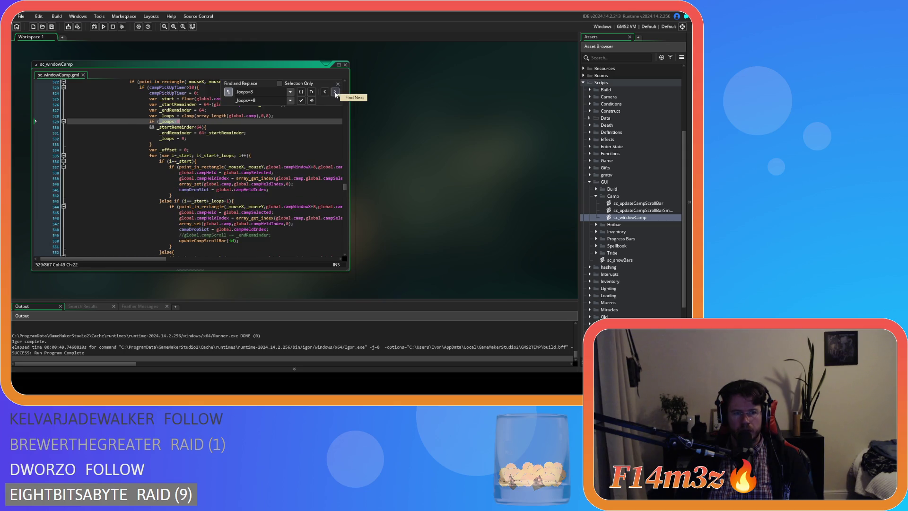
left_click(311, 101)
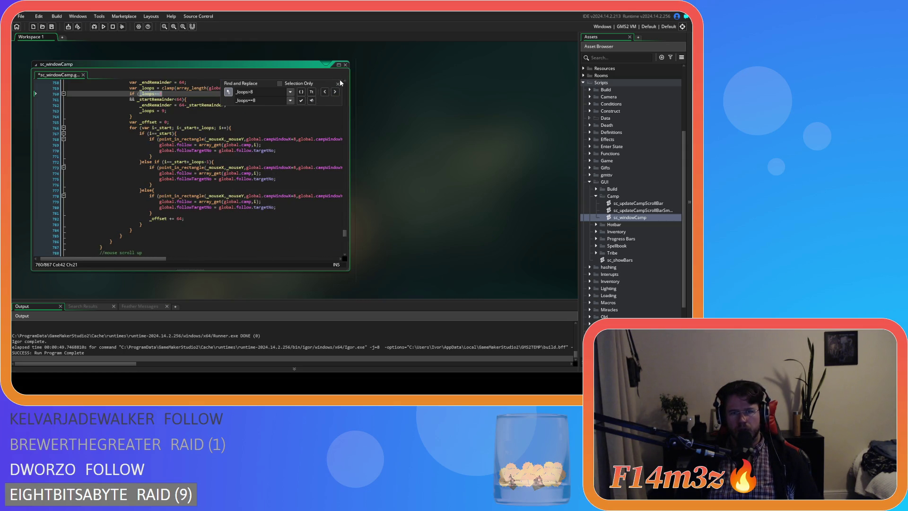
Close the find and replace bar, then save and run the game with F5.
left_click(339, 84)
left_click(257, 118)
key("F5")
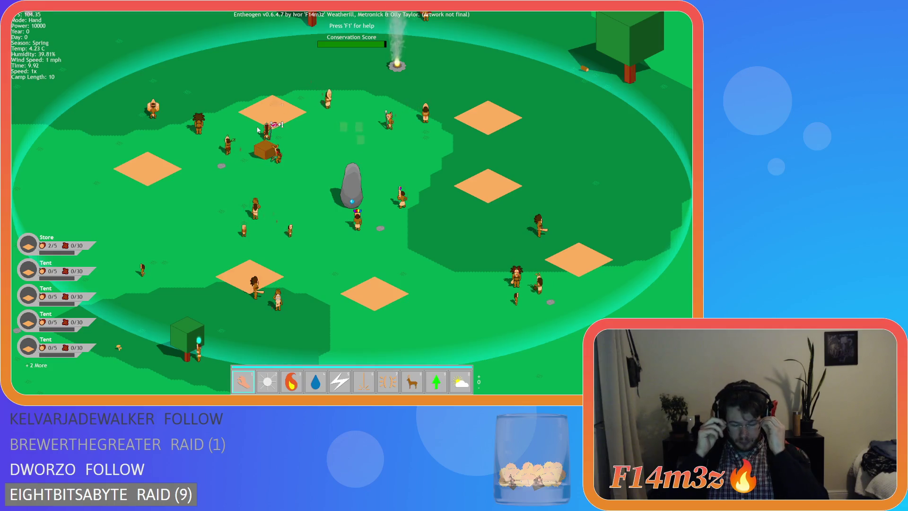
Open the Camp window and browse its building list, including the Campfire.
left_click(258, 130)
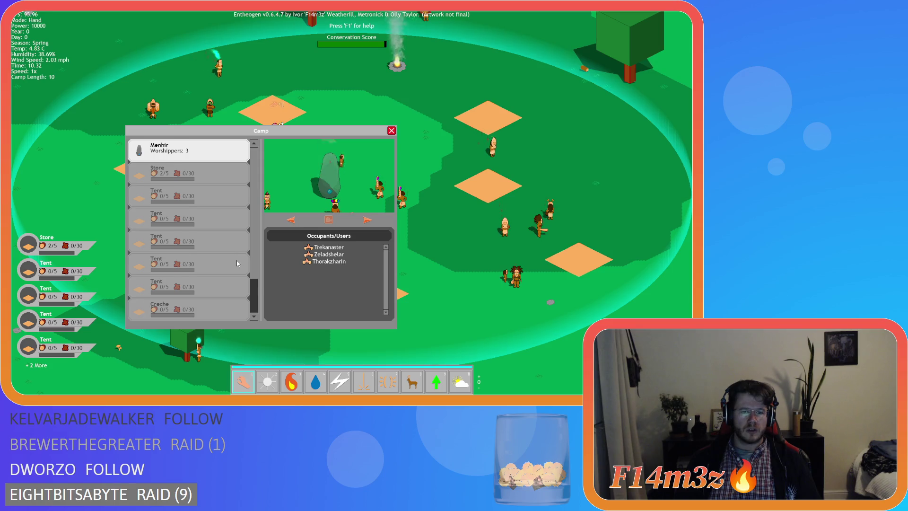
scroll(237, 263, "down", 1)
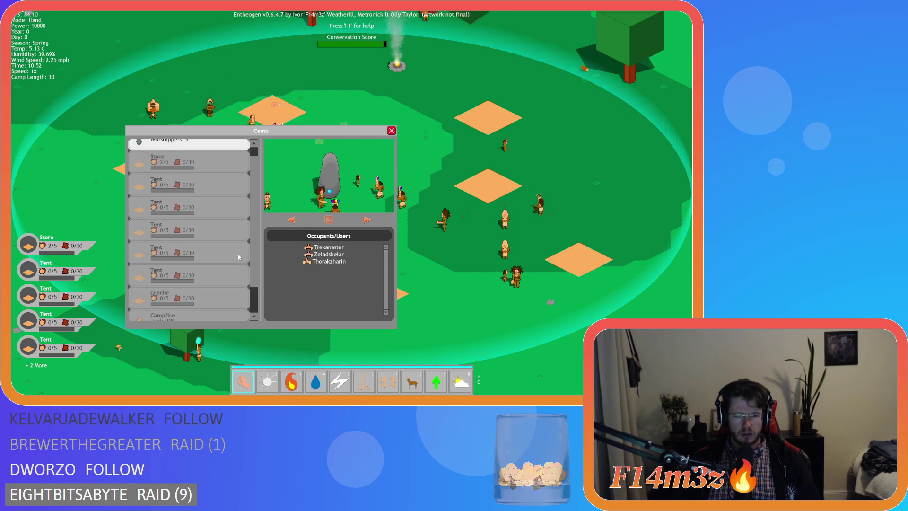
left_click(184, 315)
scroll(184, 320, "down", 1)
scroll(185, 320, "down", 1)
scroll(208, 317, "down", 1)
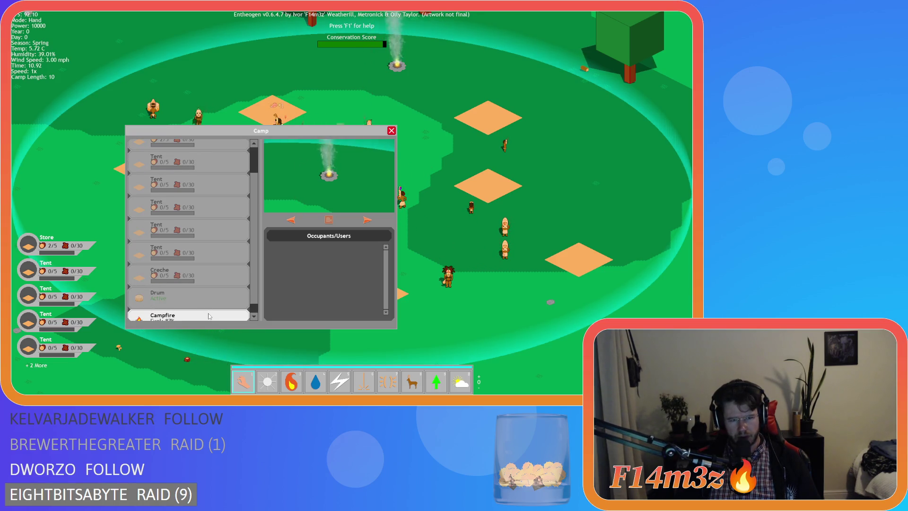
scroll(236, 244, "up", 4)
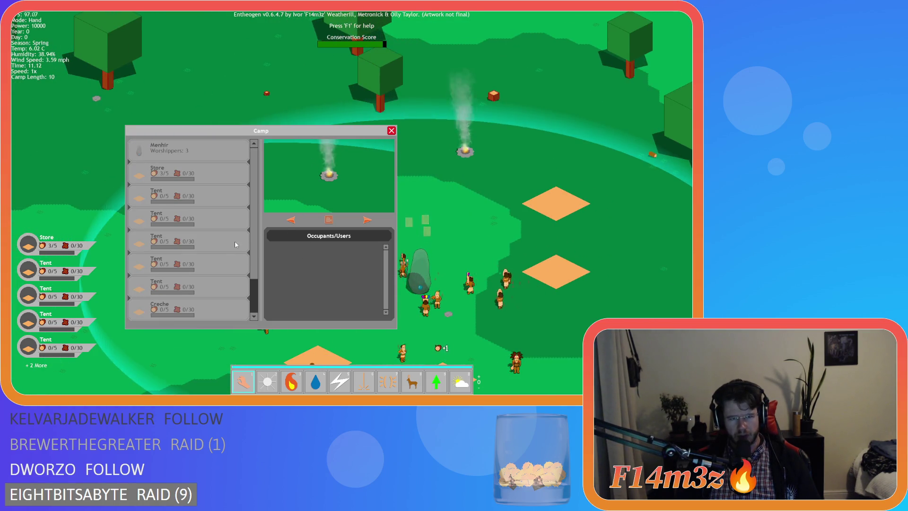
mouse_move(199, 267)
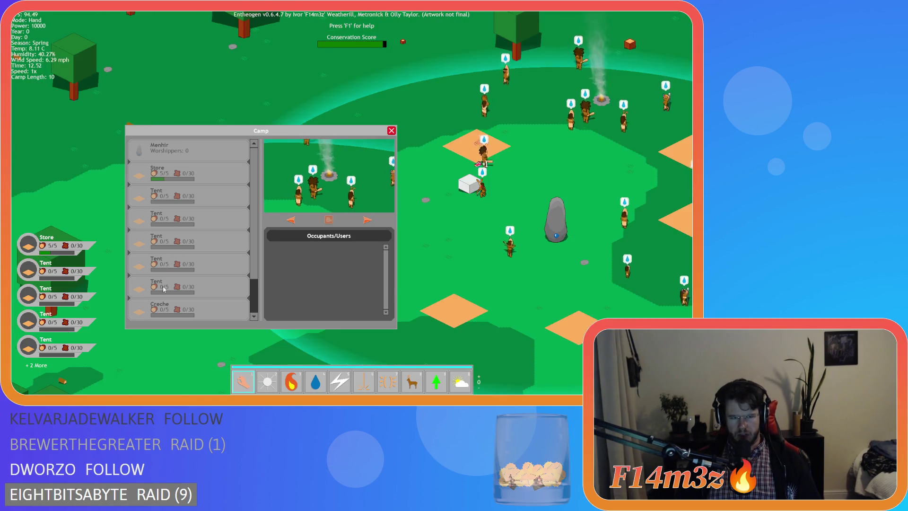
scroll(189, 296, "down", 2)
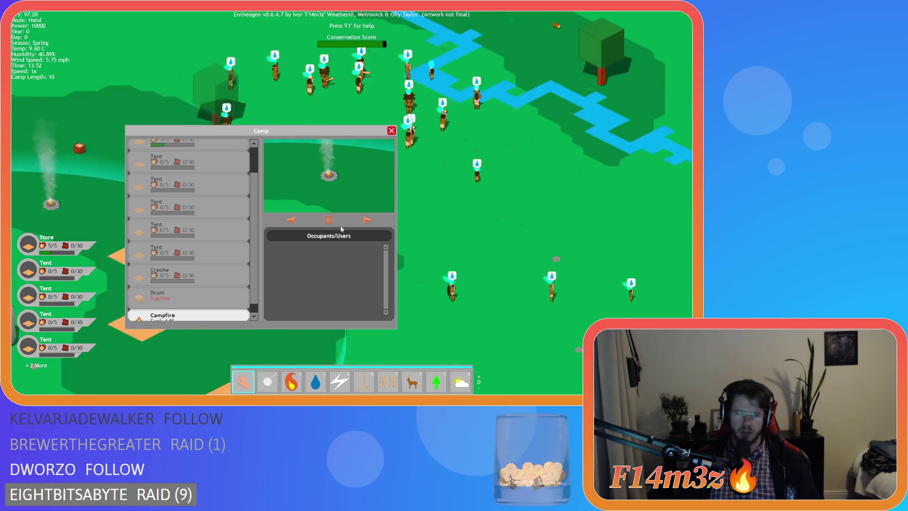
Quit the test run to the title screen and close the game.
key("Escape")
key("Escape")
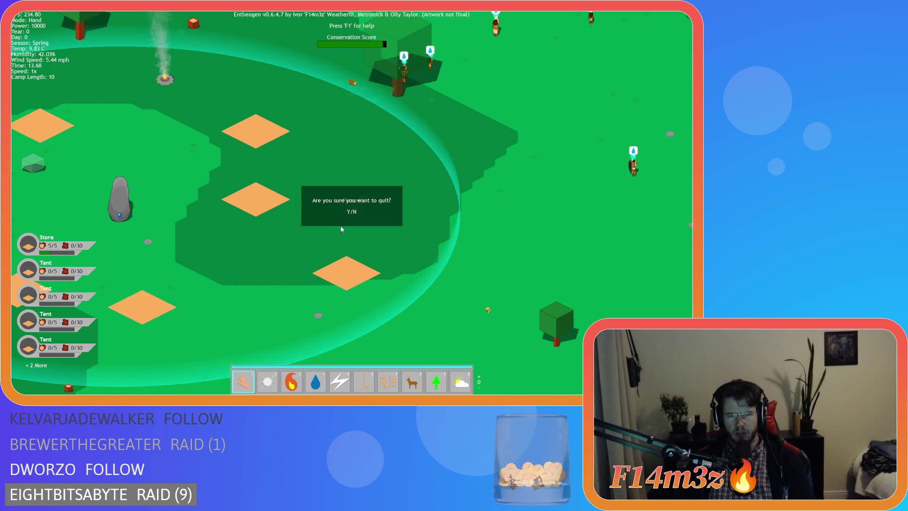
key("y")
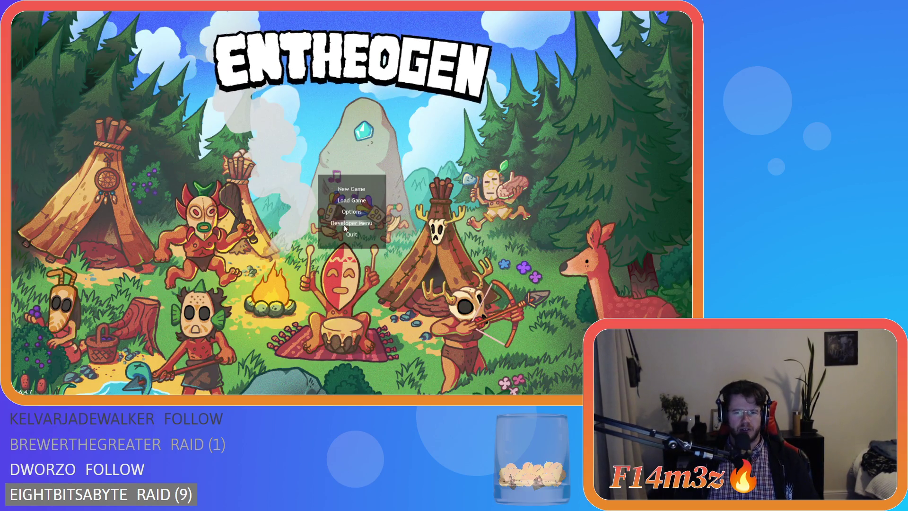
left_click(348, 234)
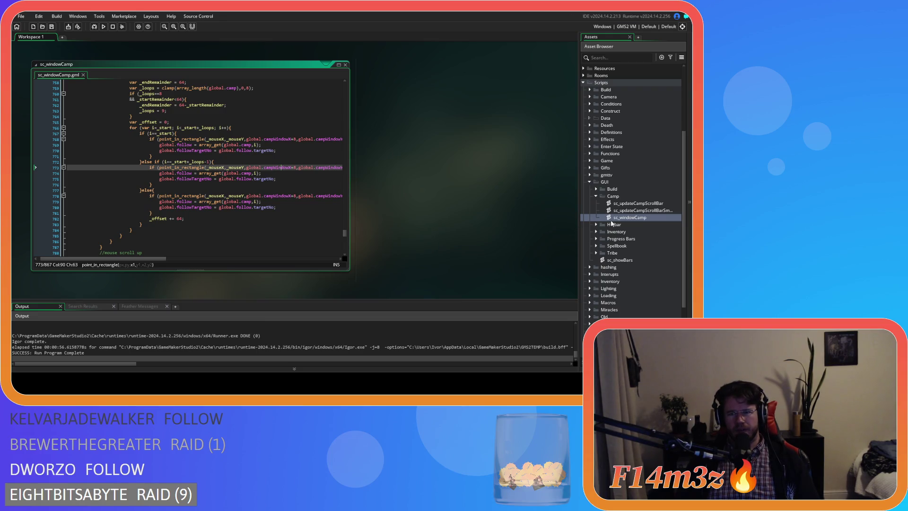
Collapse the Camp, GUI and Scripts folders in the Asset Browser.
scroll(597, 221, "up", 1)
left_click(596, 211)
left_click(590, 196)
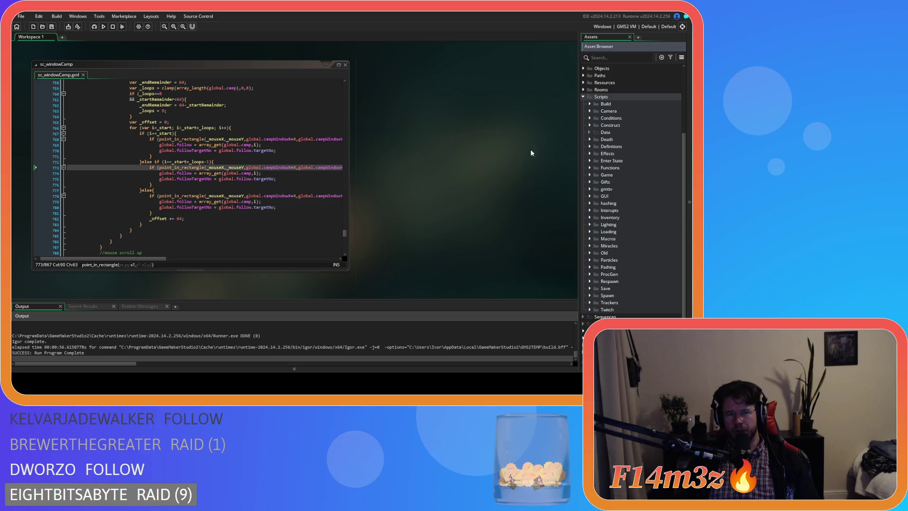
scroll(568, 178, "up", 5)
scroll(487, 178, "down", 4)
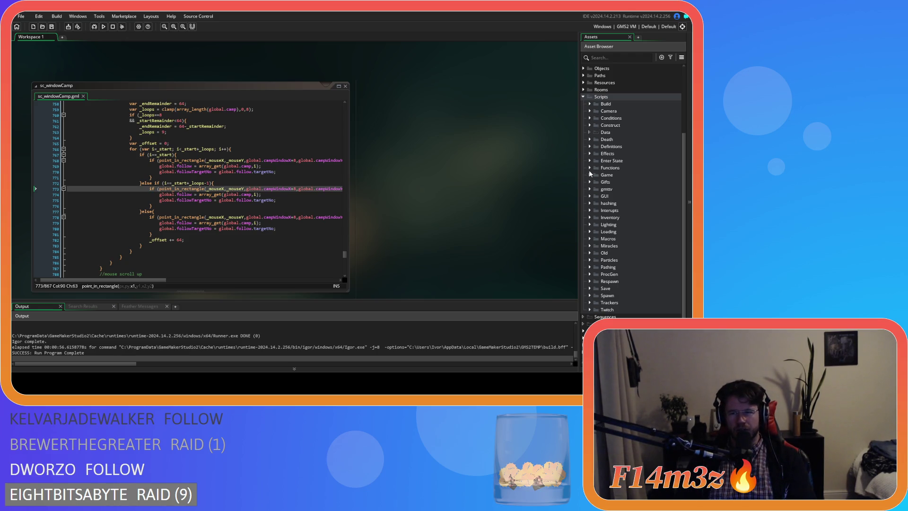
scroll(588, 178, "up", 3)
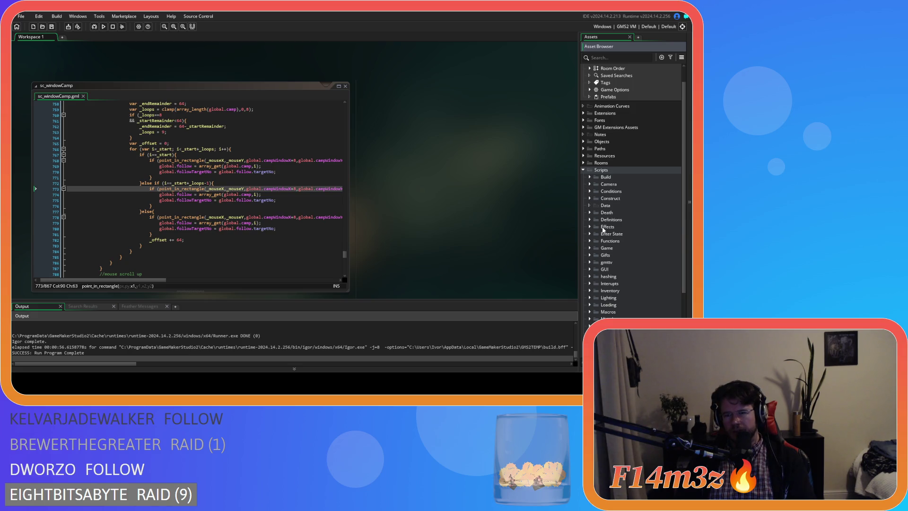
left_click(589, 249)
left_click(584, 170)
Expand Objects > Game and open the ob_controller object.
left_click(584, 162)
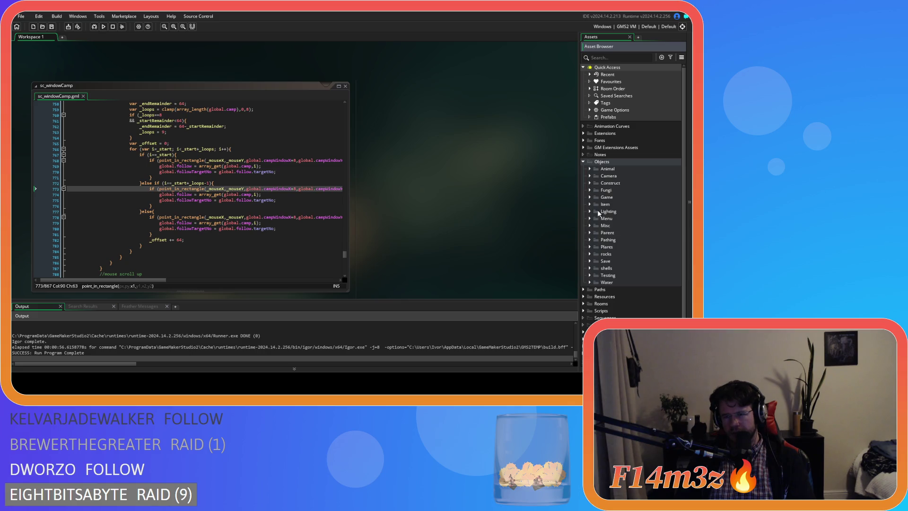
left_click(589, 198)
double_click(619, 204)
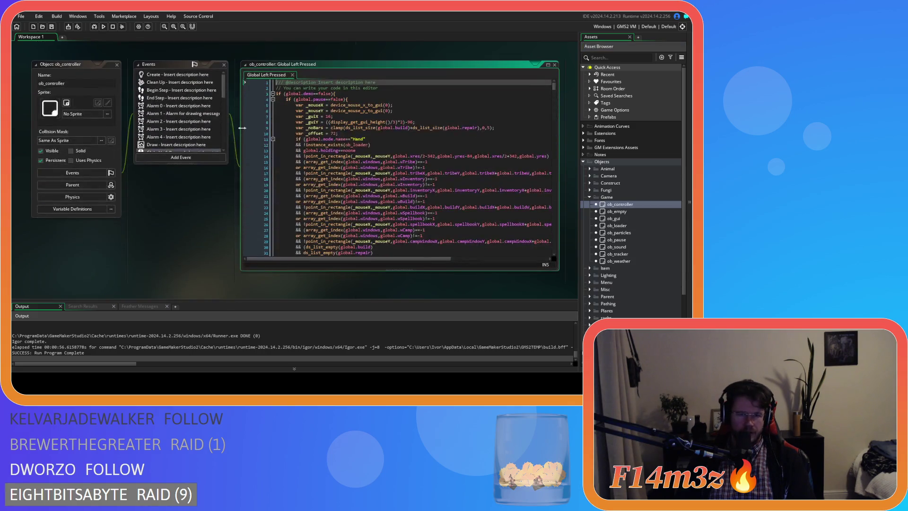
Review the click-condition lines 15–29 in ob_controller's Global Left Pressed event.
scroll(303, 128, "down", 3)
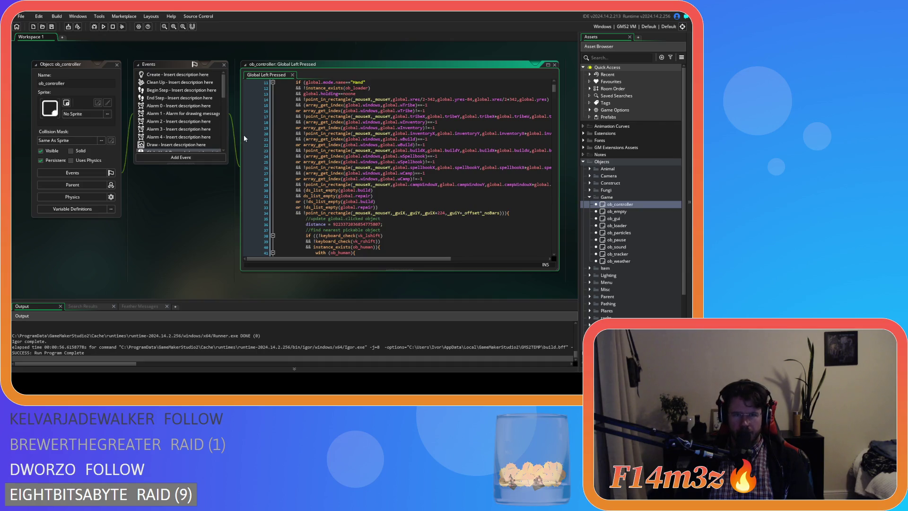
mouse_move(331, 258)
left_mouse_down()
mouse_move(428, 259)
mouse_move(395, 254)
left_mouse_up()
left_click(541, 184)
mouse_move(497, 184)
left_mouse_down()
mouse_move(425, 178)
mouse_move(286, 130)
mouse_move(319, 146)
mouse_move(304, 136)
left_mouse_up()
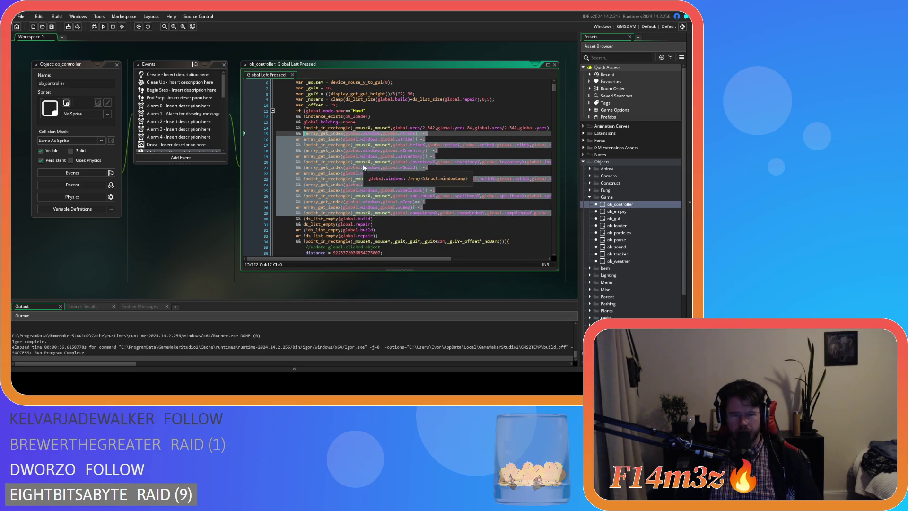
key("Right")
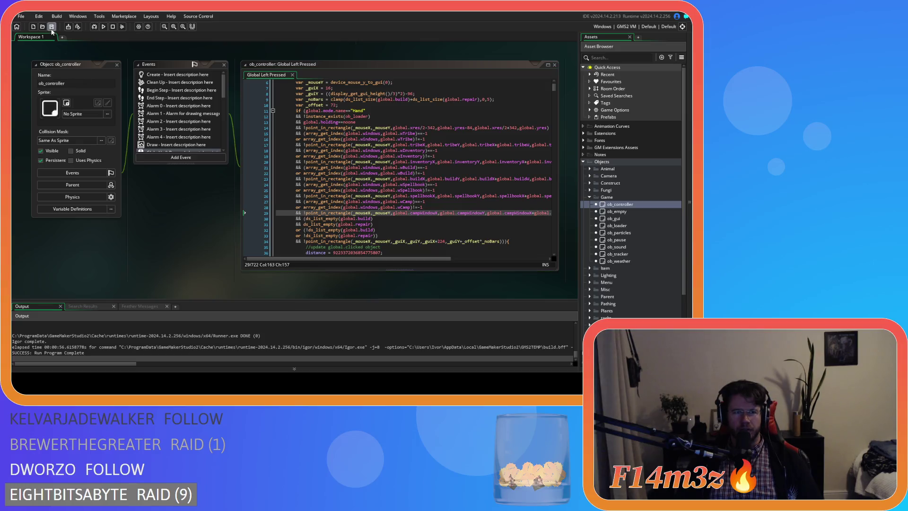
left_click_drag(379, 258, 481, 246)
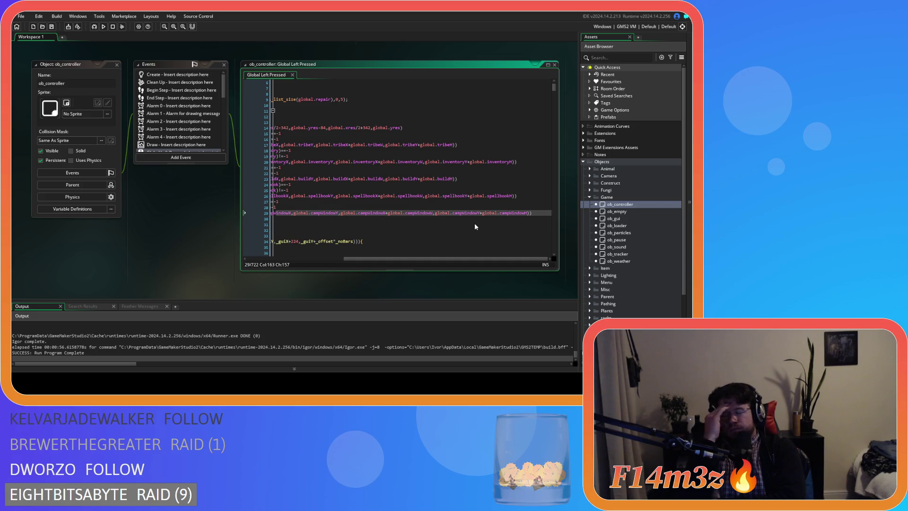
mouse_move(396, 260)
left_mouse_down()
mouse_move(288, 260)
mouse_move(420, 258)
left_mouse_up()
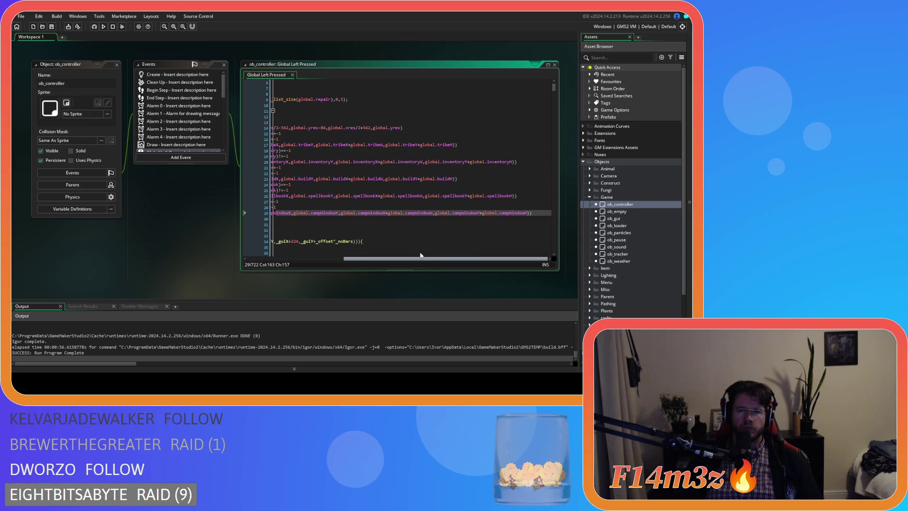
Expand Objects > Animal > Human and open the ob_human object.
left_click(589, 169)
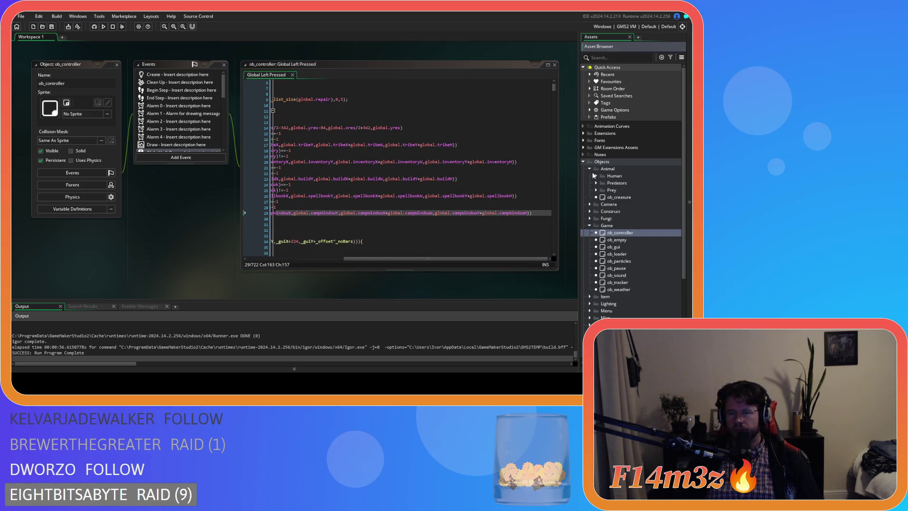
left_click(596, 176)
left_click(624, 183)
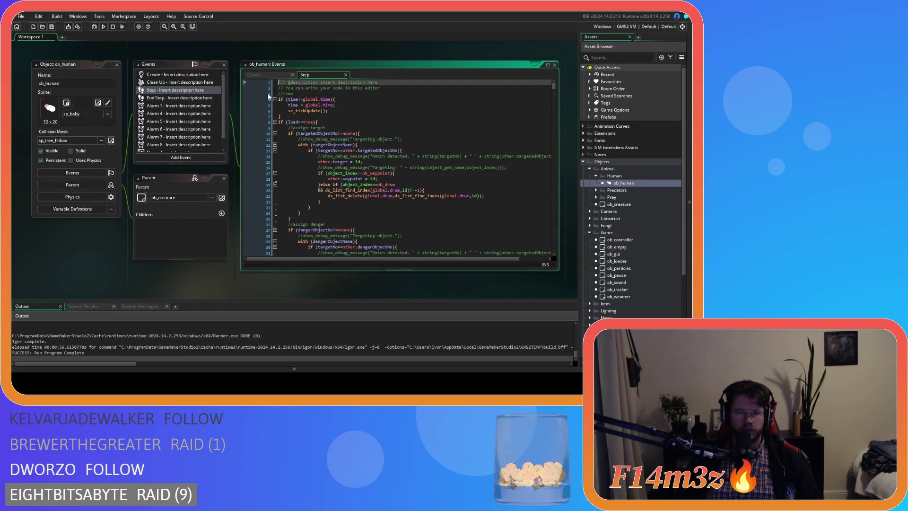
Scroll ob_human's Step code to the showBars(id) and follow(id) calls, then jump to sc_showBars.
scroll(341, 116, "down", 15)
scroll(341, 117, "down", 20)
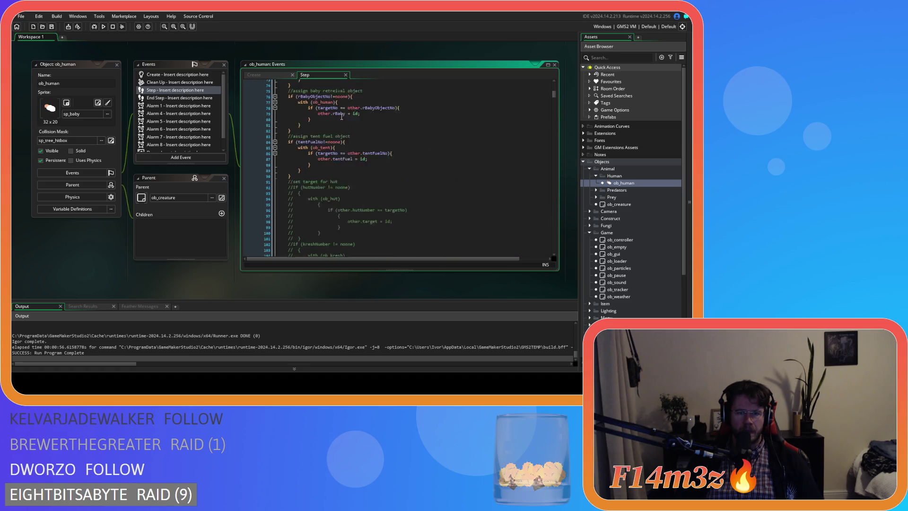
scroll(341, 117, "down", 20)
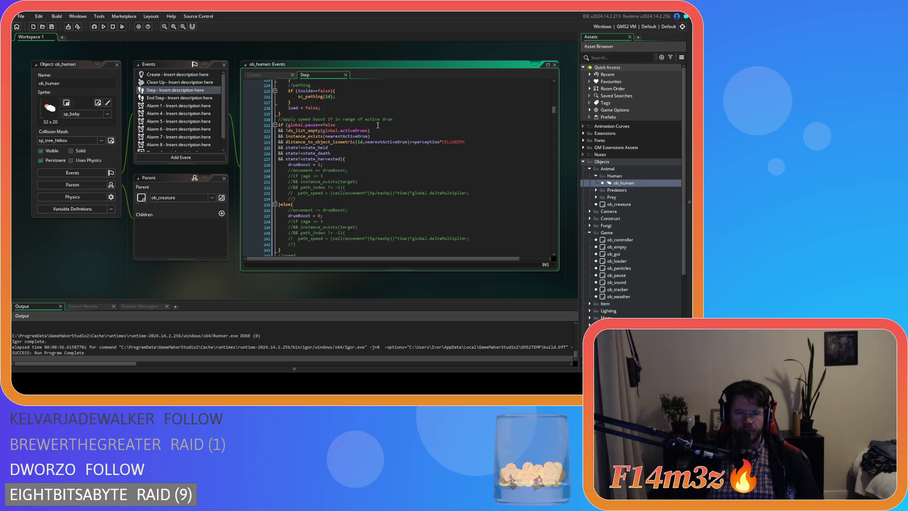
scroll(378, 126, "down", 13)
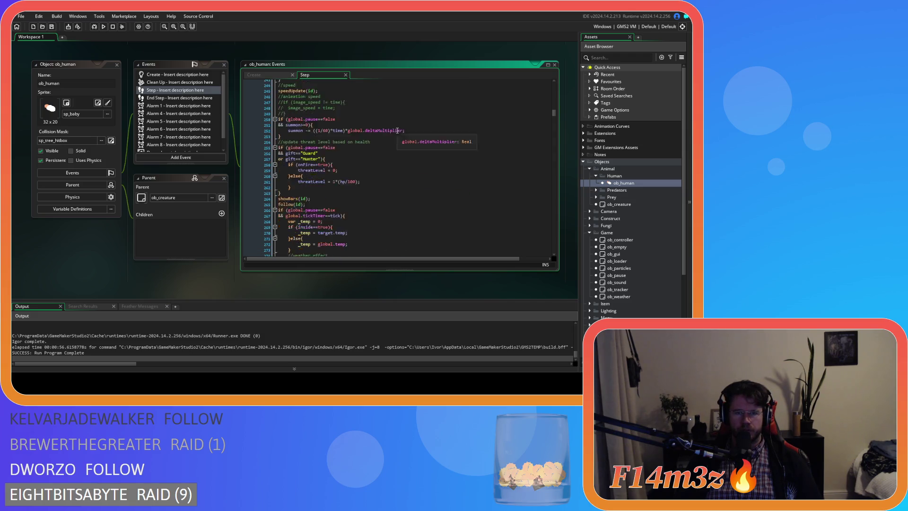
scroll(397, 131, "down", 7)
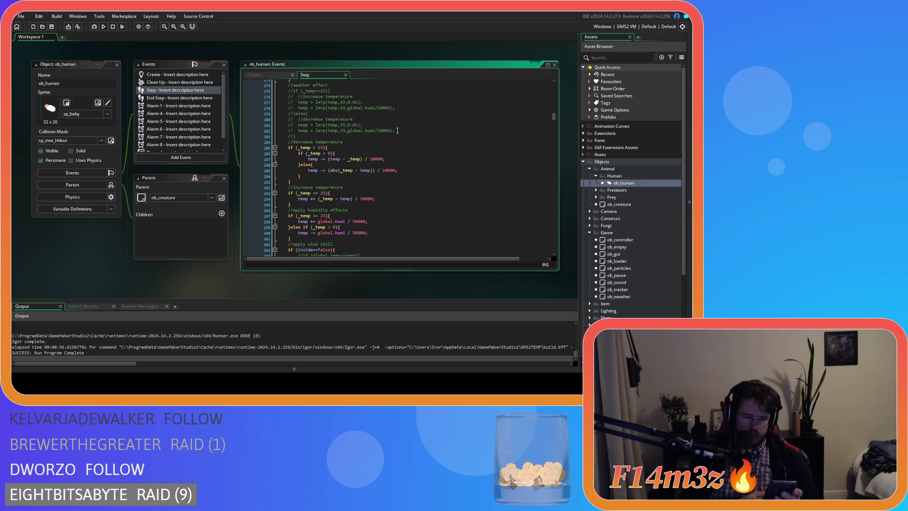
scroll(397, 130, "down", 11)
scroll(393, 128, "down", 8)
scroll(477, 125, "down", 18)
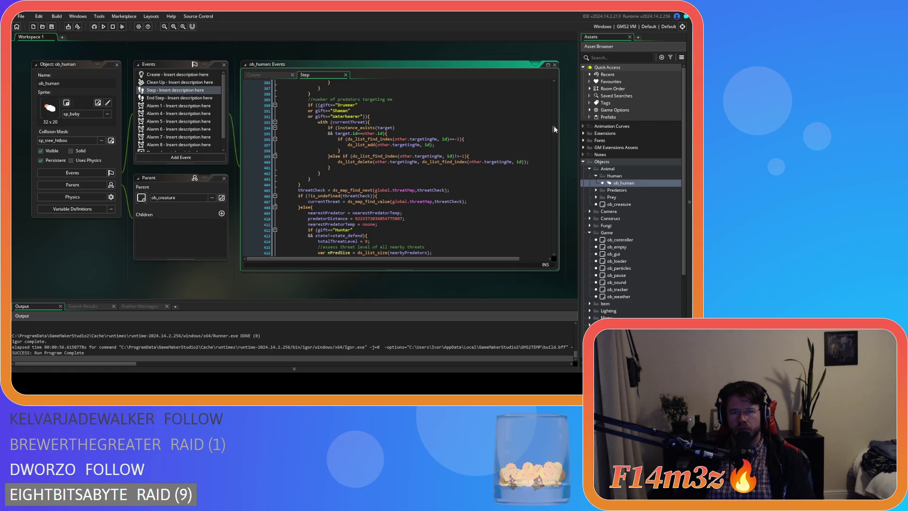
left_click_drag(556, 132, 555, 114)
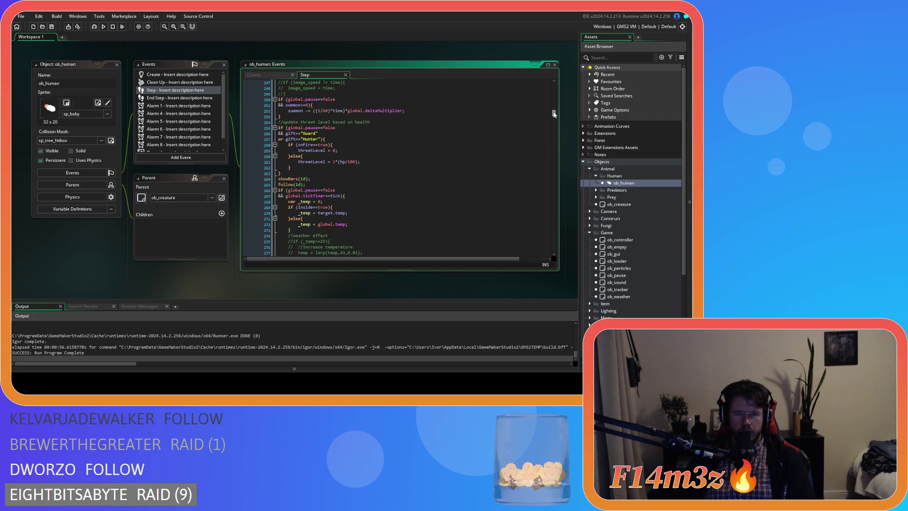
middle_click(289, 179)
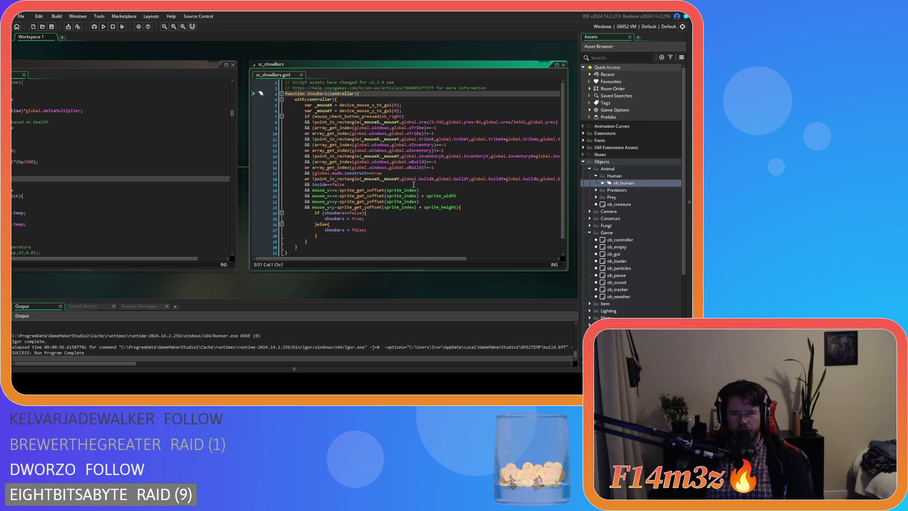
Replace lines 9–18 of sc_showBars with the pasted wSpellbook and wCamp window checks.
mouse_move(416, 259)
left_mouse_down()
mouse_move(506, 258)
mouse_move(380, 259)
mouse_move(495, 247)
mouse_move(395, 251)
mouse_move(479, 251)
mouse_move(339, 266)
left_mouse_up()
left_click(294, 133)
left_click(508, 179)
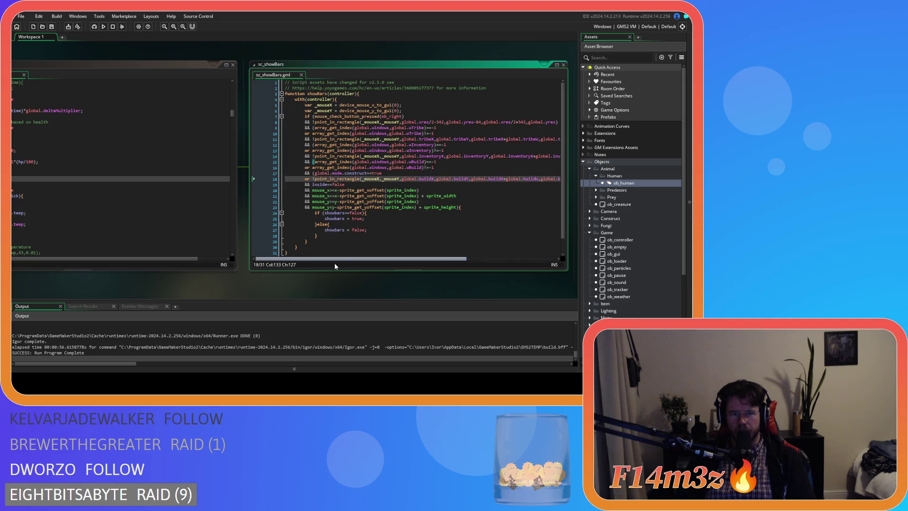
left_click(285, 142, "shift")
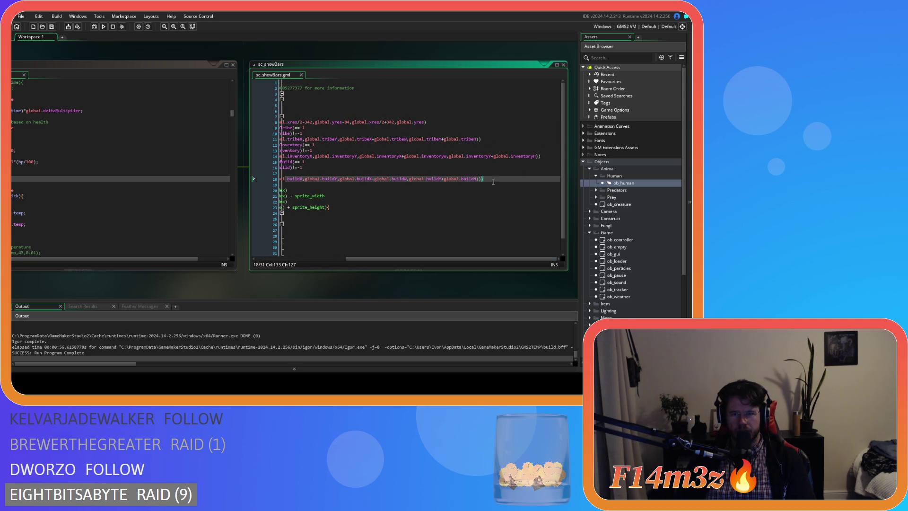
left_click(334, 139, "shift")
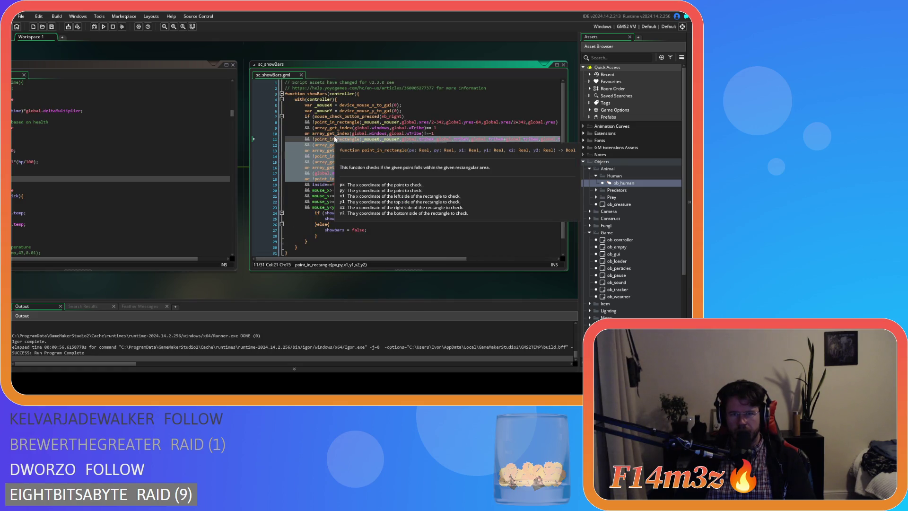
key("shift+Up")
key("ctrl+shift+Left")
key("shift+Up")
key("BackSpace")
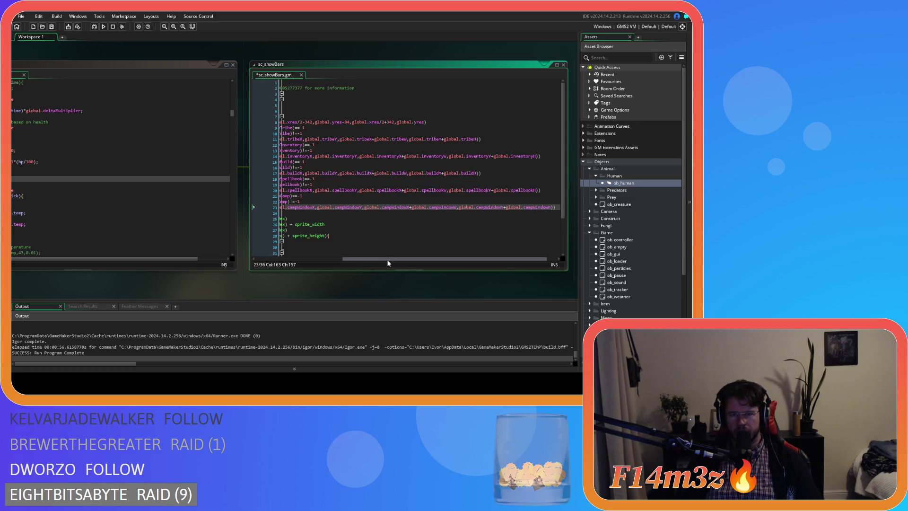
key("ctrl+v")
Save sc_showBars and open the sc_follow script from follow(id).
key("ctrl+s")
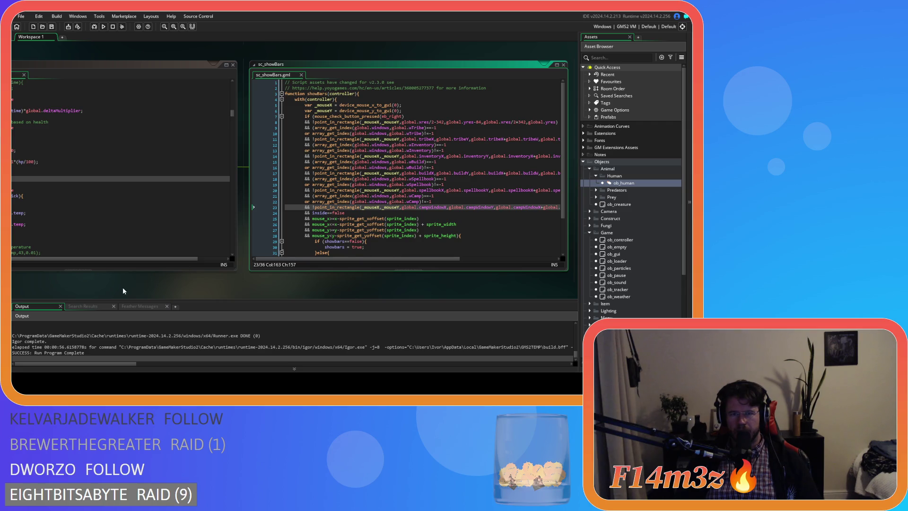
scroll(123, 291, "left", 5)
middle_click(162, 194)
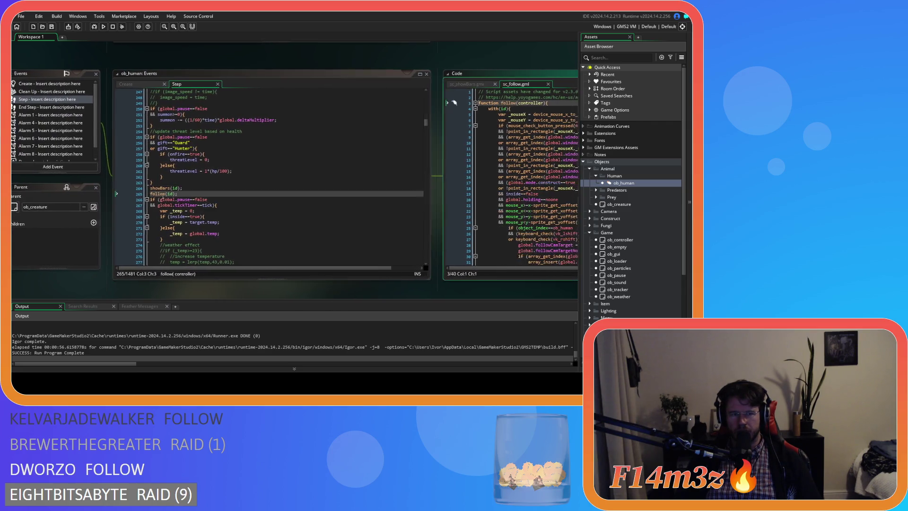
Paste the spellbook and camp window checks over lines 9–18 of sc_follow.
scroll(163, 193, "right", 5)
scroll(410, 269, "right", 1)
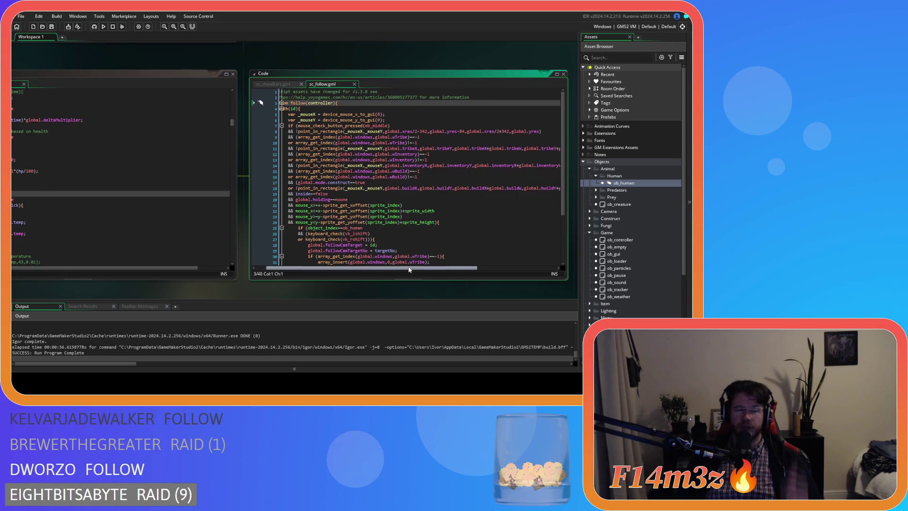
scroll(478, 251, "down", 8)
scroll(492, 249, "up", 8)
scroll(375, 232, "down", 4)
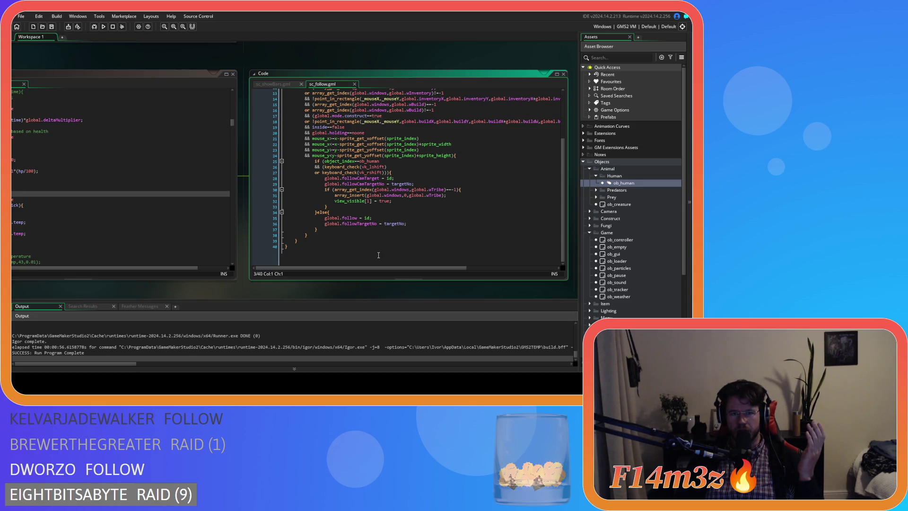
mouse_move(381, 268)
left_mouse_down()
mouse_move(472, 268)
mouse_move(334, 269)
left_mouse_up()
scroll(496, 212, "up", 3)
left_click(489, 179)
key("Left")
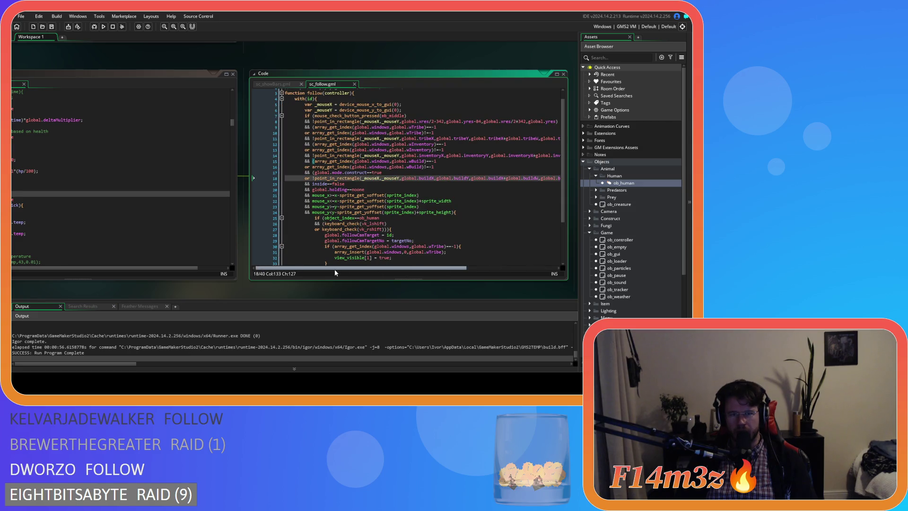
scroll(484, 254, "right", 5)
scroll(415, 251, "left", 5)
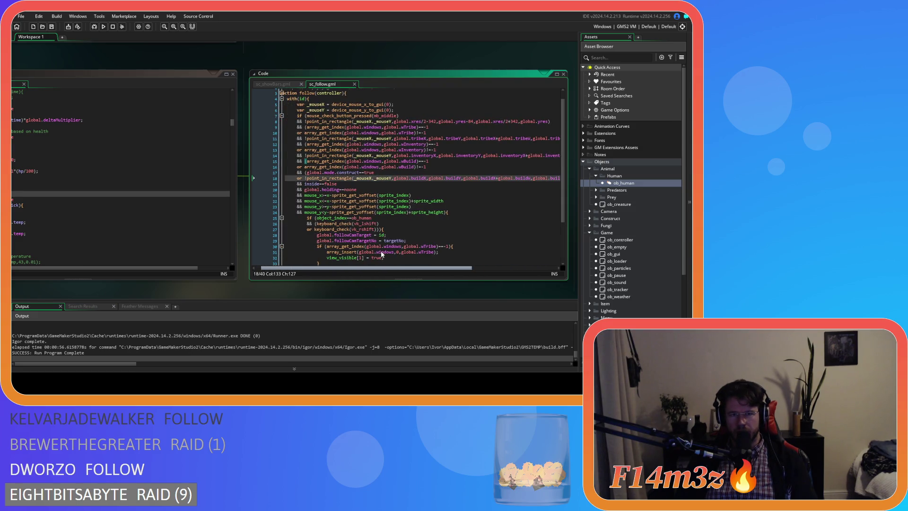
scroll(500, 188, "right", 5)
mouse_move(496, 178)
left_mouse_down()
mouse_move(286, 139)
mouse_move(315, 135)
mouse_move(314, 128)
left_mouse_up()
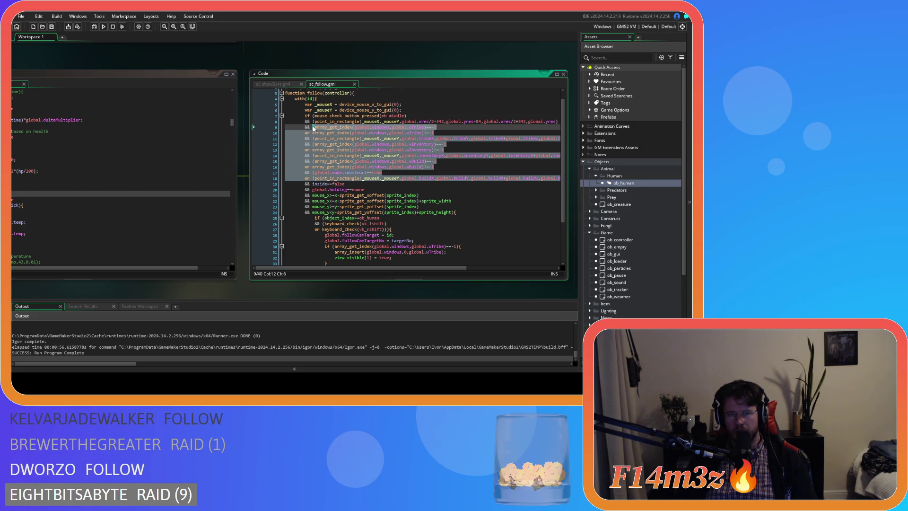
key("ctrl+v")
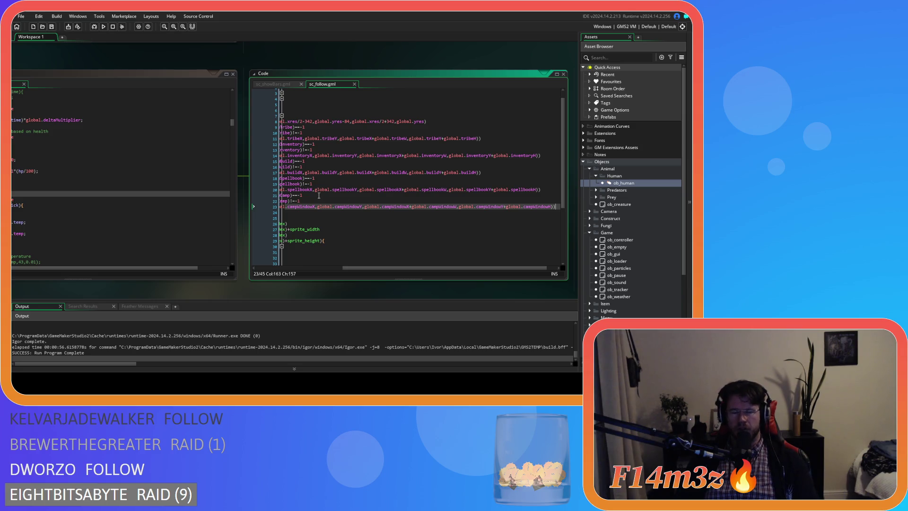
Build and run the game to test, then return to sc_follow's ob_human check on line 30.
key("F5")
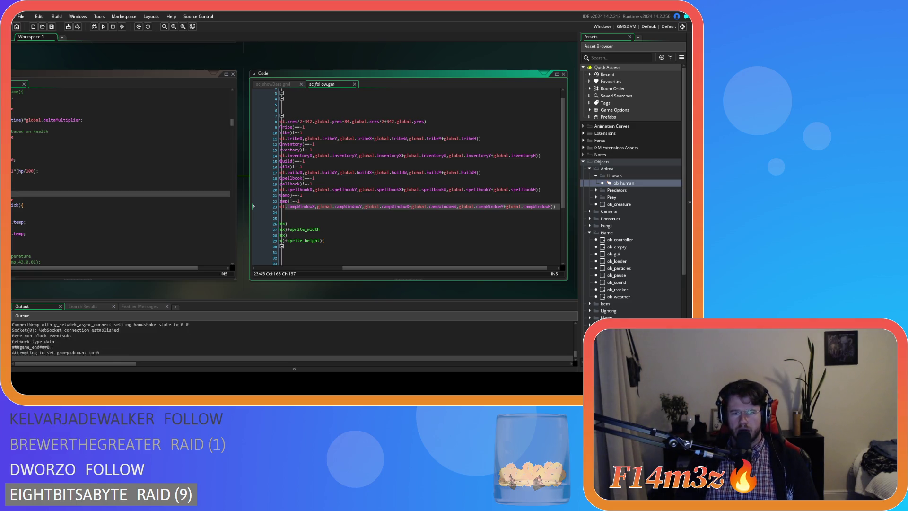
left_click(331, 263)
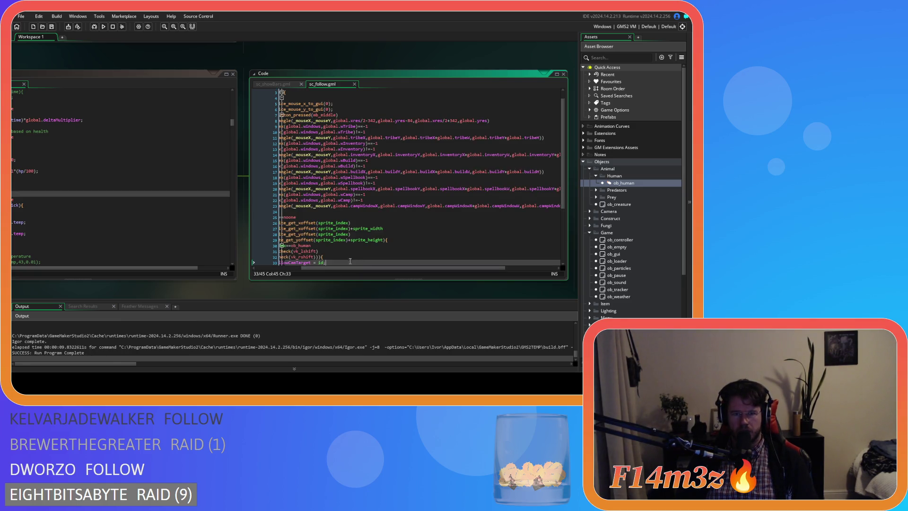
left_click_drag(402, 268, 357, 268)
scroll(419, 226, "down", 4)
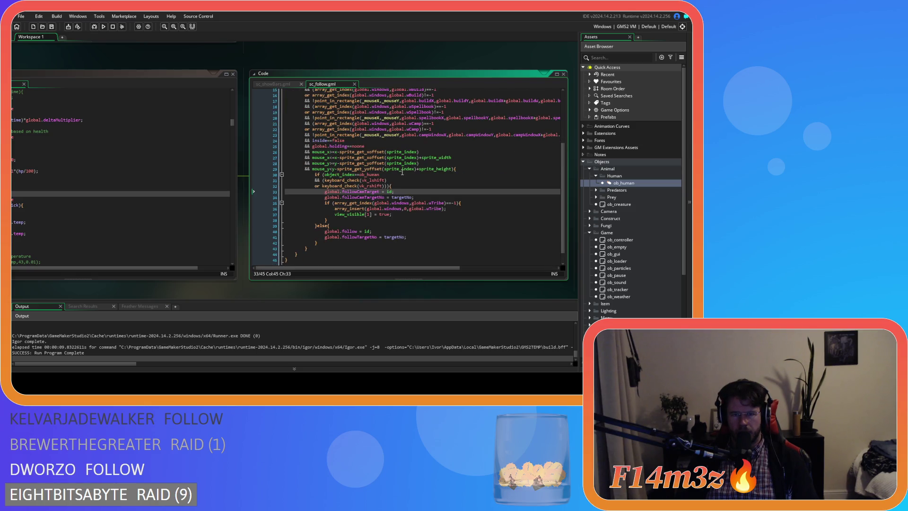
left_click(393, 173)
Review lines 19–31 of the showbars check in sc_showBars.
left_click(276, 84)
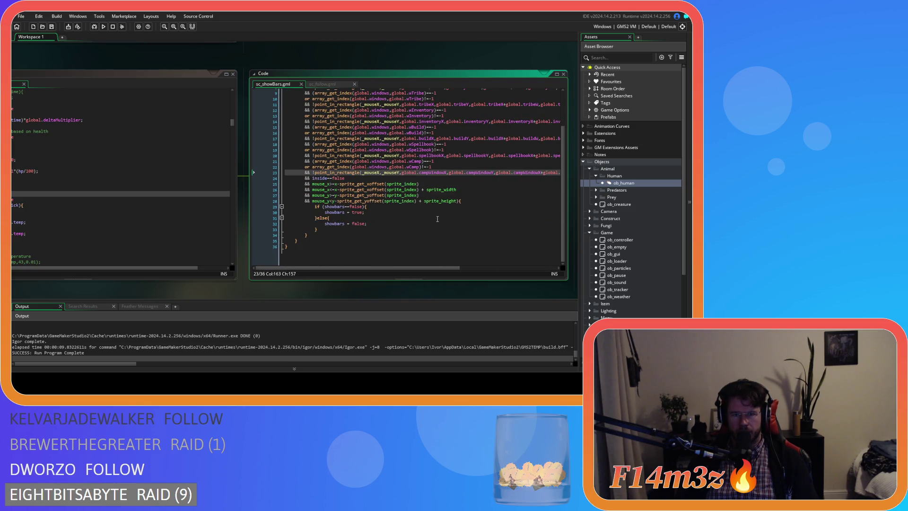
left_click(383, 211)
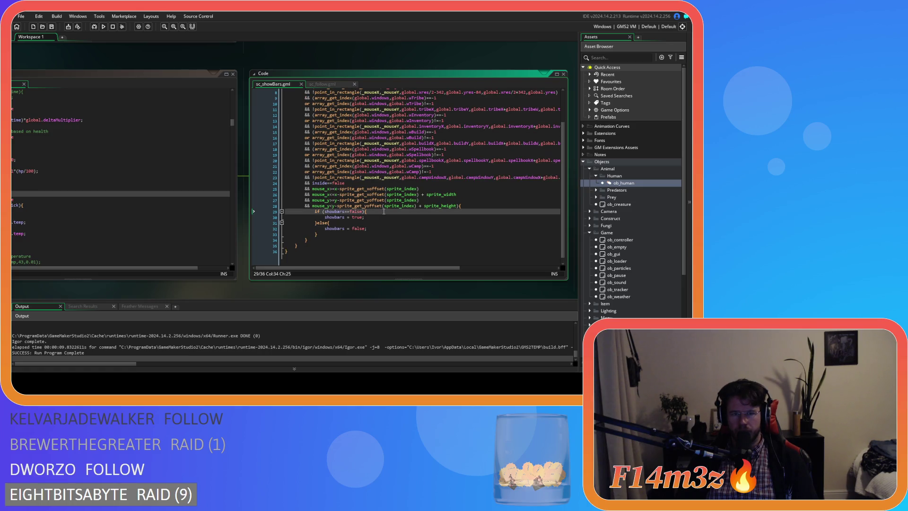
scroll(384, 215, "up", 3)
scroll(386, 218, "down", 3)
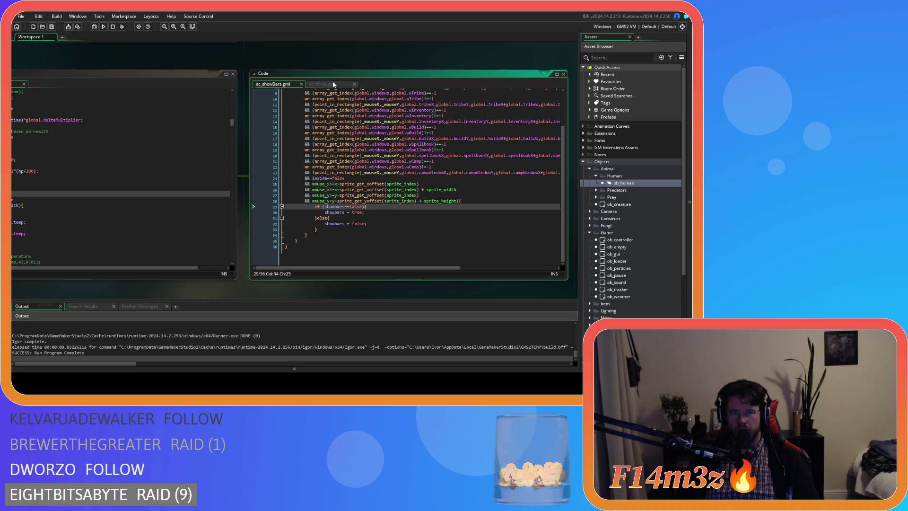
left_click_drag(371, 216, 351, 150)
scroll(351, 149, "up", 3)
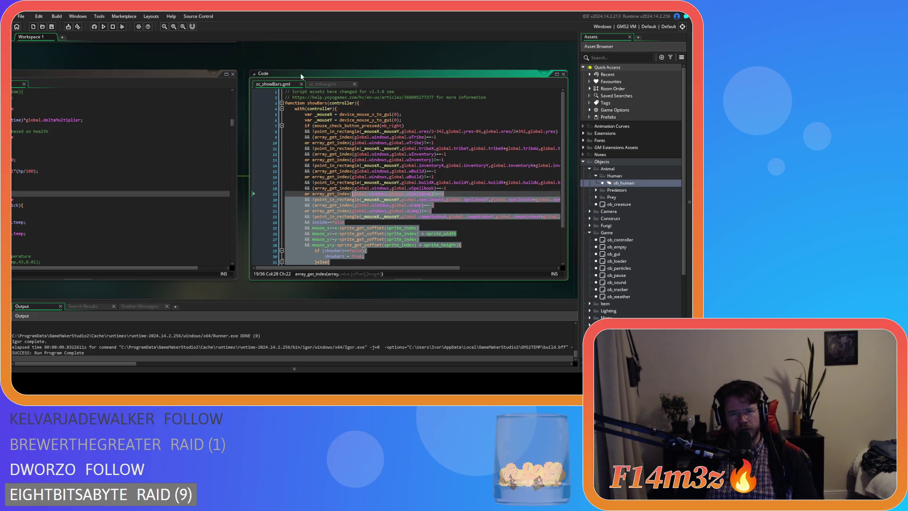
Close all open code windows from the workspace Windows menu.
right_click(161, 59)
mouse_move(176, 70)
left_click(213, 98)
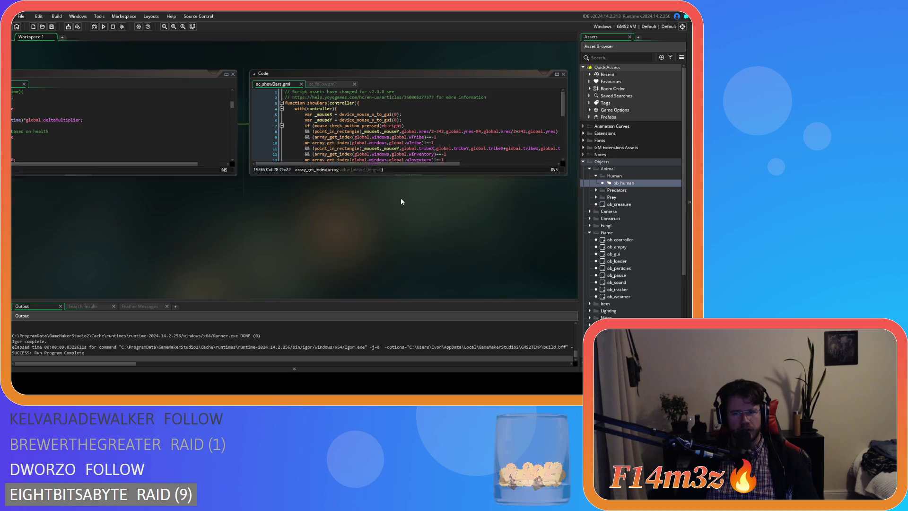
Collapse the Human, Game, Animal and Objects folders in the asset list.
left_click(595, 176)
left_click(588, 225)
left_click(589, 169)
left_click(584, 162)
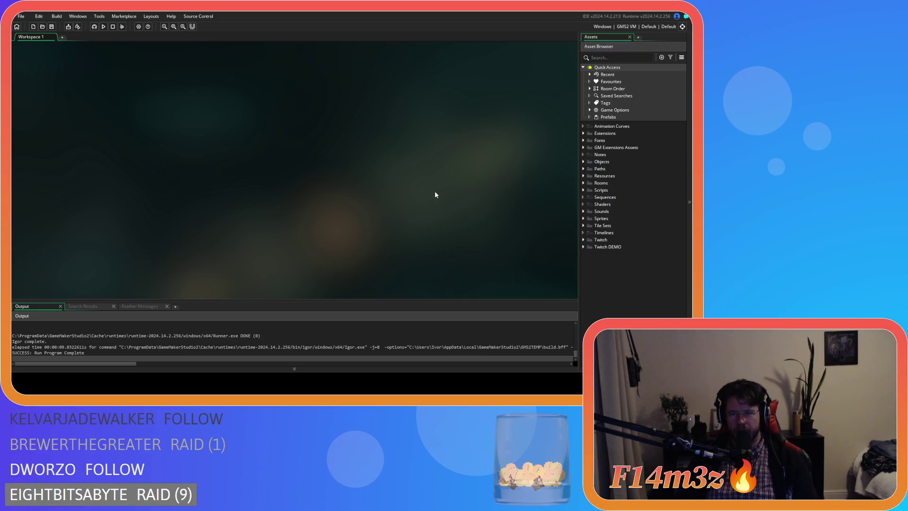
Run the Entheogen build with F5 and pan the map back and forth across the camp.
key("F5")
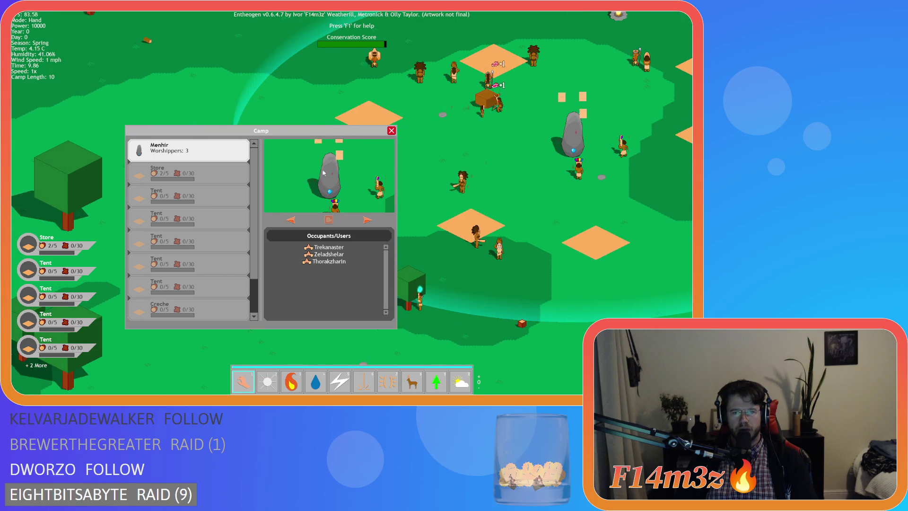
key("s")
key("d")
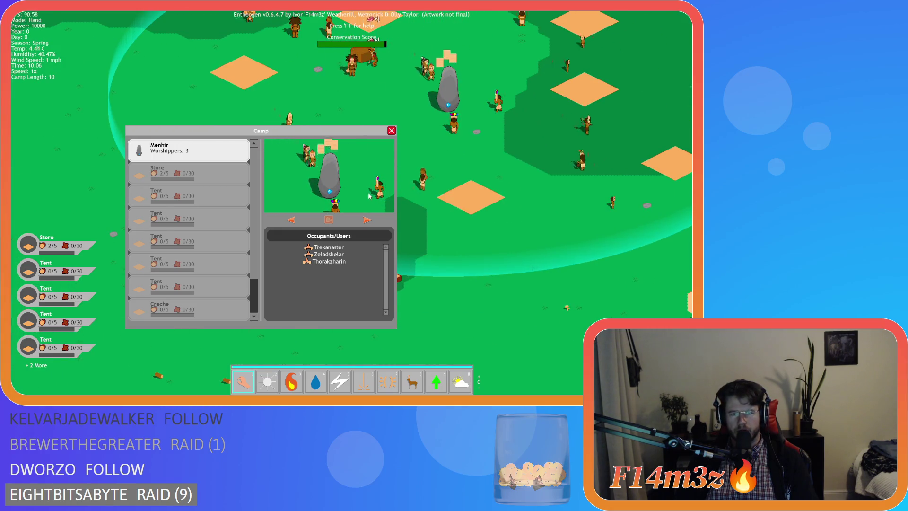
key("a")
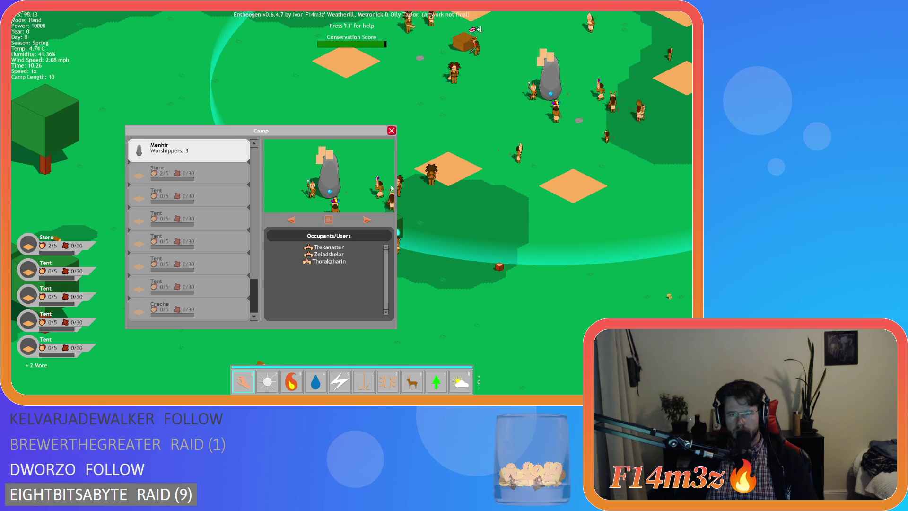
key("d")
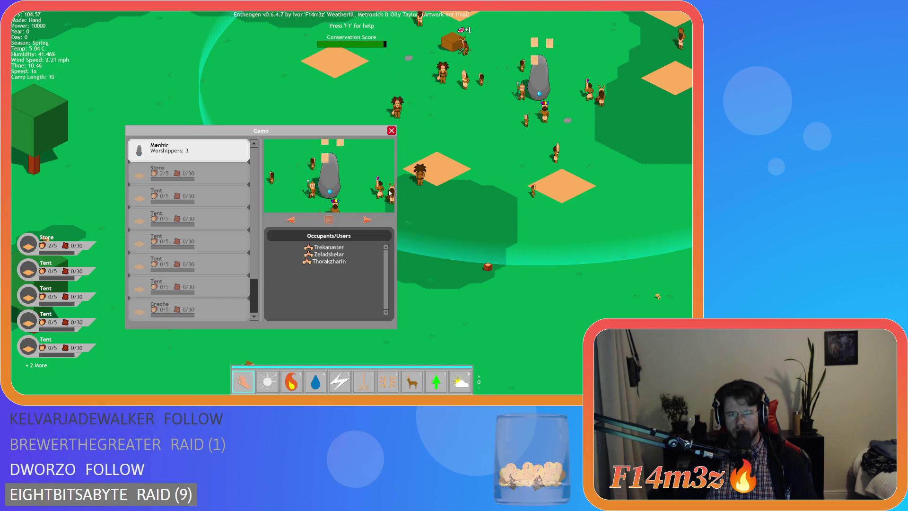
key("a")
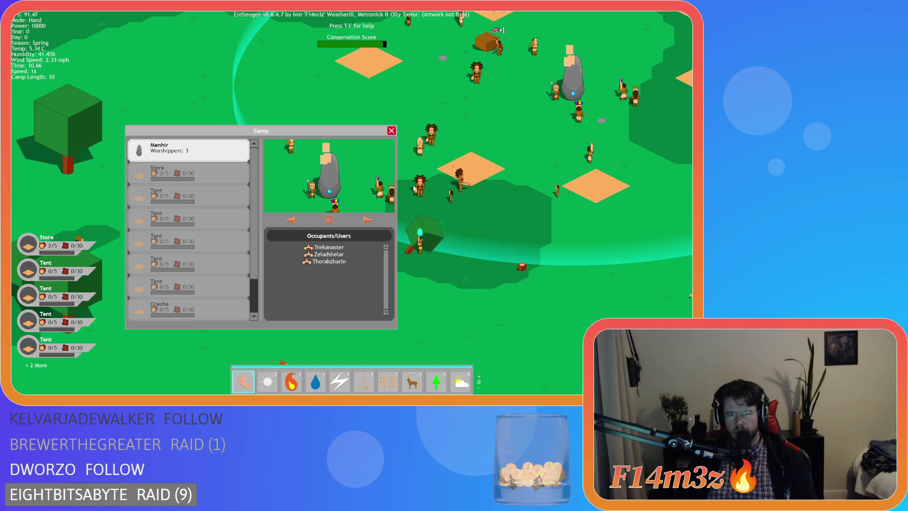
key("a")
key("d")
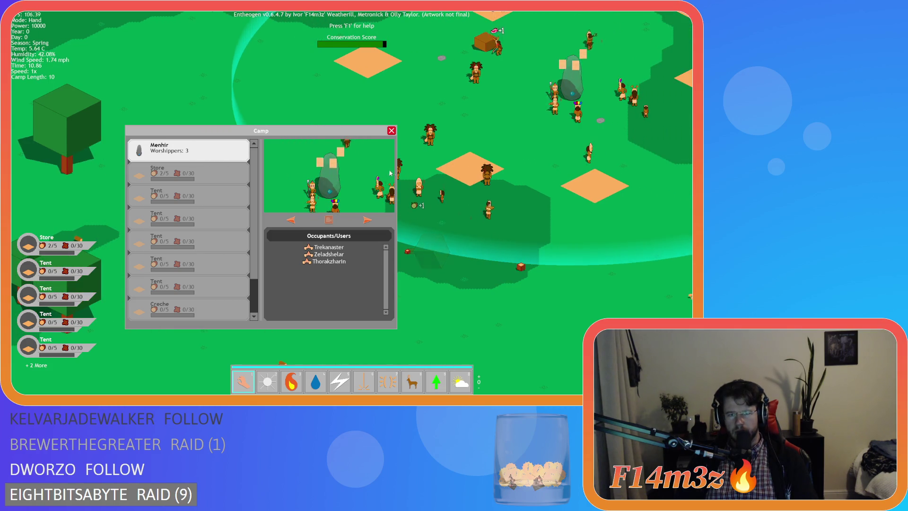
key("a")
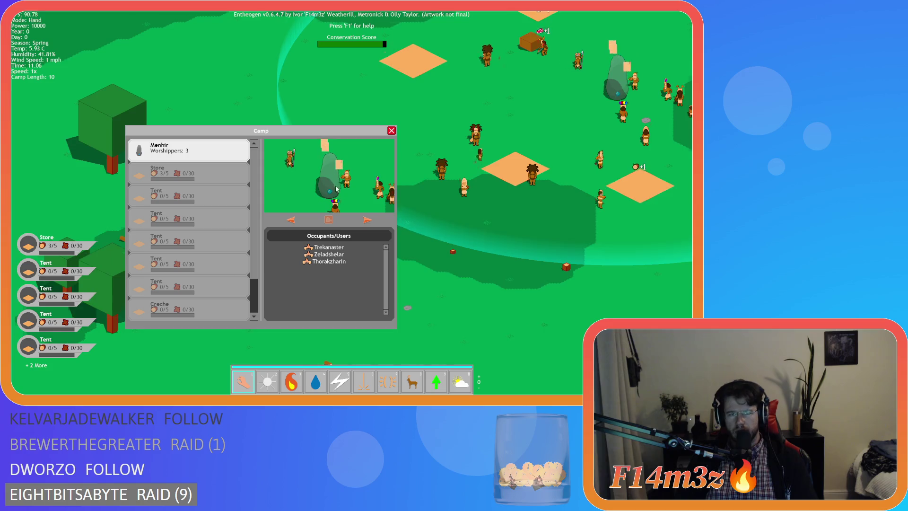
key("d")
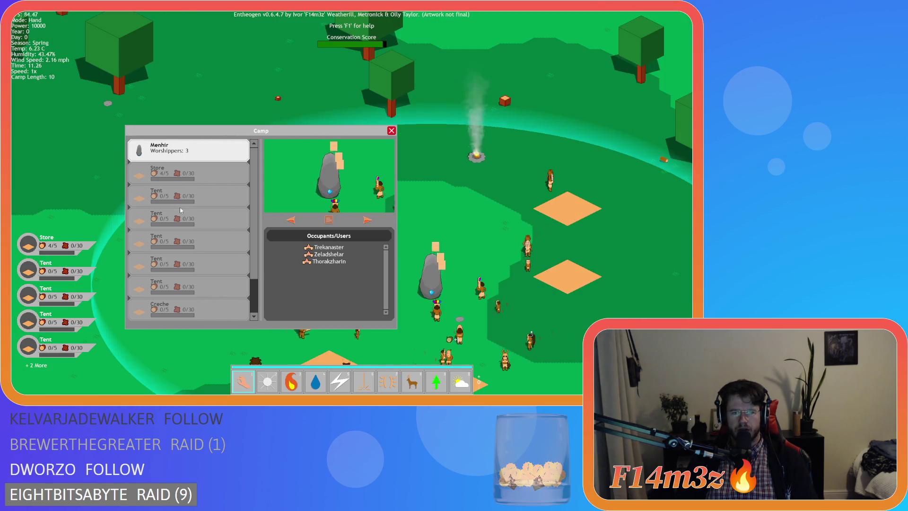
Centre the menhir camp and view a tent's camp list, checking the second Tent and the Creche.
left_click(391, 130)
key("a")
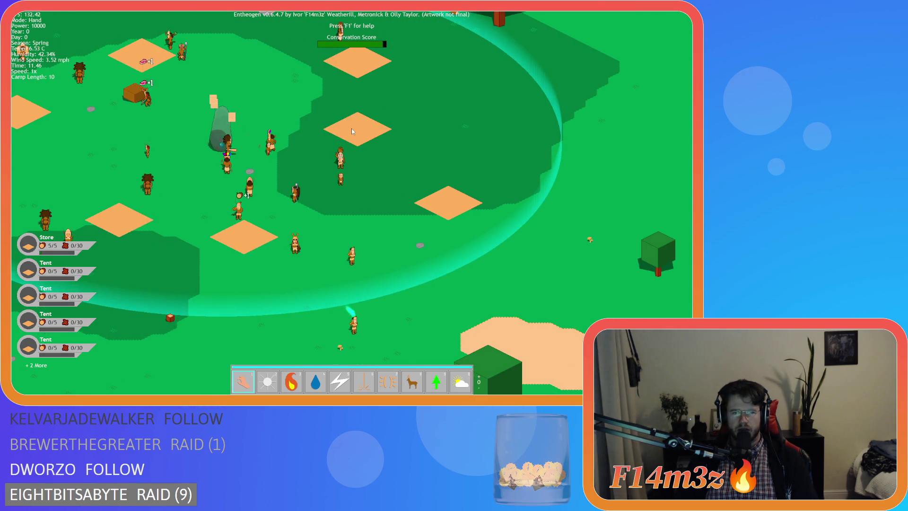
key("a")
key("a")
key("w")
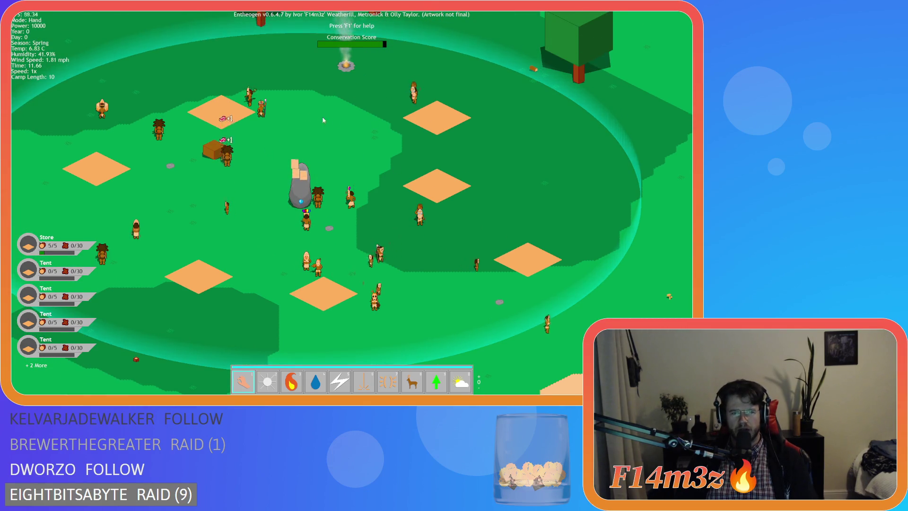
key("a")
key("w")
left_click(288, 147)
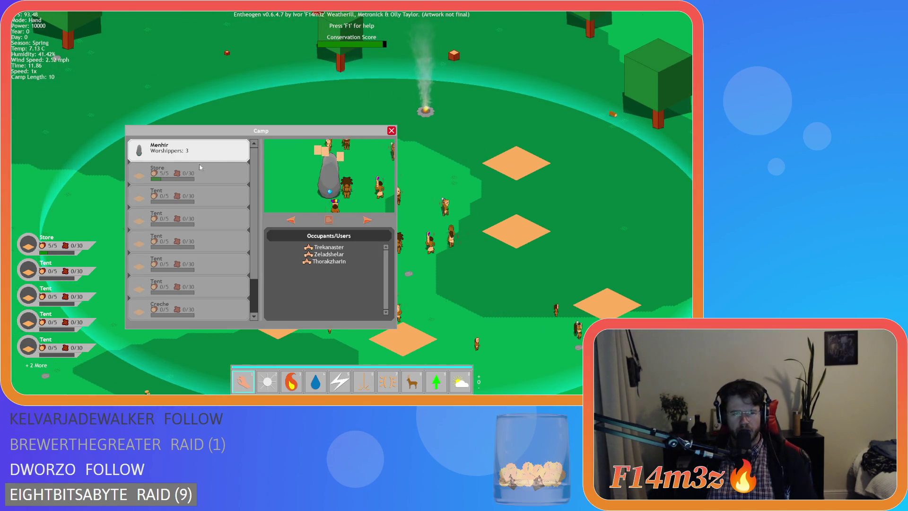
left_click(186, 218)
left_click(186, 310)
Close the Camp window and quit the game, confirming with Y.
key("Escape")
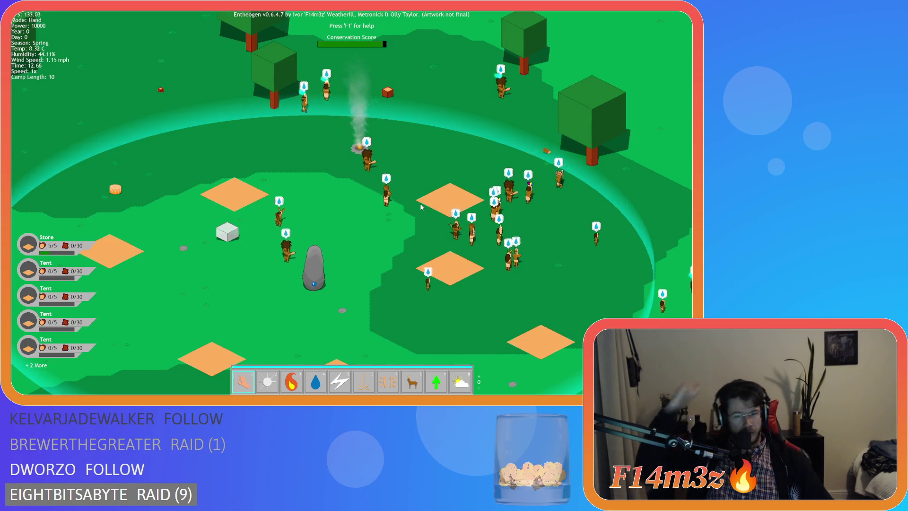
key("Escape")
key("y")
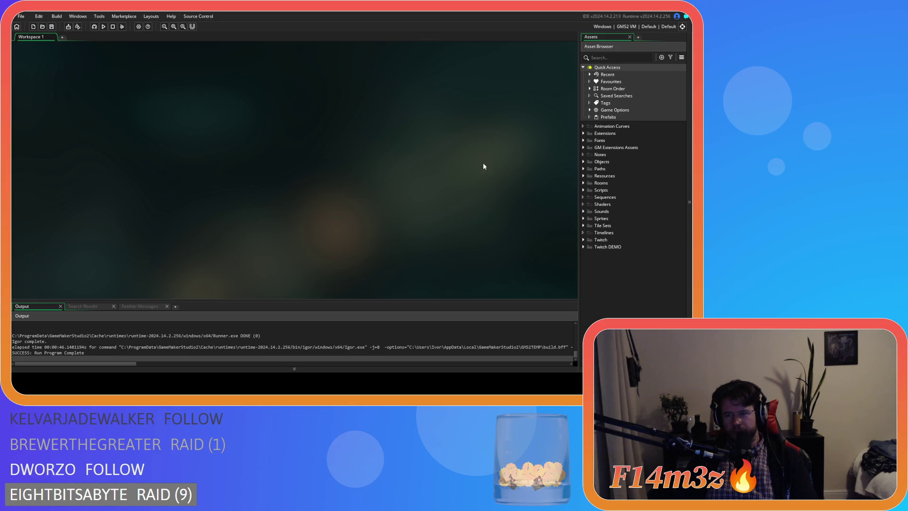
Expand the Objects, Animal and Human folders to reveal ob_human.
left_click(582, 162)
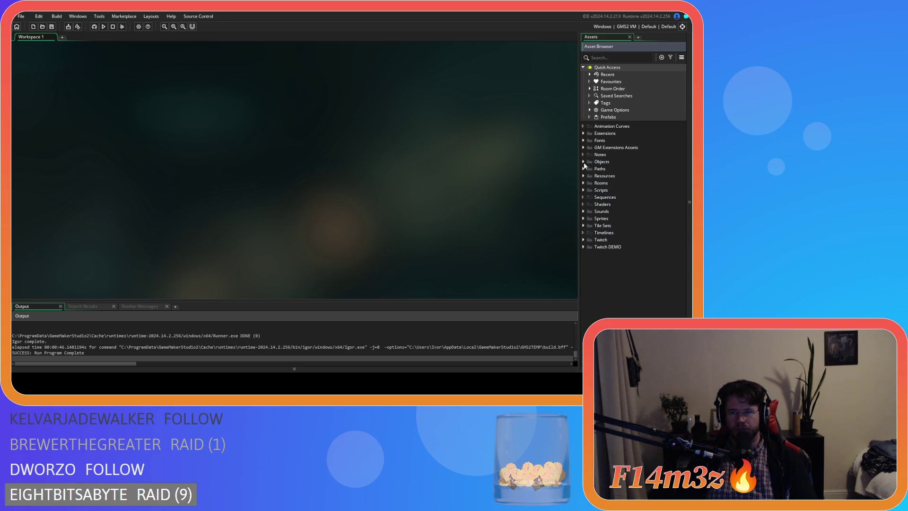
left_click(591, 168)
left_click(596, 176)
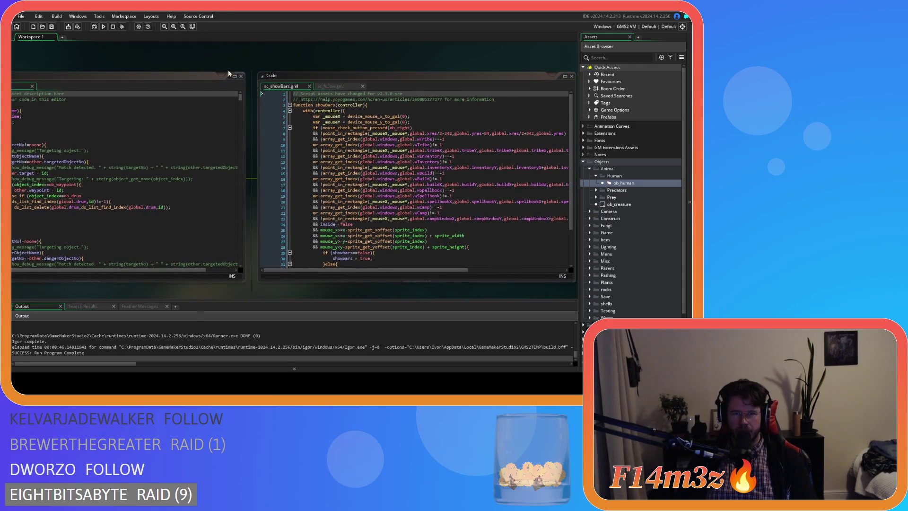
In sc_follow, copy the else block's global.follow lines and paste a duplicate after its closing brace.
left_click(327, 86)
scroll(397, 168, "down", 5)
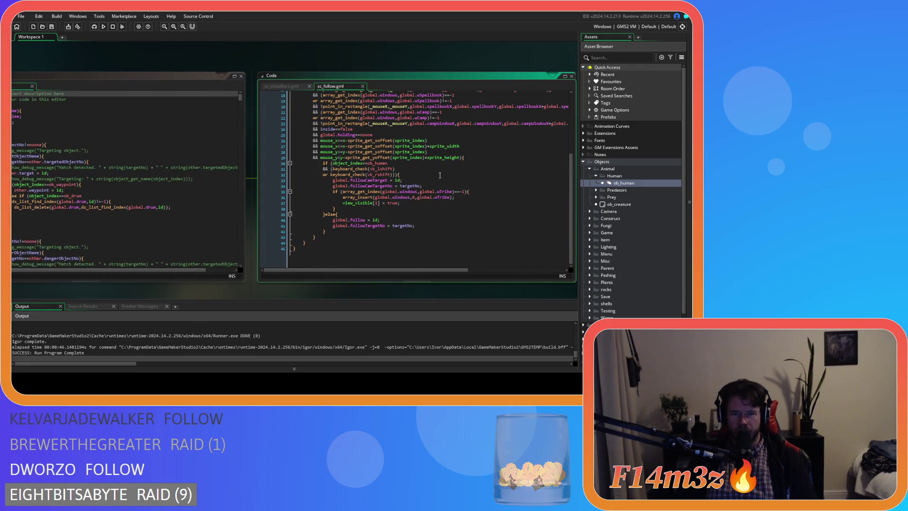
left_click(429, 175)
scroll(429, 176, "up", 1)
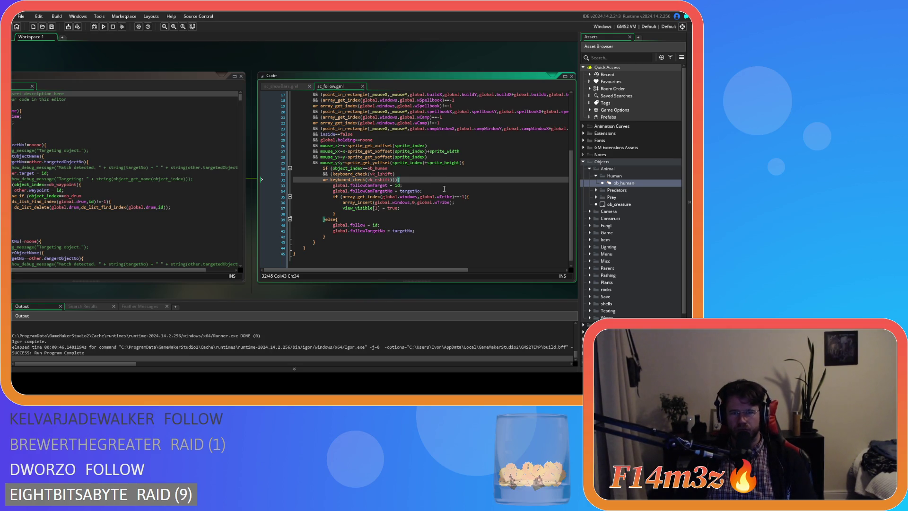
left_click(363, 236)
left_click(360, 220)
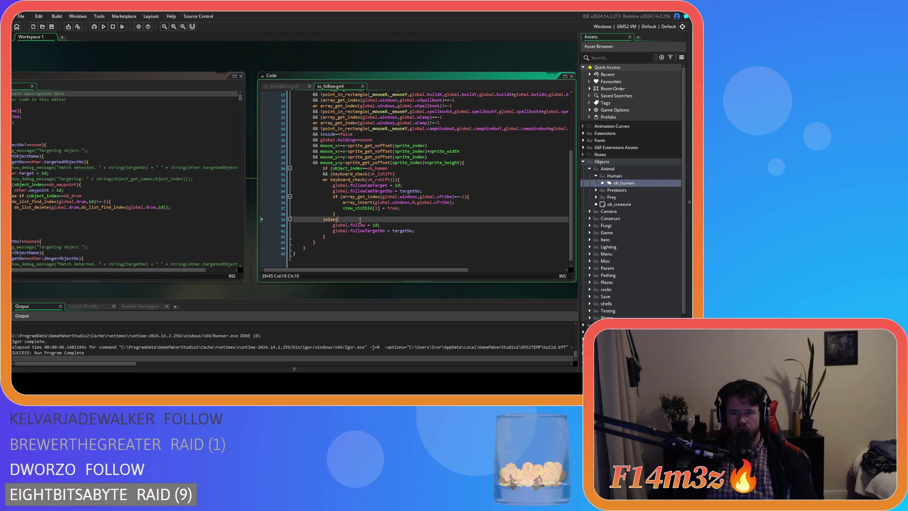
mouse_move(415, 231)
left_mouse_down()
mouse_move(333, 225)
mouse_move(328, 234)
mouse_move(327, 220)
left_mouse_up()
key("ctrl+c")
left_click(337, 236)
key("ctrl+v")
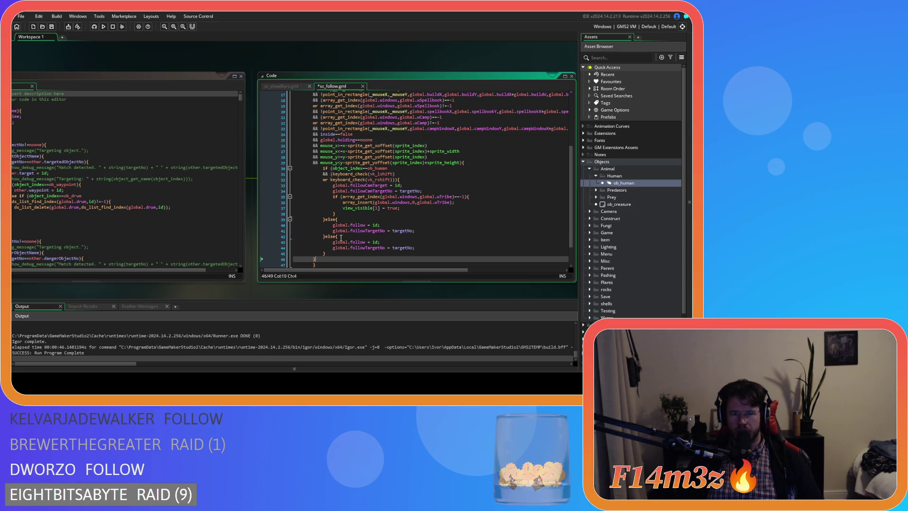
left_click(336, 219)
Undo the duplicated else block and pan the running game's camera around the tribe camp.
key("alt+Tab")
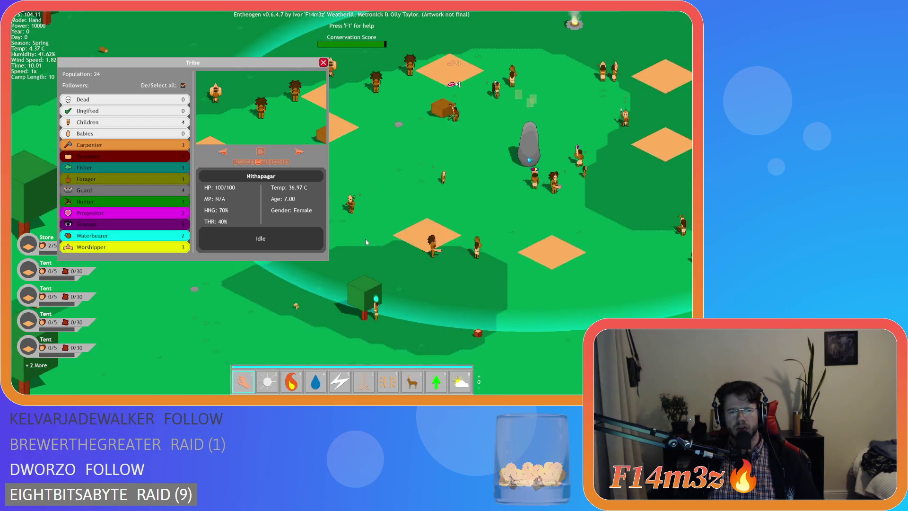
key("w")
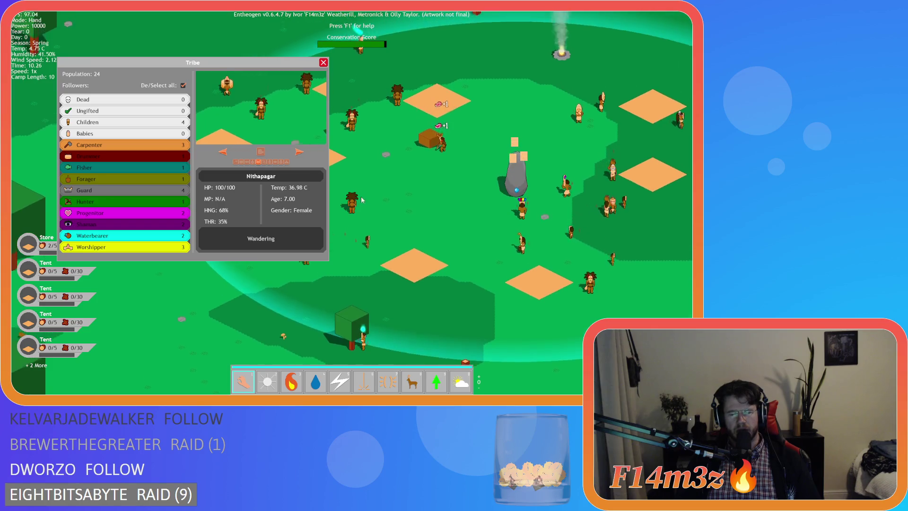
key("w")
key("s")
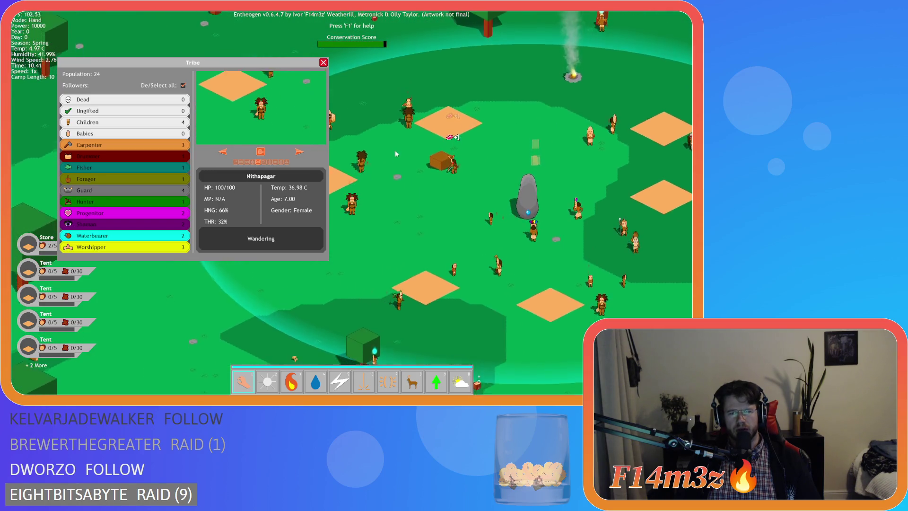
key("s")
key("d")
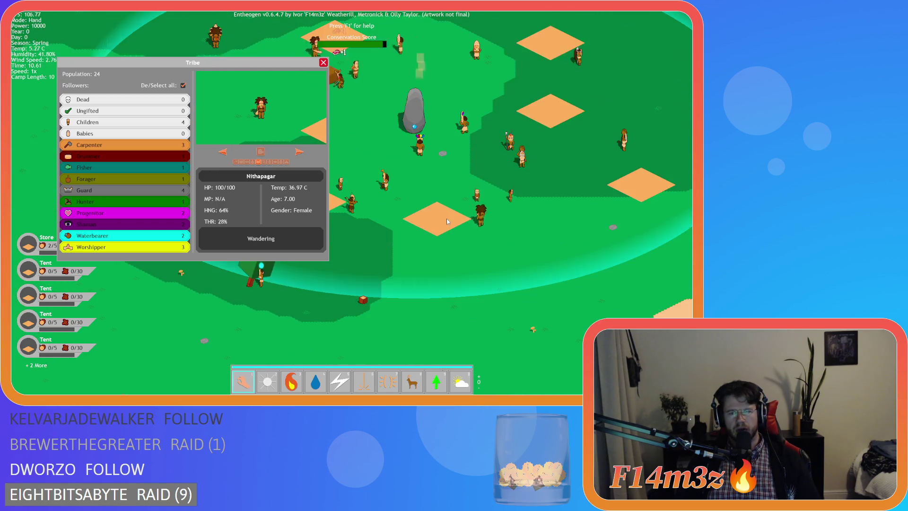
Quit the game with Escape and Enter, and shift the workspace windows left.
key("Escape")
key("Return")
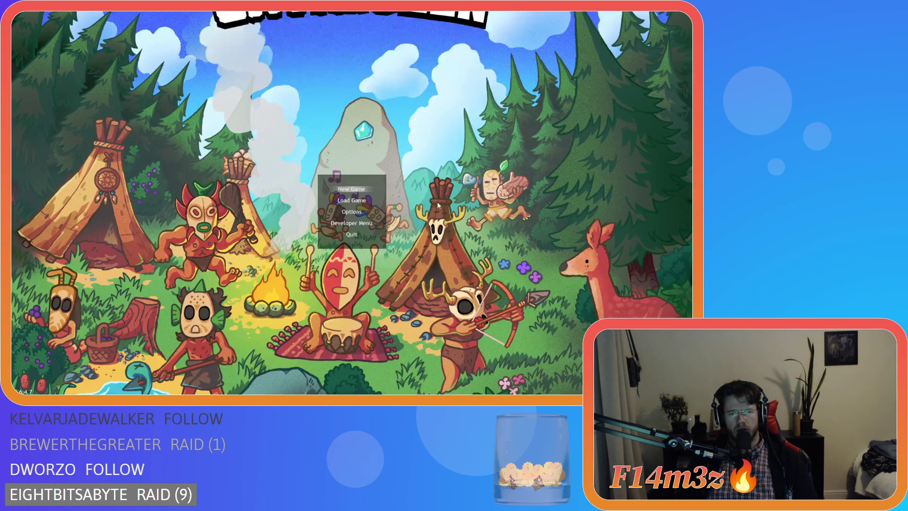
mouse_move(428, 291)
left_mouse_down()
mouse_move(297, 299)
mouse_move(309, 261)
left_mouse_up()
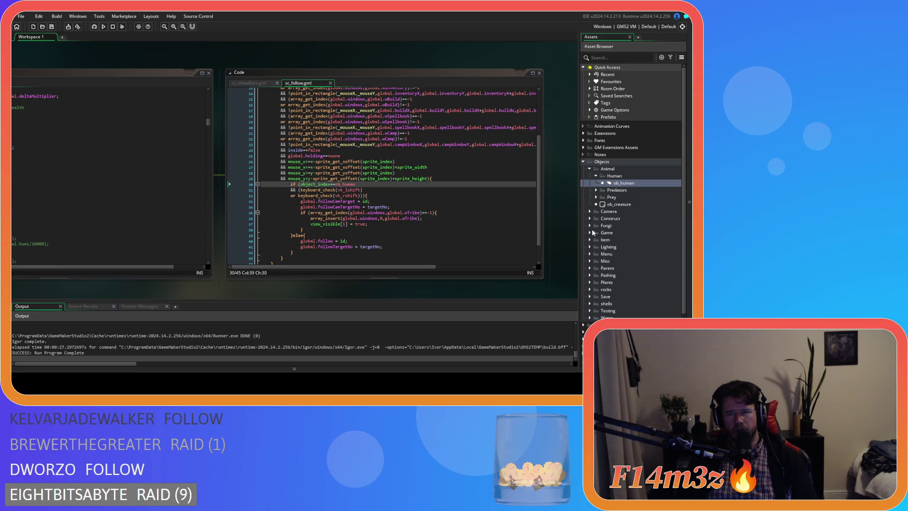
Expand the Camera and Game object folders and open ob_controller.
left_click(589, 212)
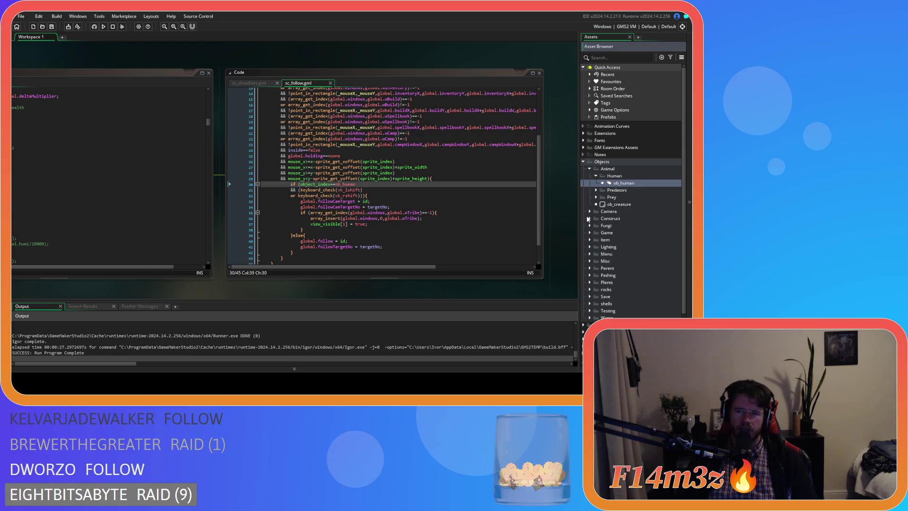
left_click(589, 218)
left_click(588, 219)
left_click(589, 233)
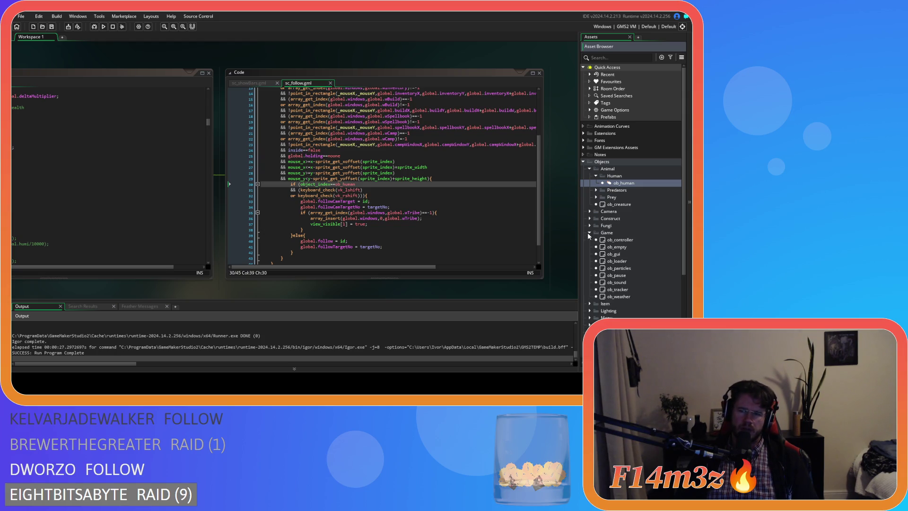
double_click(615, 240)
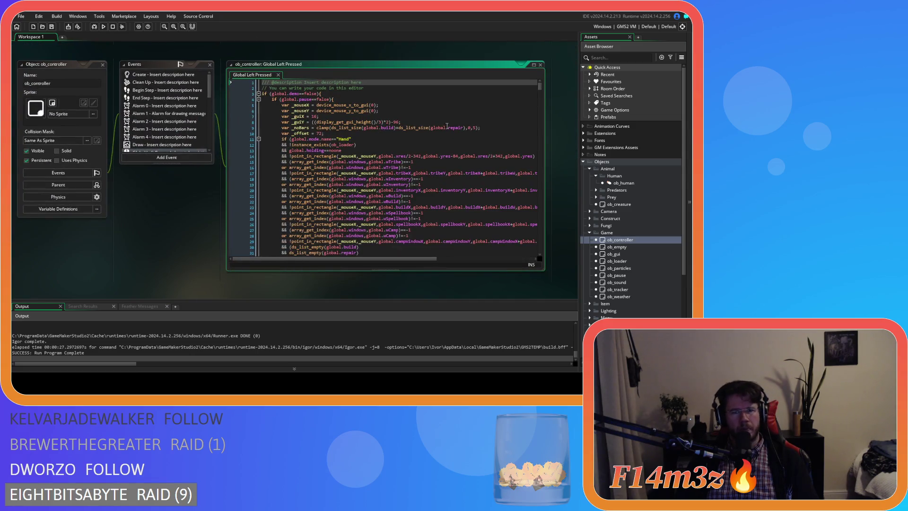
scroll(540, 85, "down", 2)
scroll(540, 85, "up", 2)
scroll(539, 85, "down", 5)
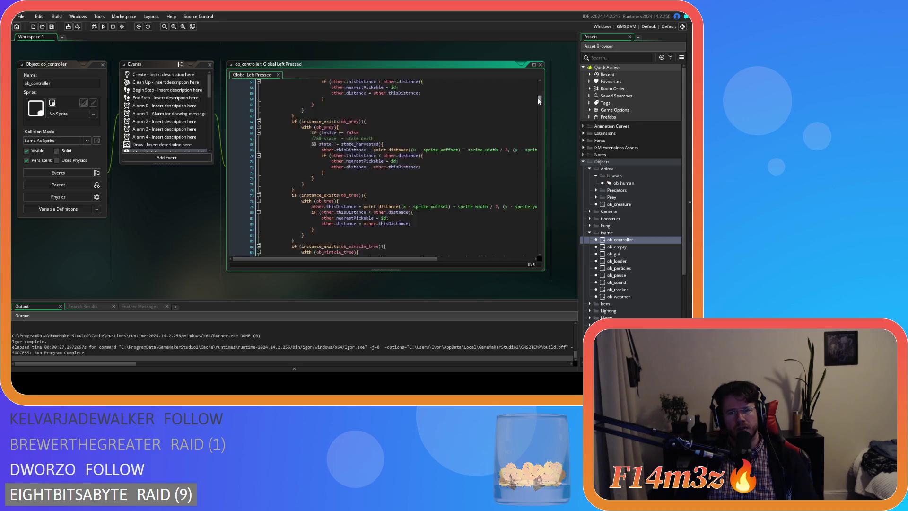
scroll(524, 81, "up", 5)
scroll(182, 123, "down", 2)
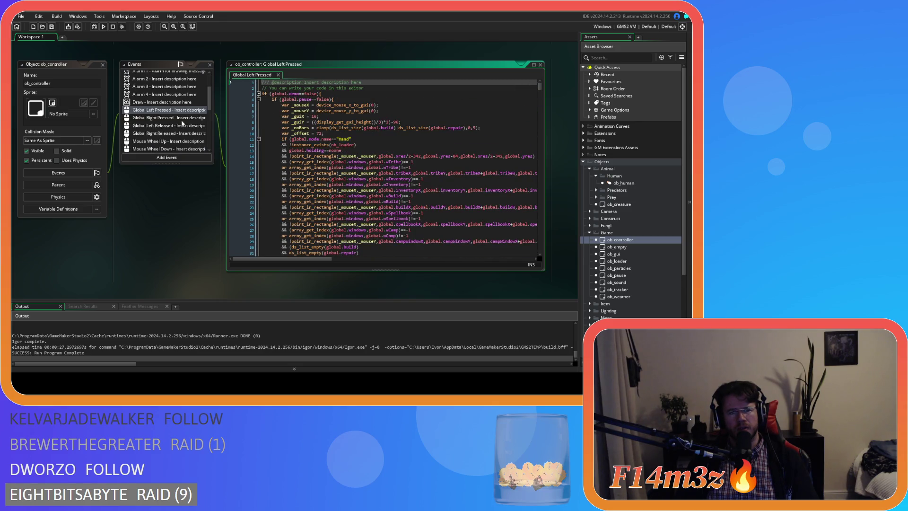
scroll(180, 113, "up", 3)
Review ob_controller's Begin Step and End Step code, then open ob_human.
left_click(169, 105)
scroll(337, 169, "down", 10)
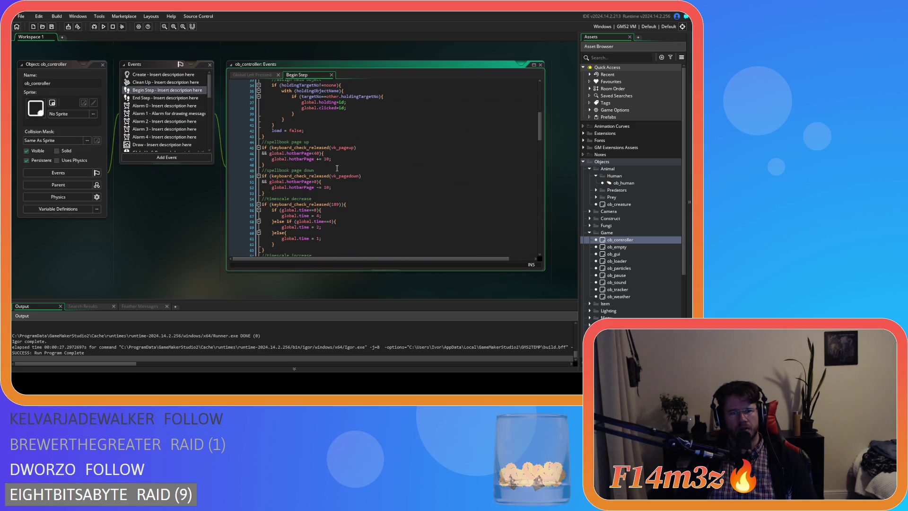
scroll(337, 169, "down", 7)
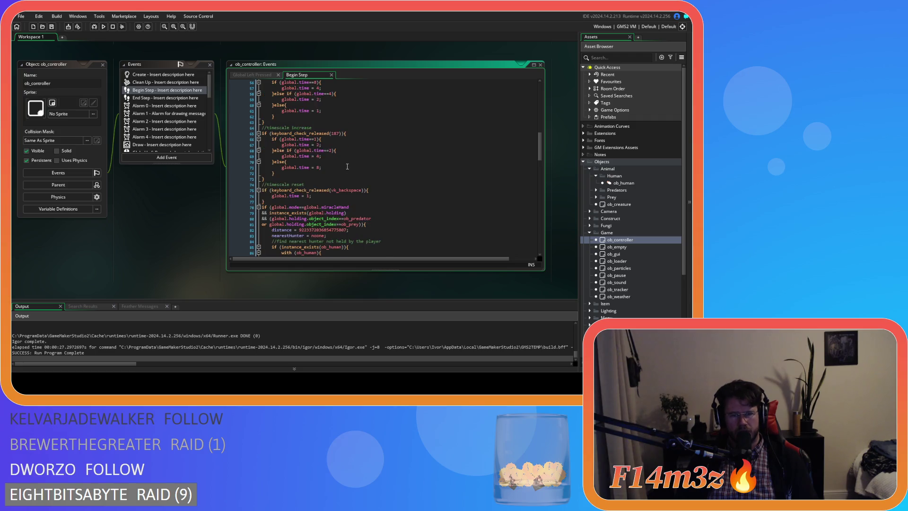
left_click(174, 98)
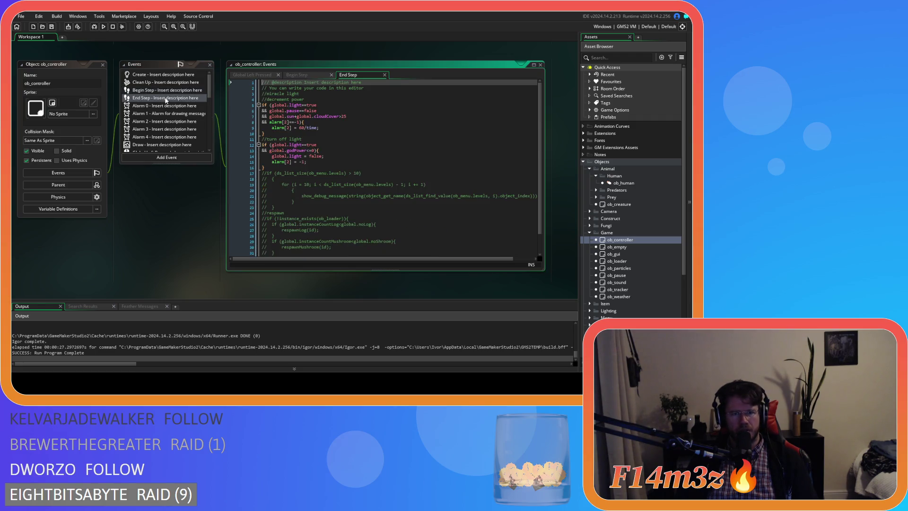
double_click(610, 183)
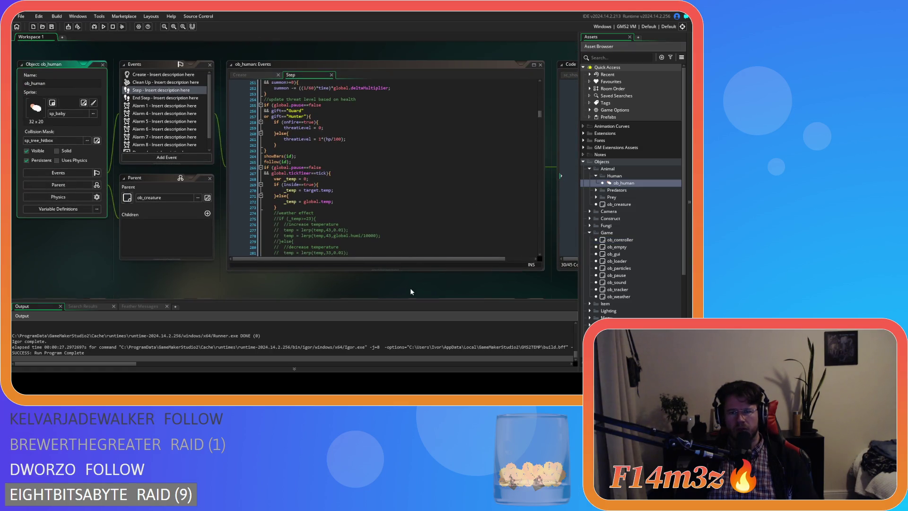
Inspect sc_follow's ob_human click condition with vk_lshift and vk_rshift on lines 29–34.
left_click_drag(410, 291, 177, 285)
left_click(412, 219)
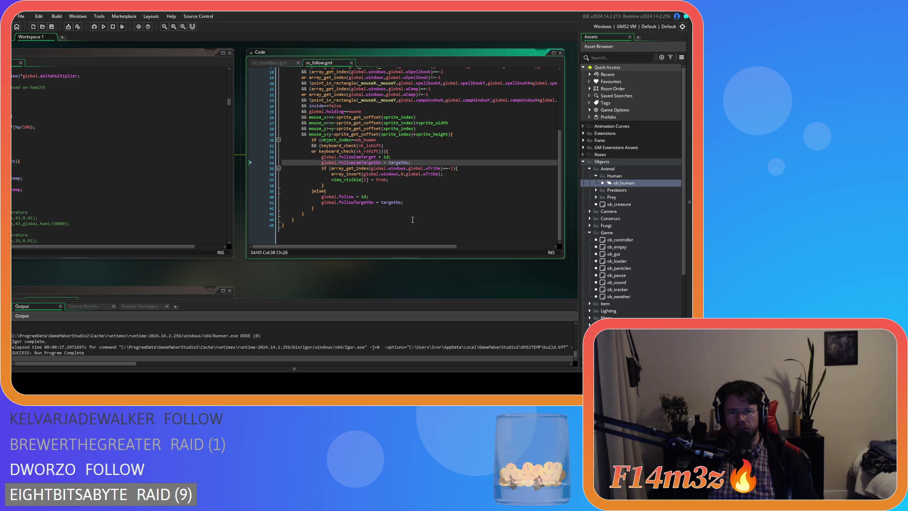
left_click(373, 202)
scroll(372, 201, "up", 1)
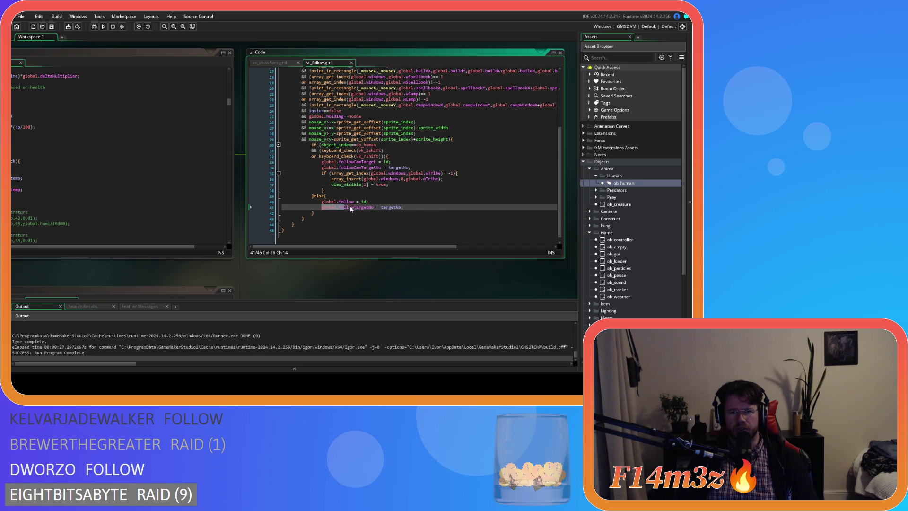
left_click(339, 197)
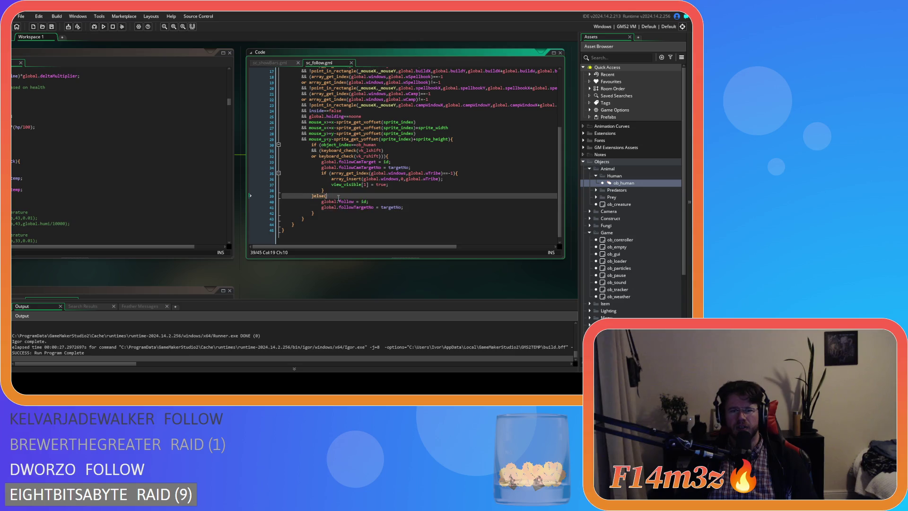
mouse_move(291, 139)
left_mouse_down()
mouse_move(453, 140)
mouse_move(360, 168)
mouse_move(326, 208)
mouse_move(468, 170)
mouse_move(405, 179)
left_mouse_up()
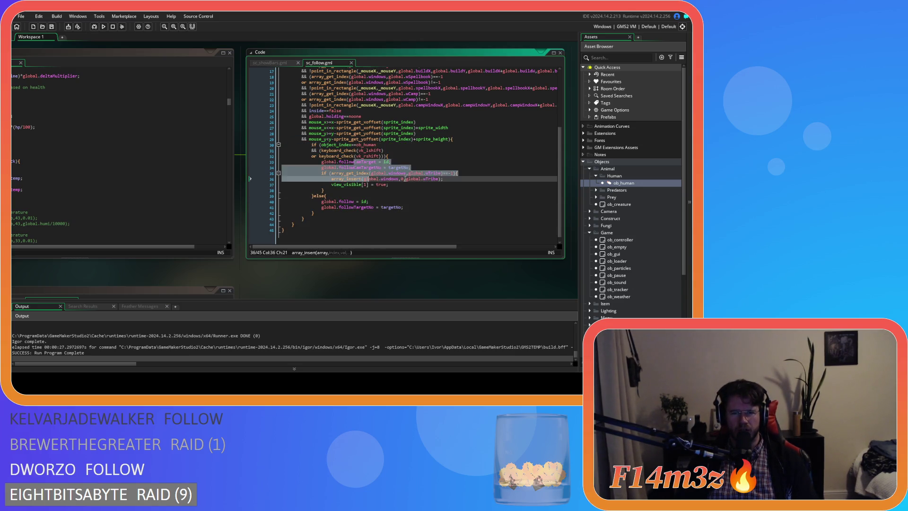
left_click(384, 150)
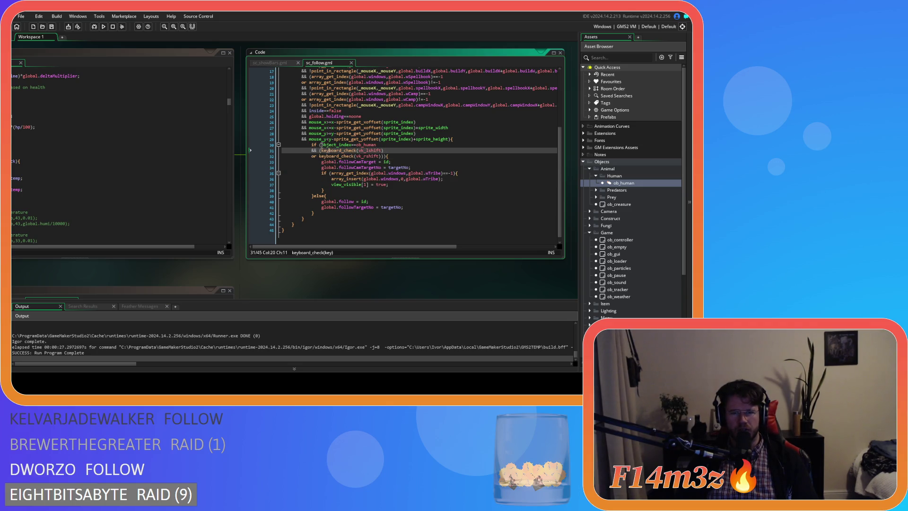
left_click(398, 146)
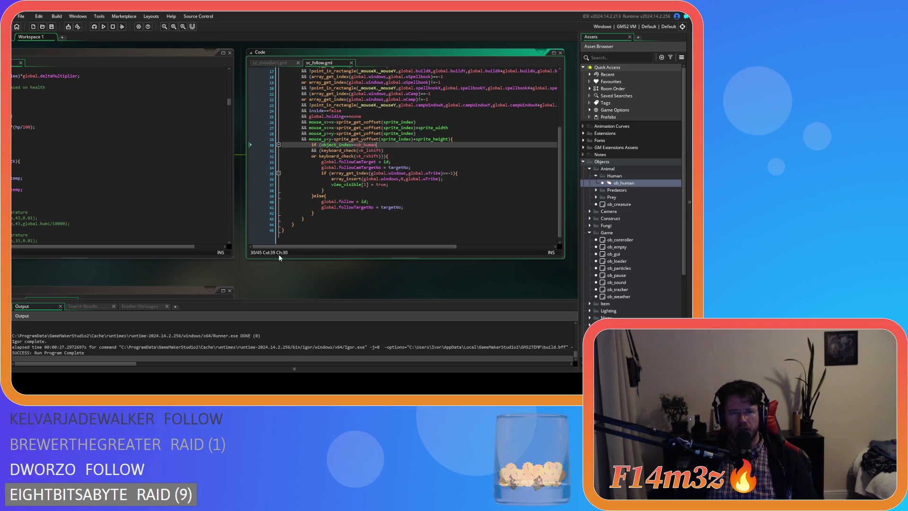
left_click_drag(271, 274, 182, 265)
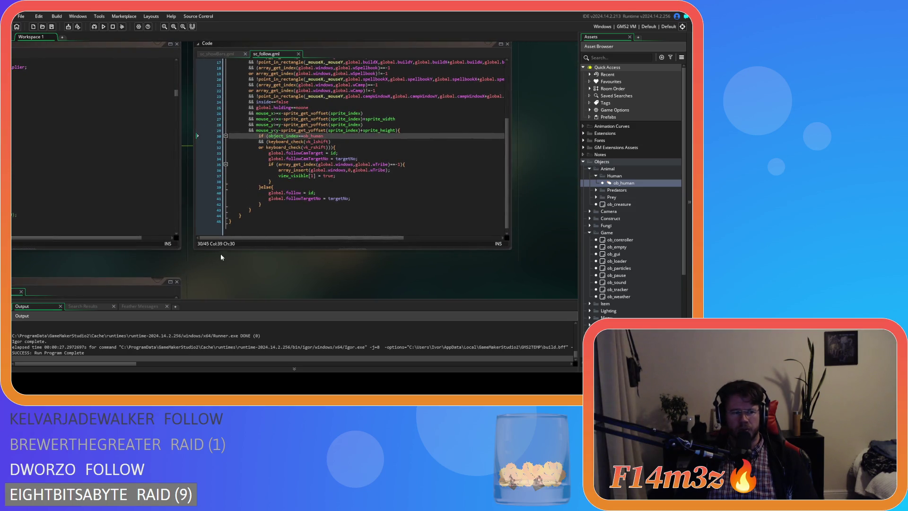
left_click(330, 141)
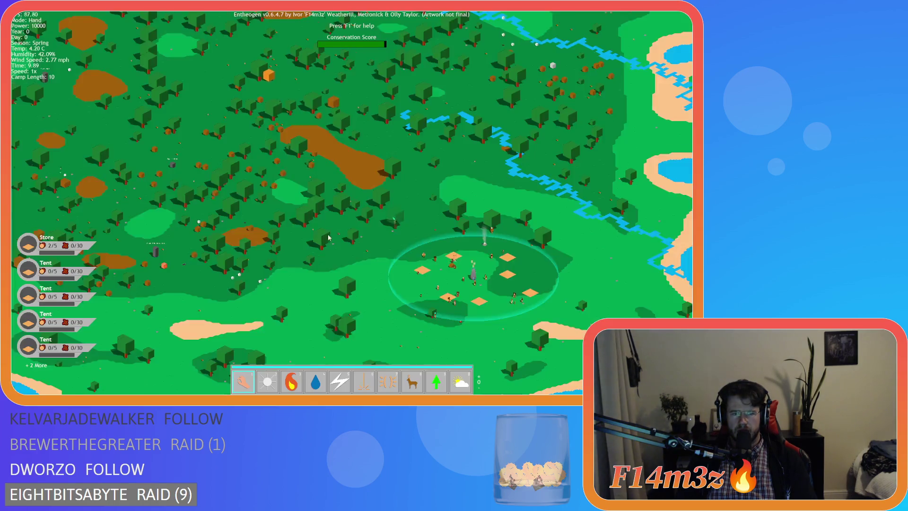
Zoom the game camera out over the map, then quit the running game.
scroll(356, 183, "down", 5)
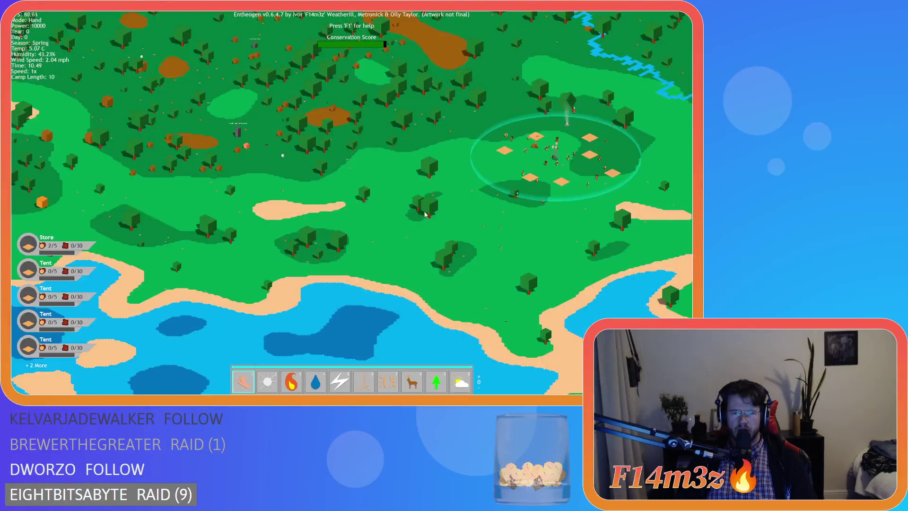
key("Escape")
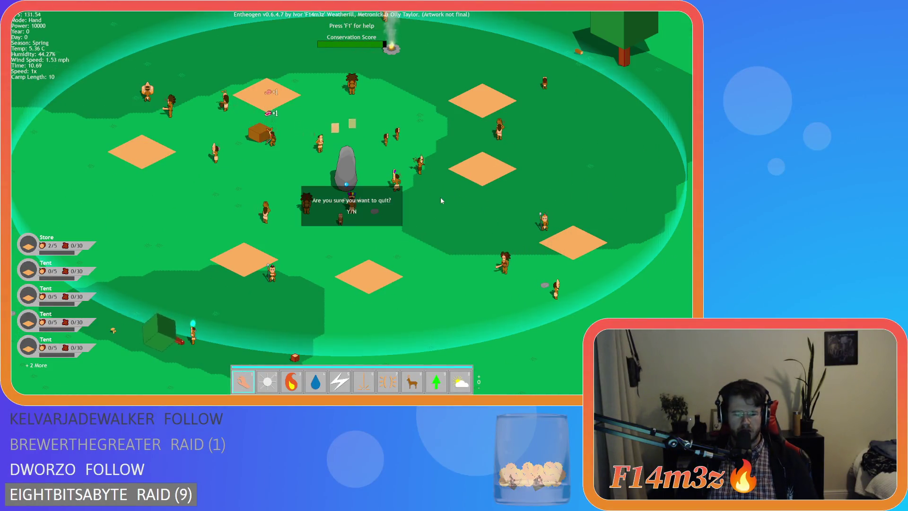
key("Escape")
key("Escape")
key("y")
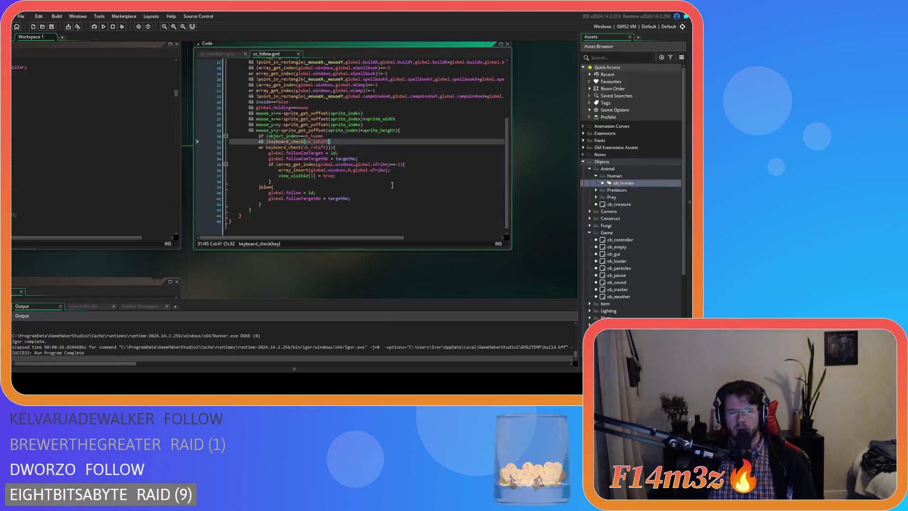
left_click(324, 170)
left_click(346, 136)
left_click(339, 146)
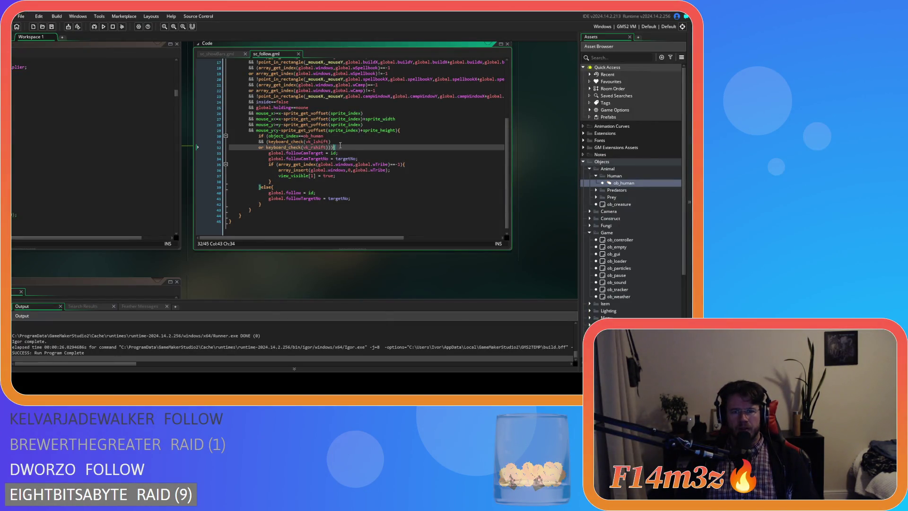
left_click(377, 159)
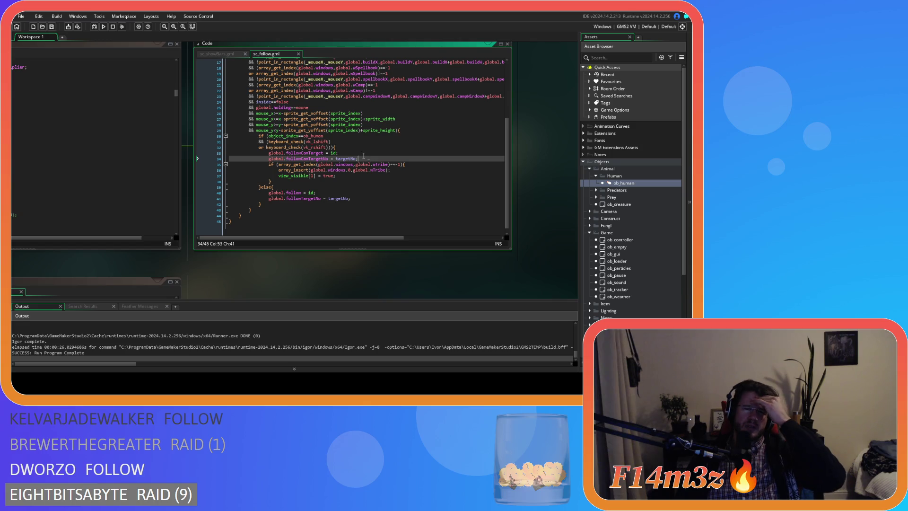
left_click(285, 197)
scroll(365, 206, "up", 5)
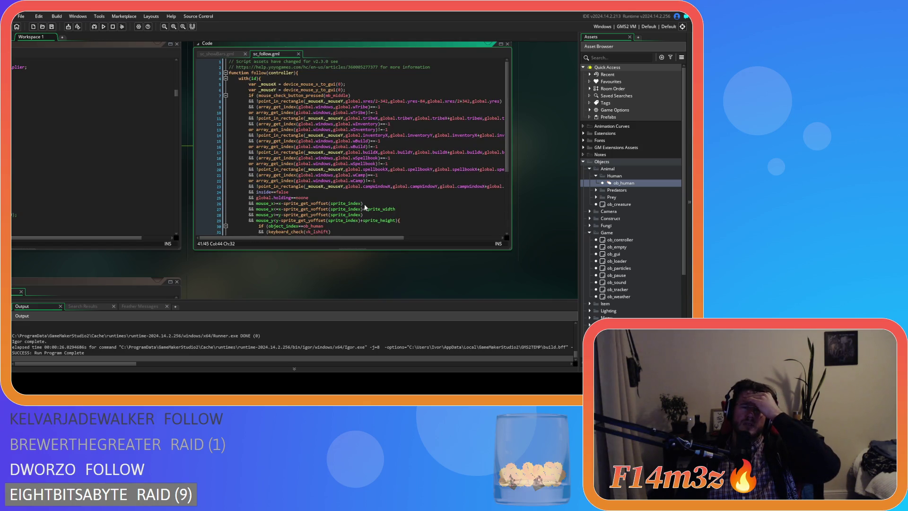
left_click_drag(149, 284, 283, 268)
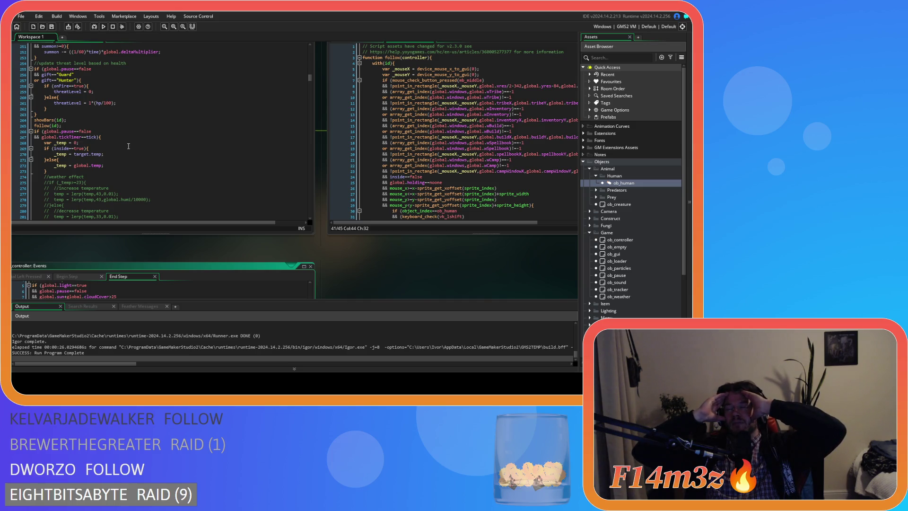
mouse_move(410, 244)
left_mouse_down()
mouse_move(317, 266)
mouse_move(227, 263)
left_mouse_up()
scroll(284, 166, "down", 5)
left_click(319, 170)
scroll(221, 192, "up", 1)
left_click(300, 151)
mouse_move(269, 149)
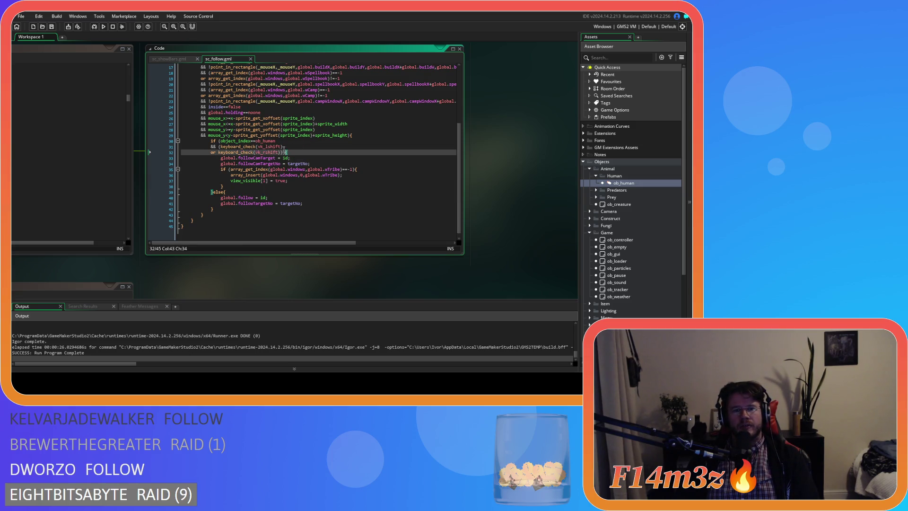
left_click(242, 135)
left_click_drag(263, 147, 282, 147)
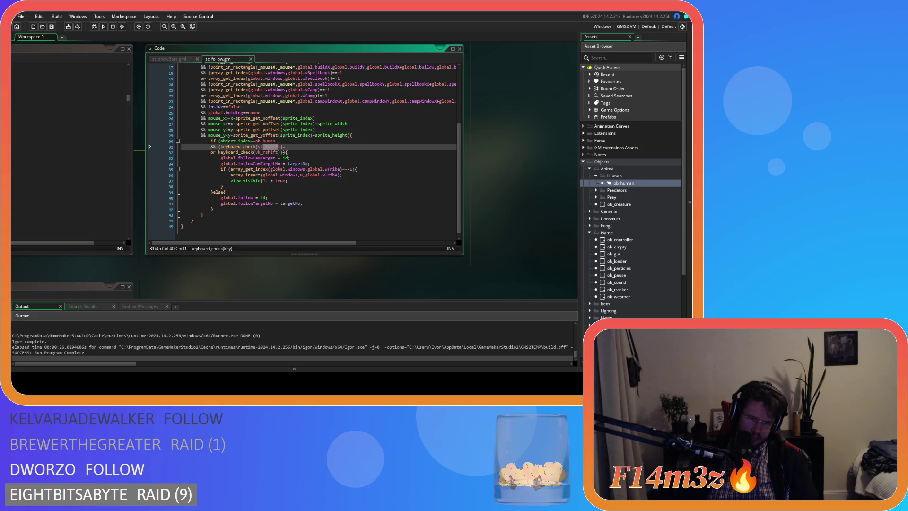
left_click_drag(230, 147, 287, 153)
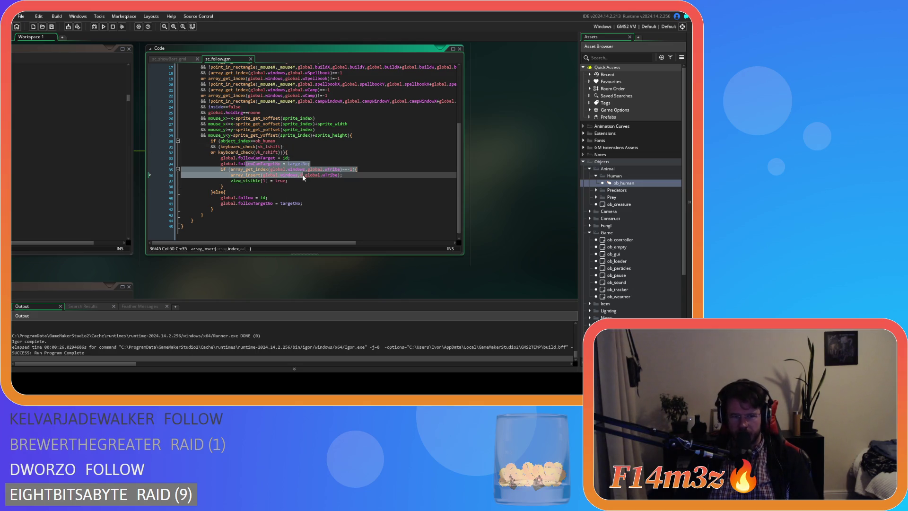
mouse_move(211, 203)
left_mouse_down()
mouse_move(318, 204)
mouse_move(227, 198)
left_mouse_up()
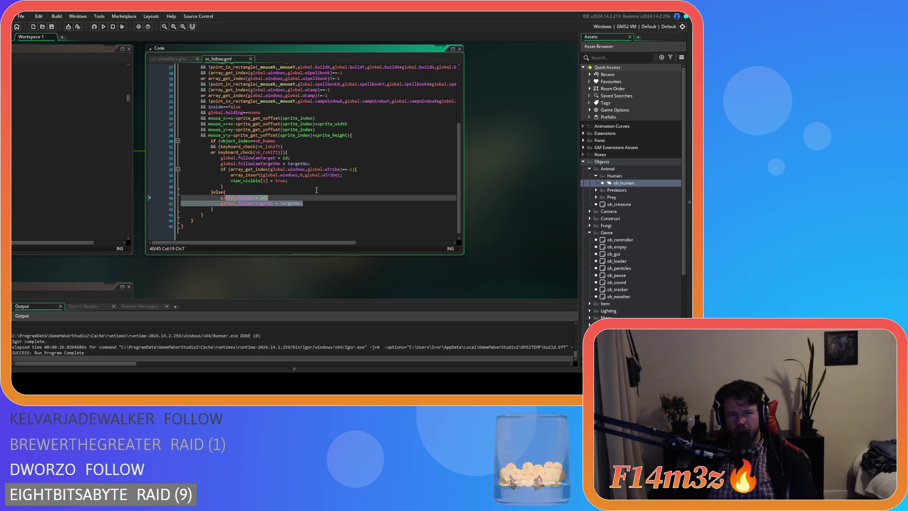
scroll(316, 190, "down", 1)
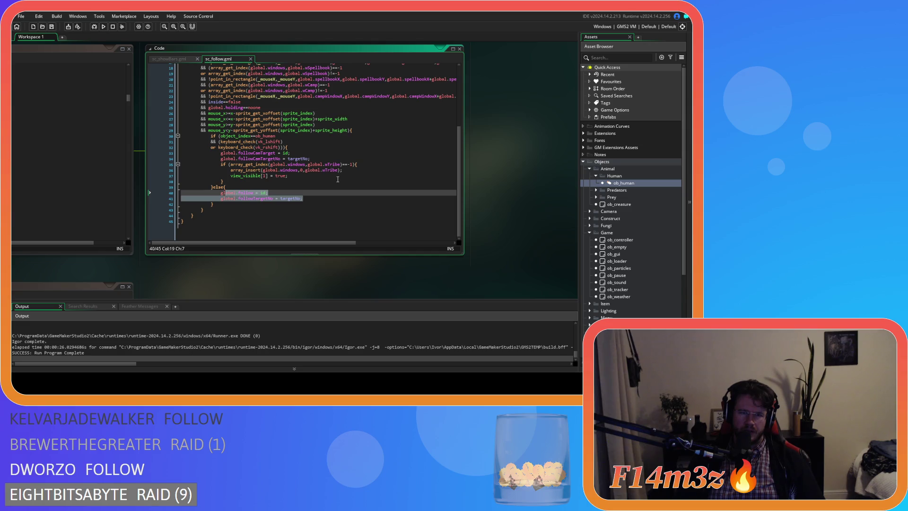
scroll(334, 181, "up", 6)
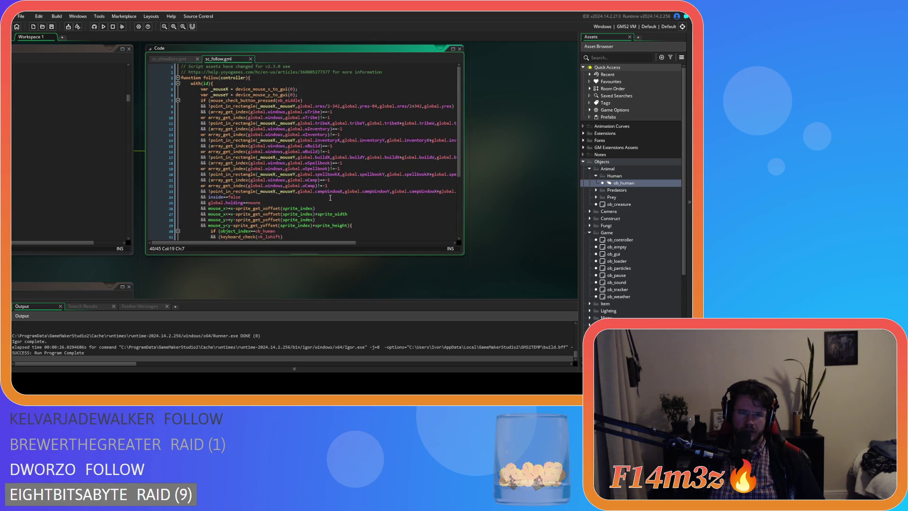
scroll(330, 198, "down", 6)
left_click_drag(220, 136, 276, 135)
key("BackSpace")
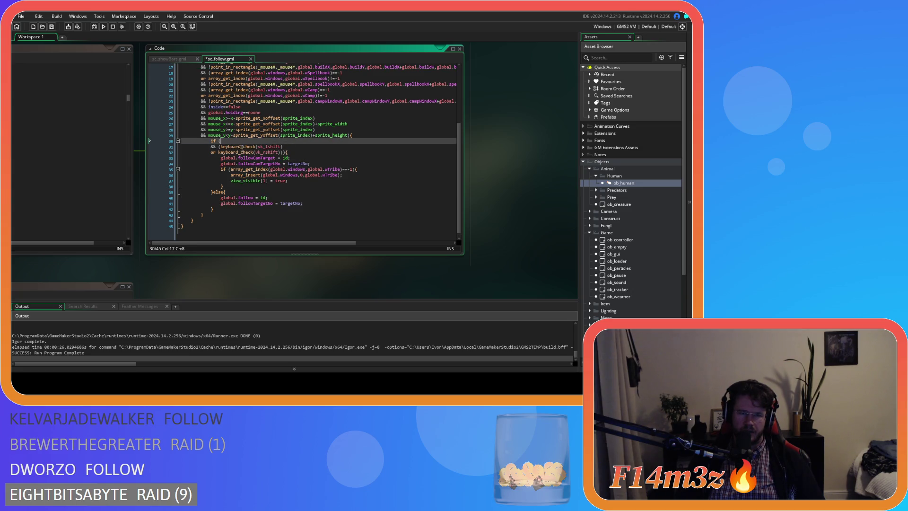
Fix the shift-key condition's brackets and add an if (object_index==ob_human){ line below it.
left_click(221, 147)
key("BackSpace")
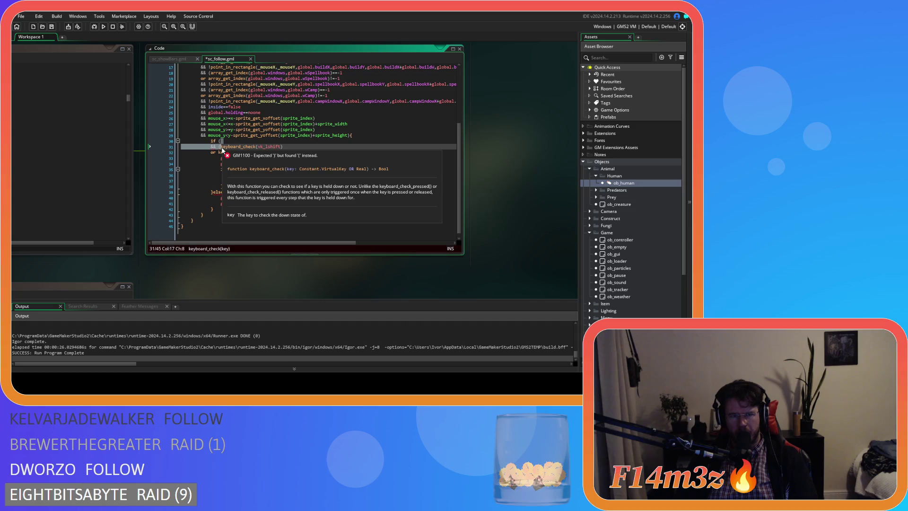
key("BackSpace")
key("BackSpace")
key("BackSpace")
left_click(283, 152)
key("BackSpace")
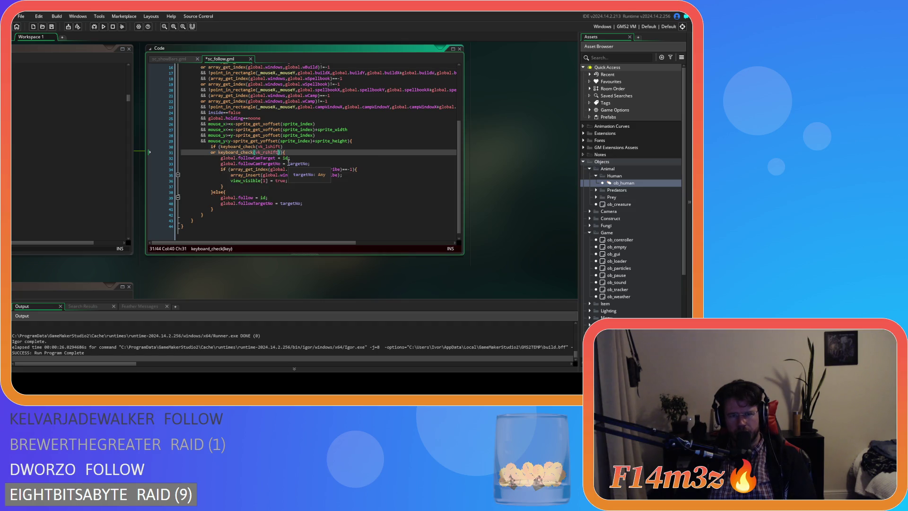
key("Return")
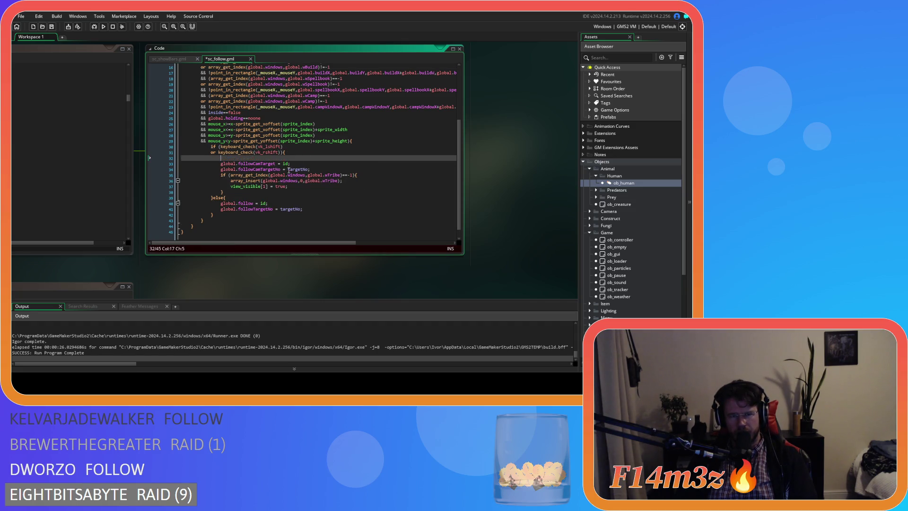
type("if (object_index==ob_human){")
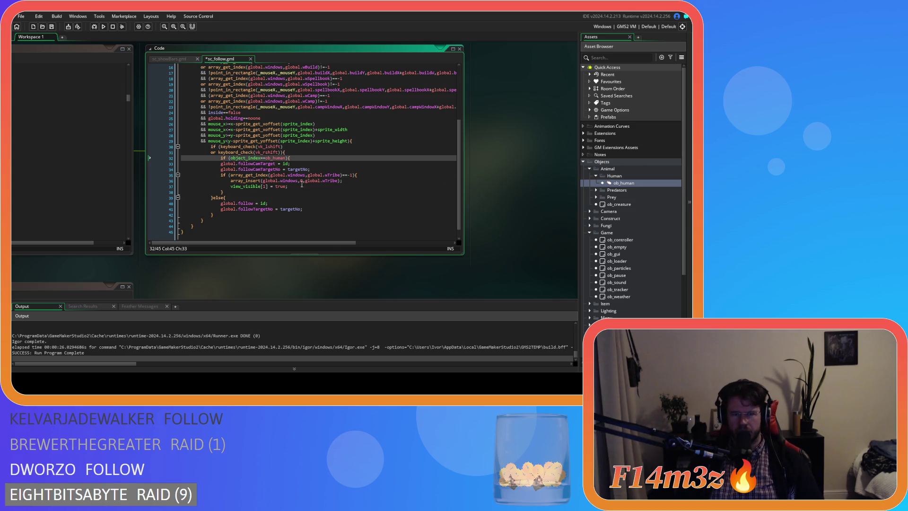
Indent the follow and tribe-window lines under the new check and close it with }.
left_click_drag(304, 186, 220, 163)
key("Tab")
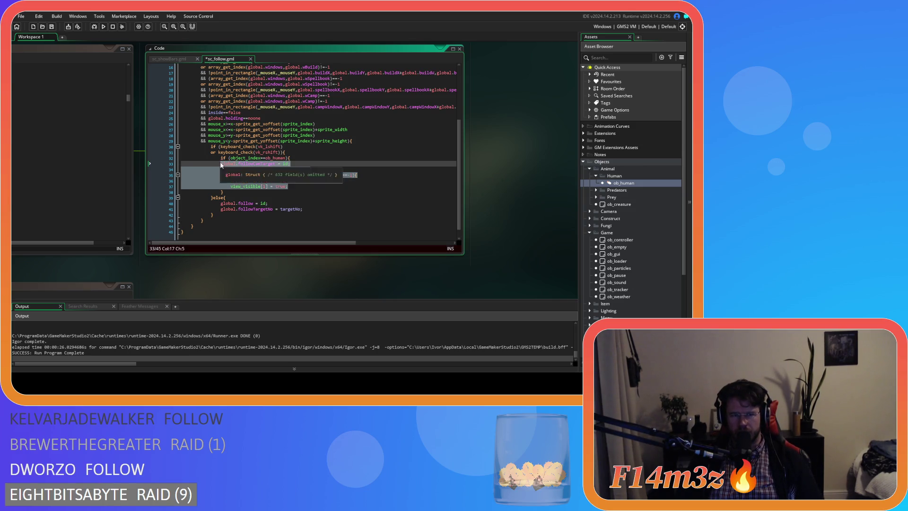
left_click(310, 185)
key("Return")
type("}")
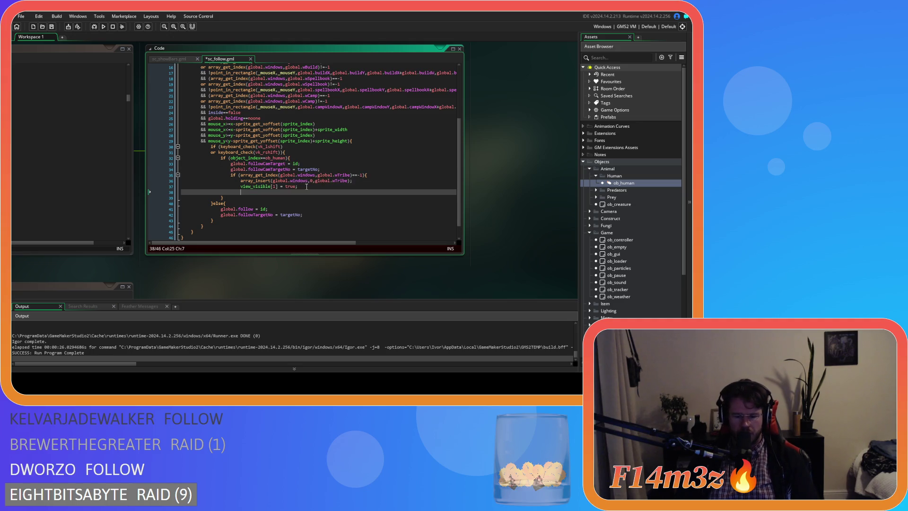
Move the camera-target assignment lines above the ob_human check and save the script.
left_click_drag(321, 169, 231, 163)
key("BackSpace")
left_click_drag(300, 163, 290, 158)
key("BackSpace")
key("Up")
key("End")
key("Return")
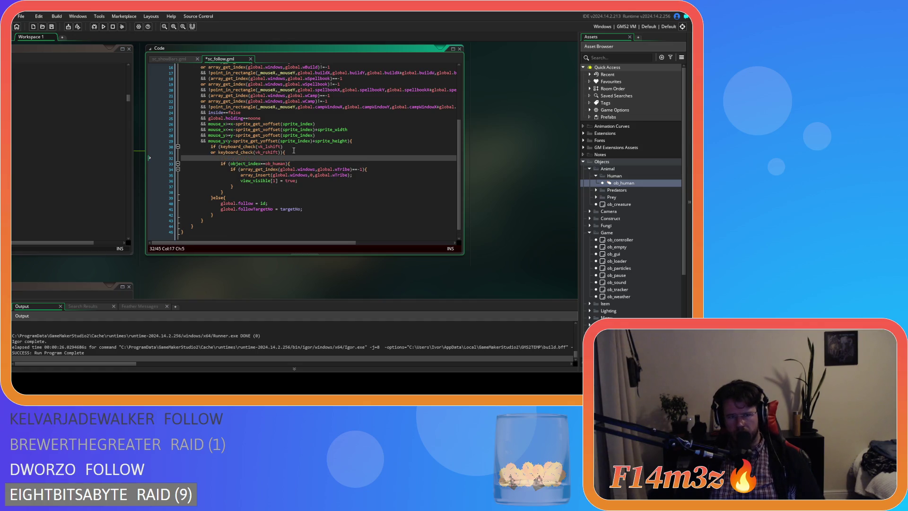
type("global.followCamTarget = id; \t\t\t\t\tglobal.followCamTargetNo = targetNo;")
key("shift+Tab")
key("ctrl+s")
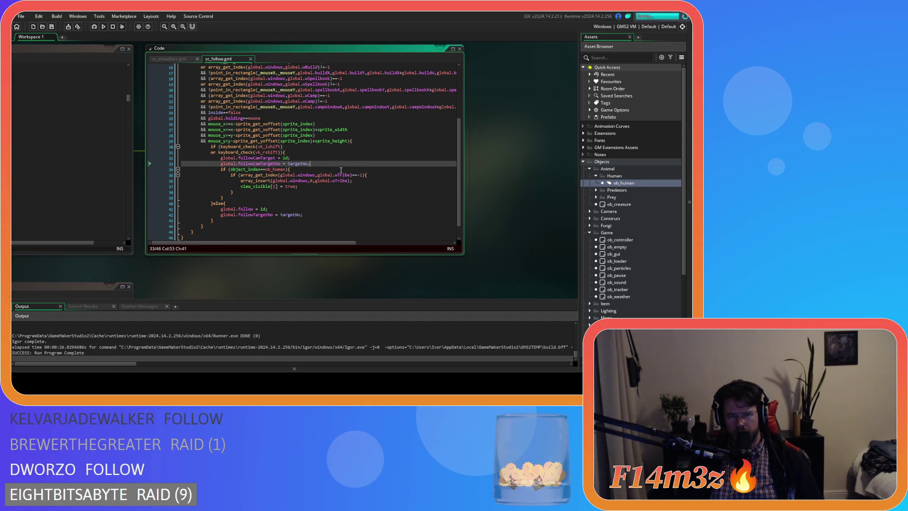
Move the followCamTarget and followCamTargetNo lines inside the ob_human check.
left_click(234, 193)
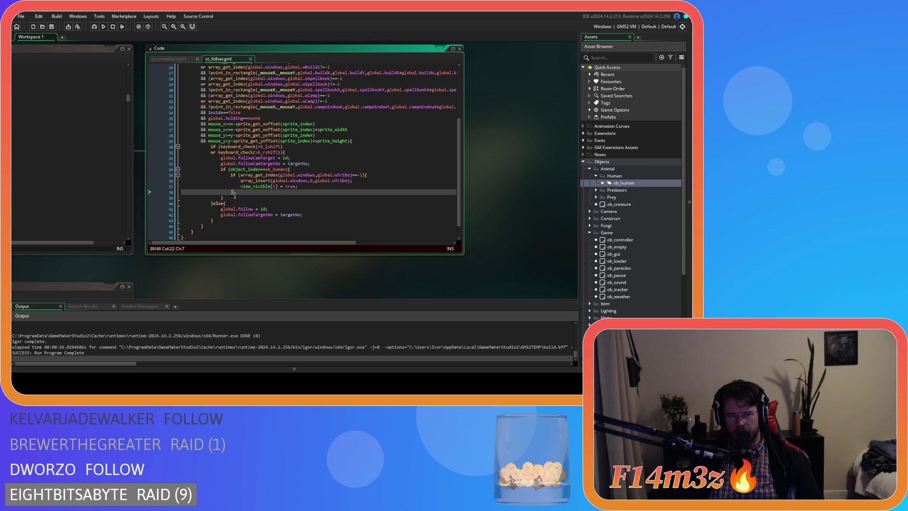
left_click(300, 168)
left_click(330, 159)
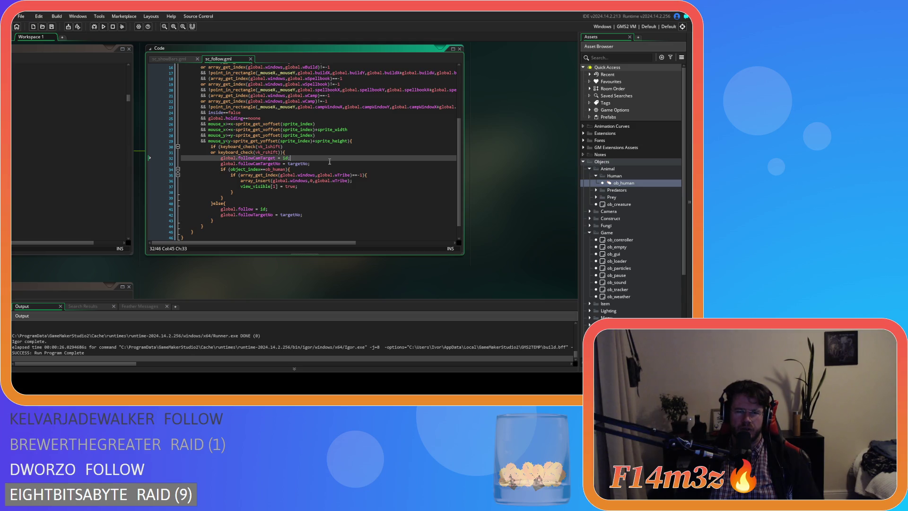
key("ctrl+d")
key("ctrl+d")
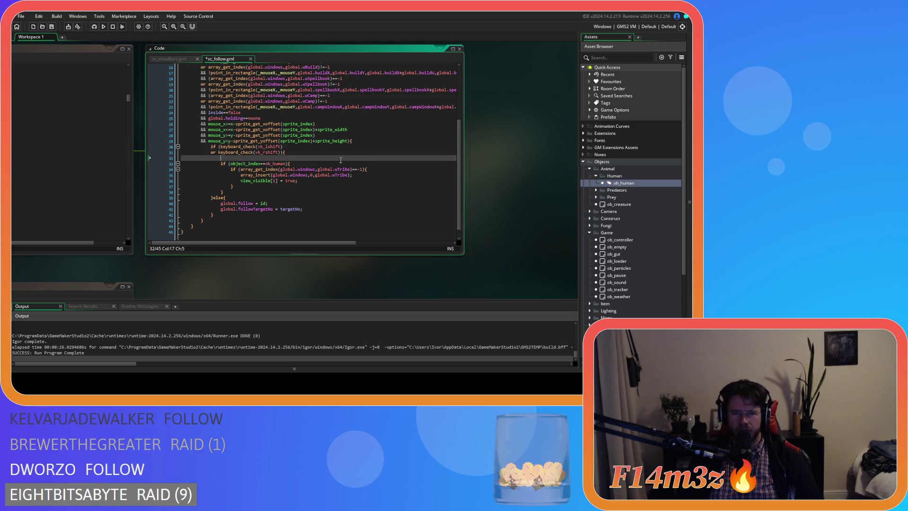
left_click(342, 159)
key("Return")
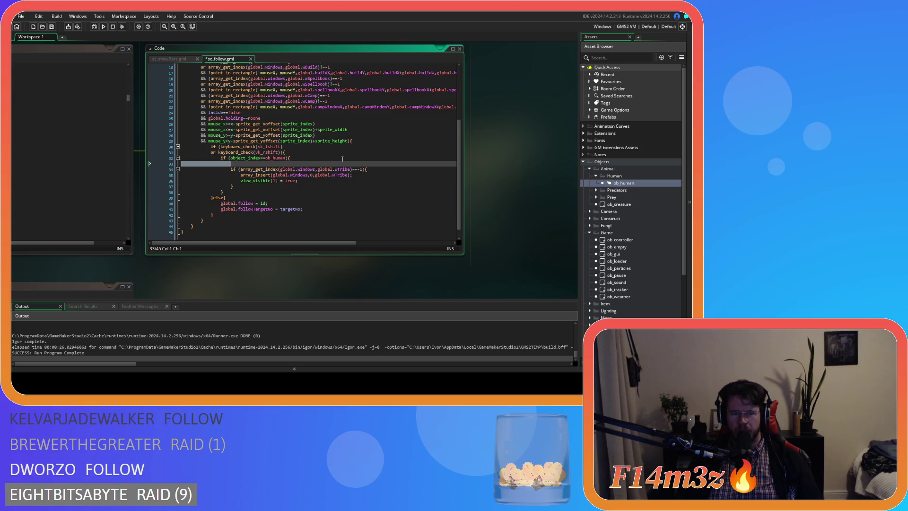
type("global.followCamTarget = id; global.followCamTargetNo = targetNo;")
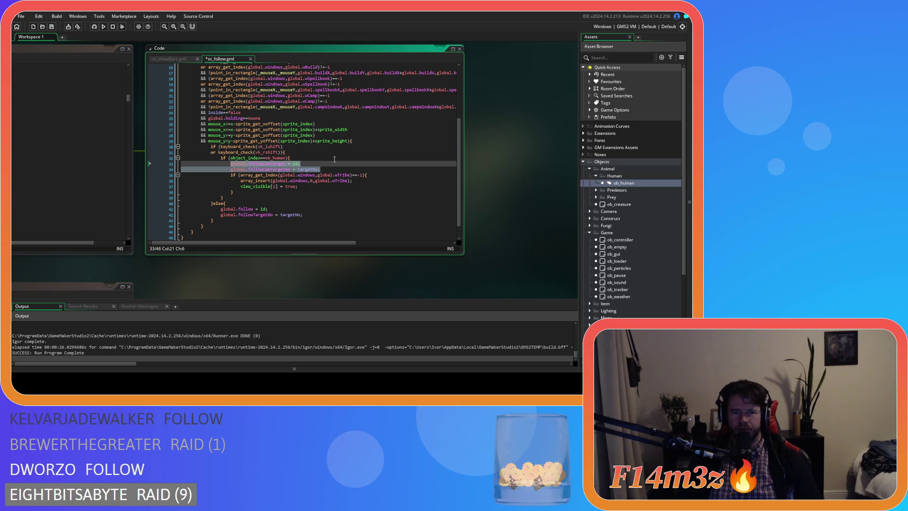
Add an empty else{ branch after the ob_human block's closing brace.
left_click(279, 195)
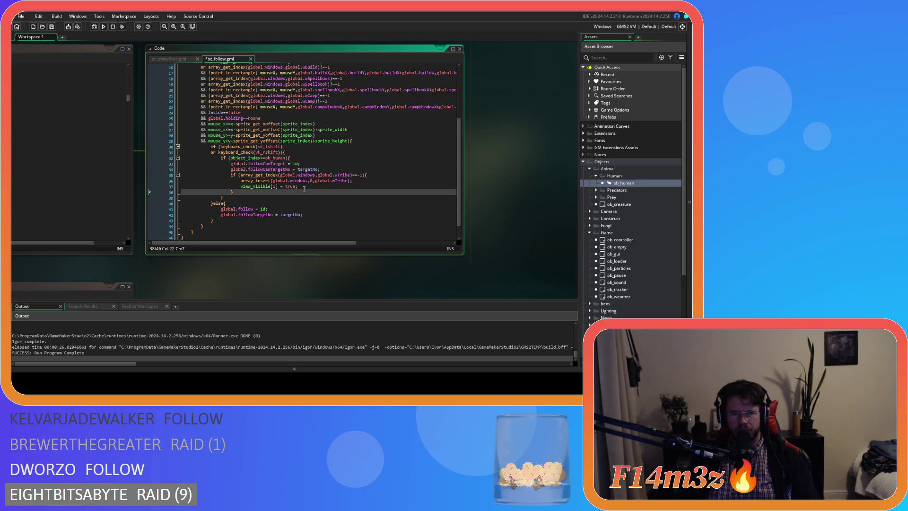
left_click(304, 157)
left_click(236, 198)
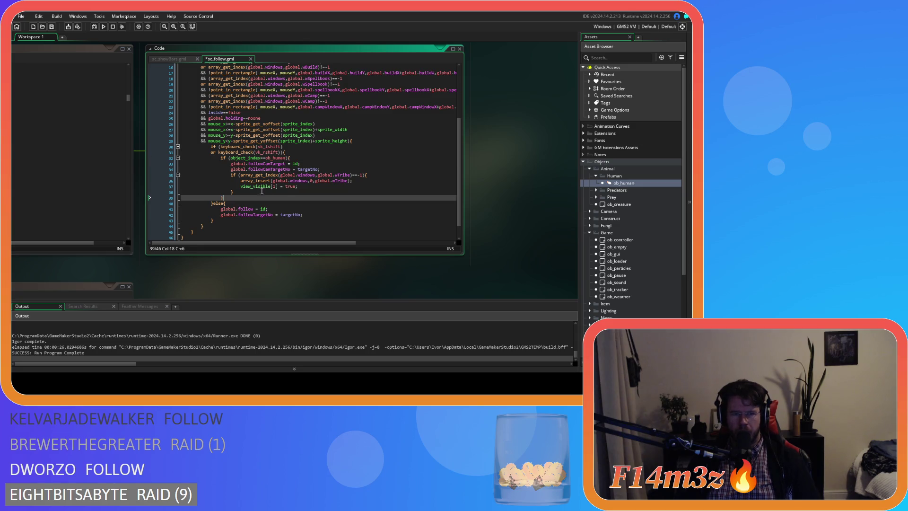
type("else{")
key("Return")
key("Return")
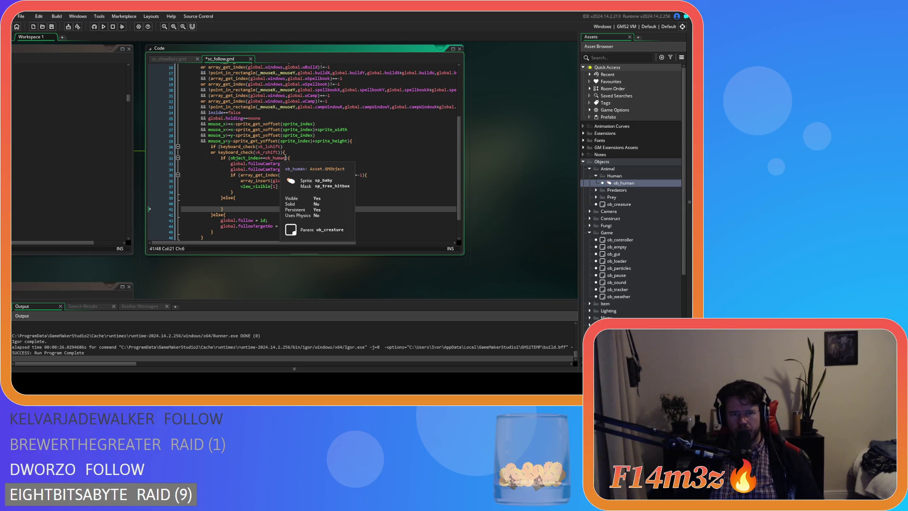
Copy the camera and tribe-window block into the empty else branch and save.
mouse_move(287, 158)
left_click_drag(286, 158, 236, 161)
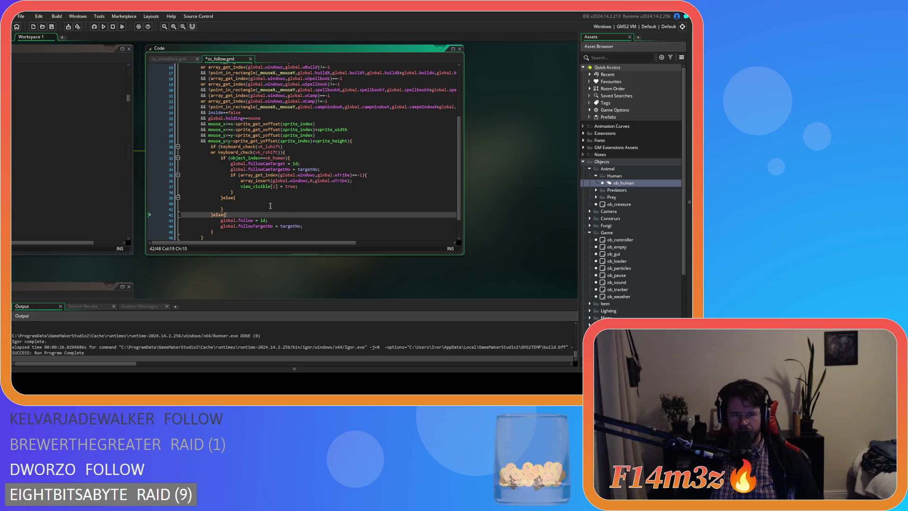
left_click(249, 203)
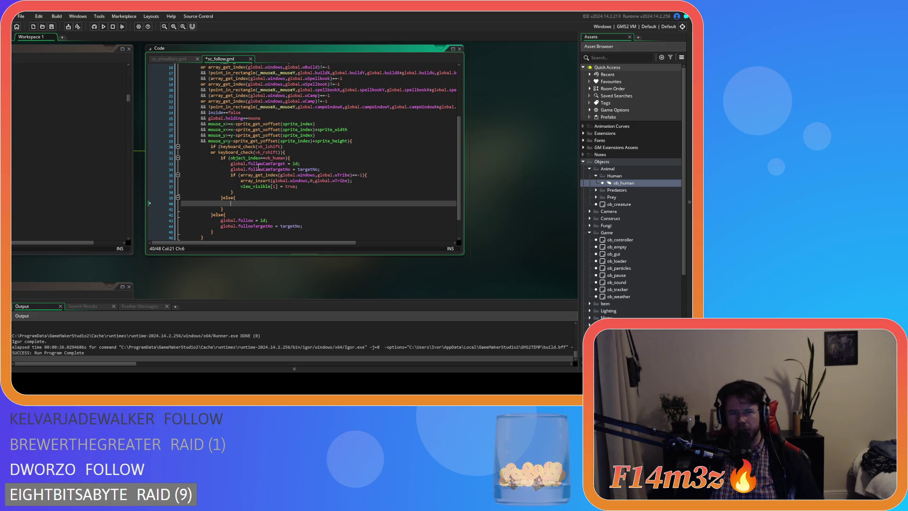
mouse_move(297, 186)
left_mouse_down()
mouse_move(230, 175)
mouse_move(233, 189)
mouse_move(230, 163)
left_mouse_up()
key("ctrl+c")
left_click(240, 204)
key("ctrl+v")
scroll(307, 213, "down", 2)
key("ctrl+s")
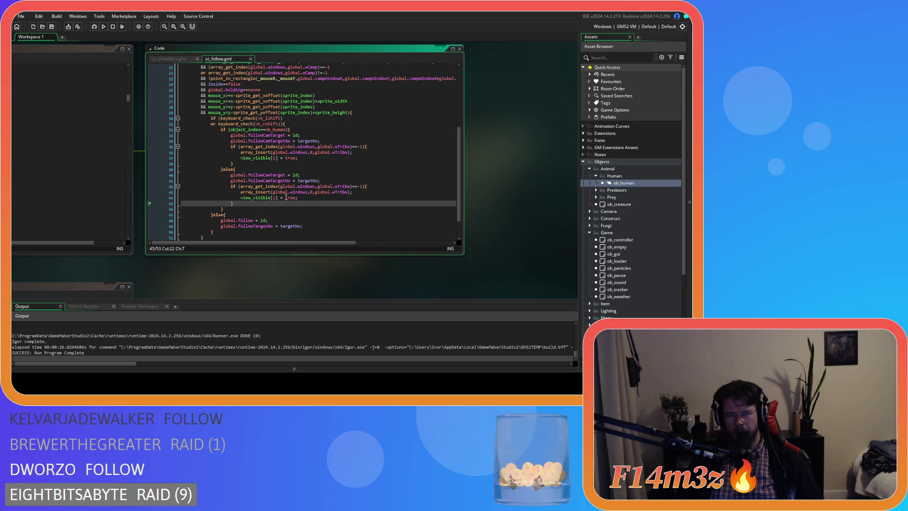
Change wTribe to wCamp in the else branch's window check and save.
double_click(339, 186)
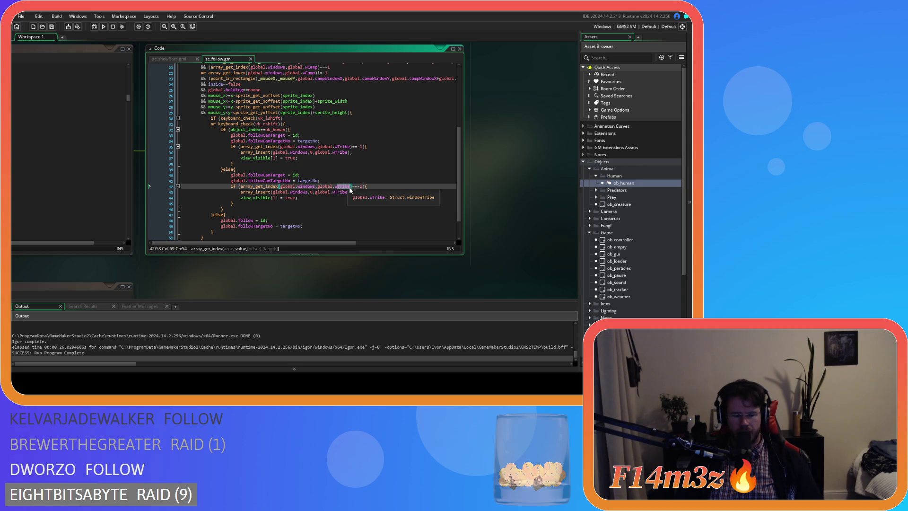
type("wCamp")
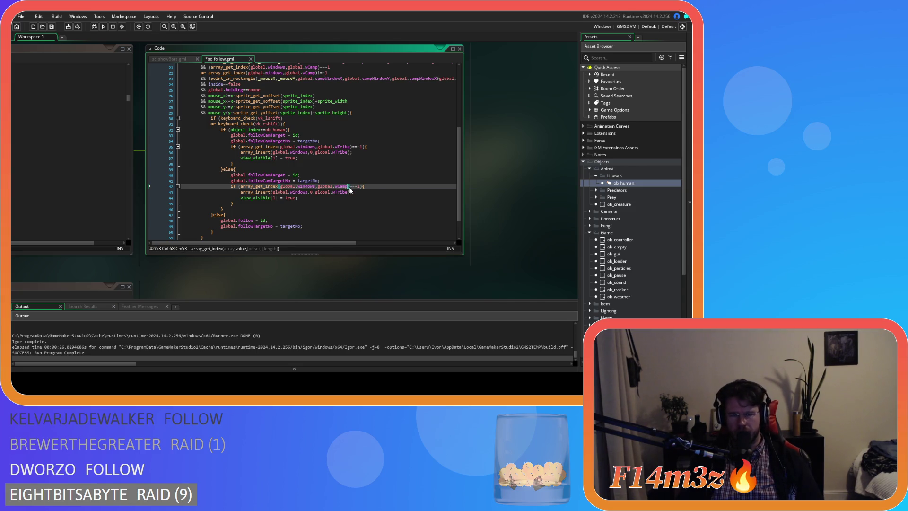
left_click(341, 192)
key("ctrl+s")
Change view_visible[1] to view_visible[2] on line 44 and save sc_follow.
left_click(277, 197)
key("Delete")
type("2")
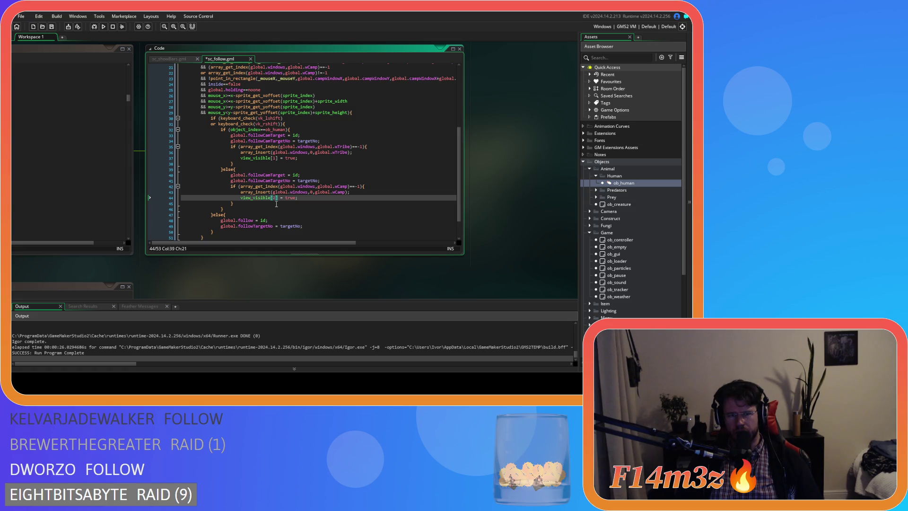
key("ctrl+s")
scroll(320, 222, "down", 2)
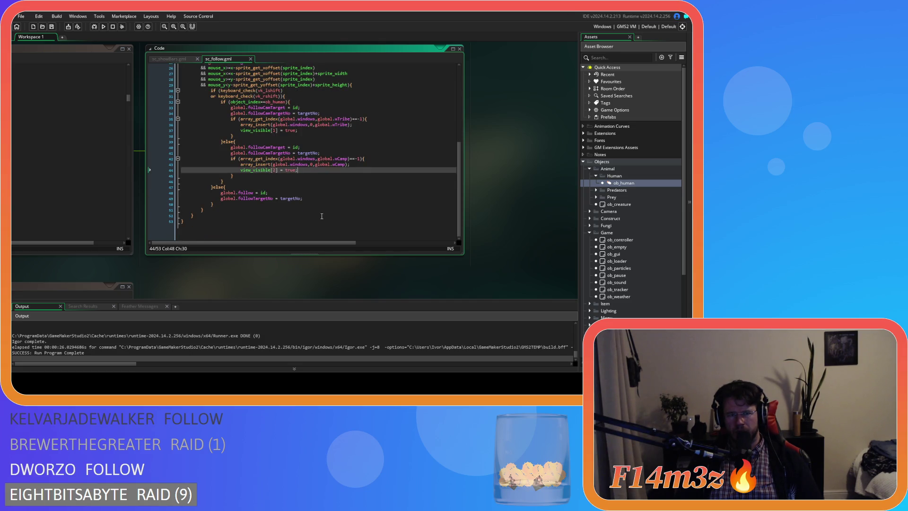
scroll(322, 216, "up", 2)
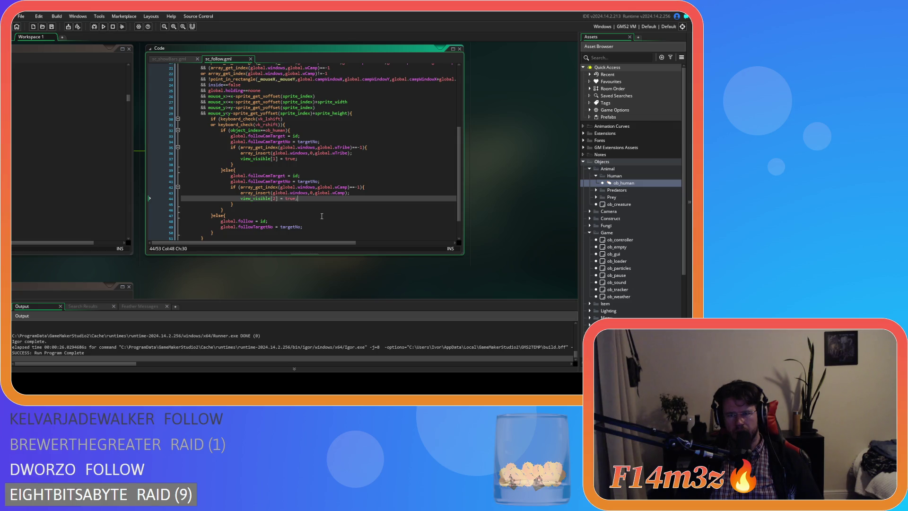
scroll(322, 216, "down", 1)
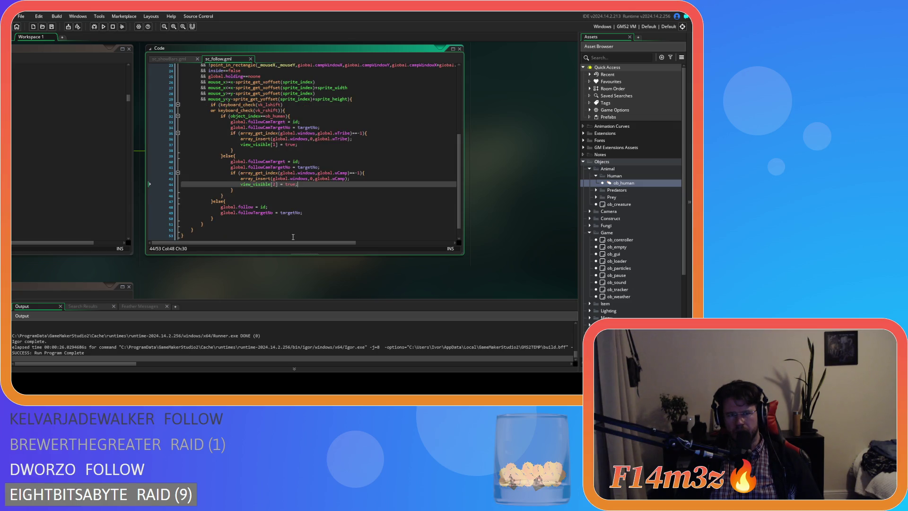
scroll(283, 245, "up", 3)
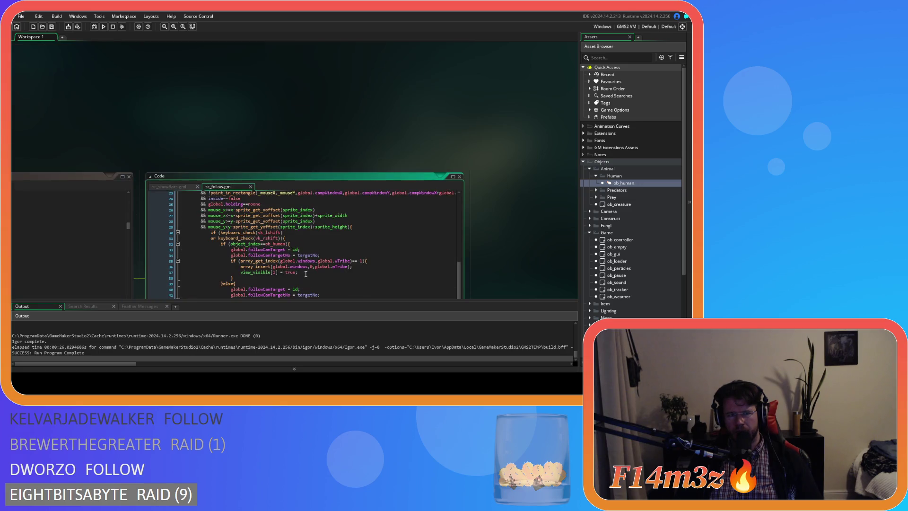
Select the follow(id); line on line 265 of ob_human's Step event.
scroll(306, 274, "down", 3)
scroll(330, 276, "left", 6)
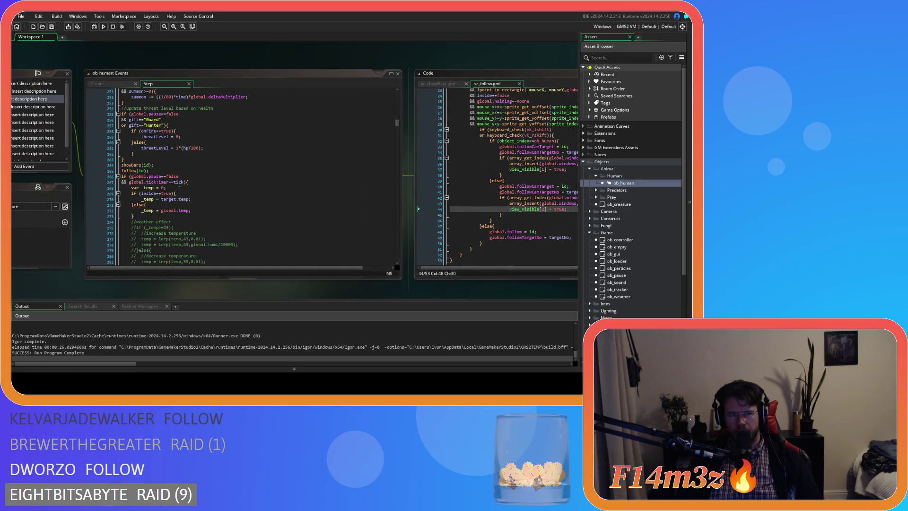
left_click(163, 169)
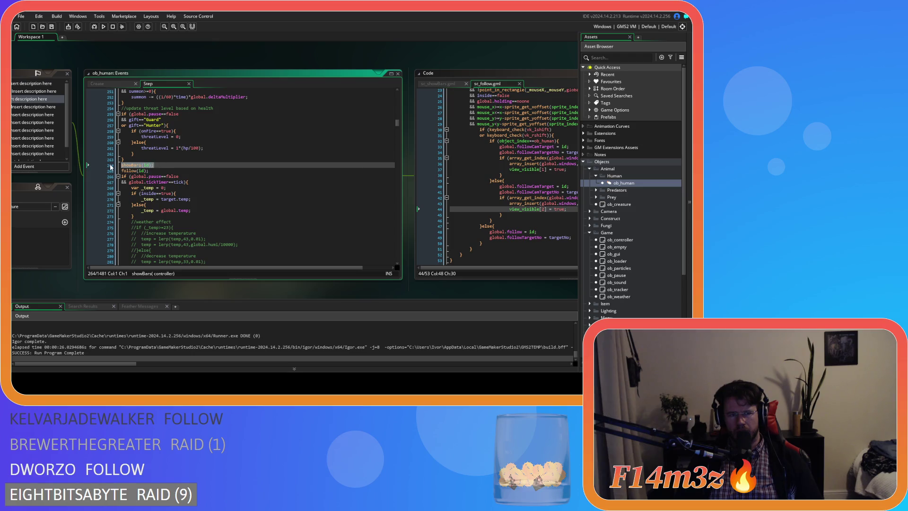
left_click_drag(151, 170, 120, 171)
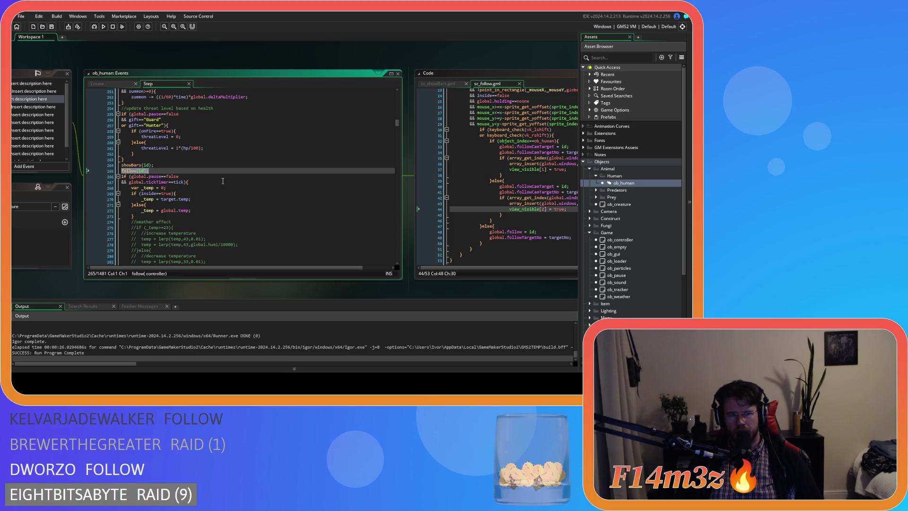
left_click(595, 220)
Open ob_campfire's Step event code from the Construct folder.
left_click(590, 218)
scroll(630, 243, "down", 2)
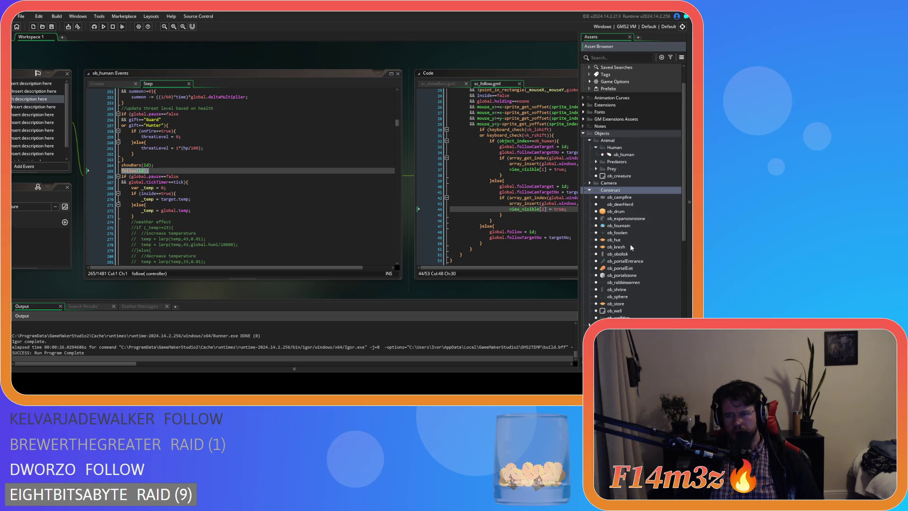
double_click(629, 198)
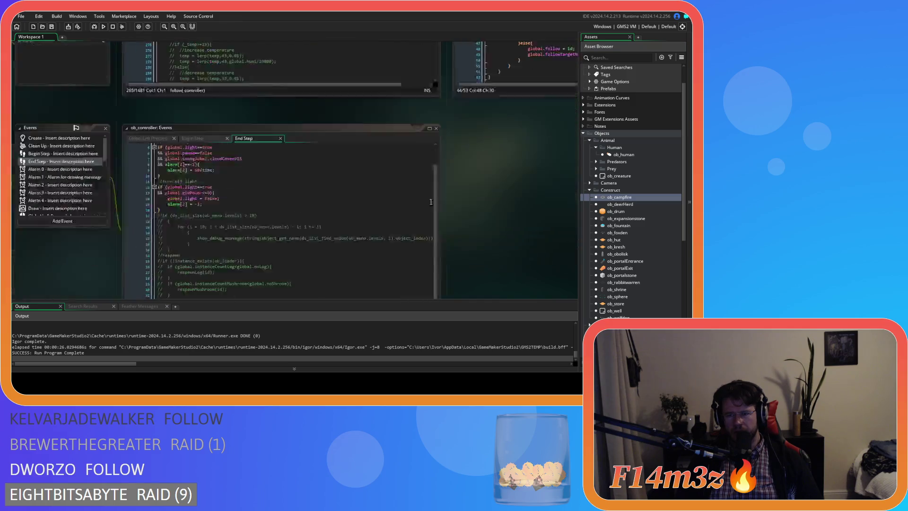
left_click(134, 80)
left_click(156, 88)
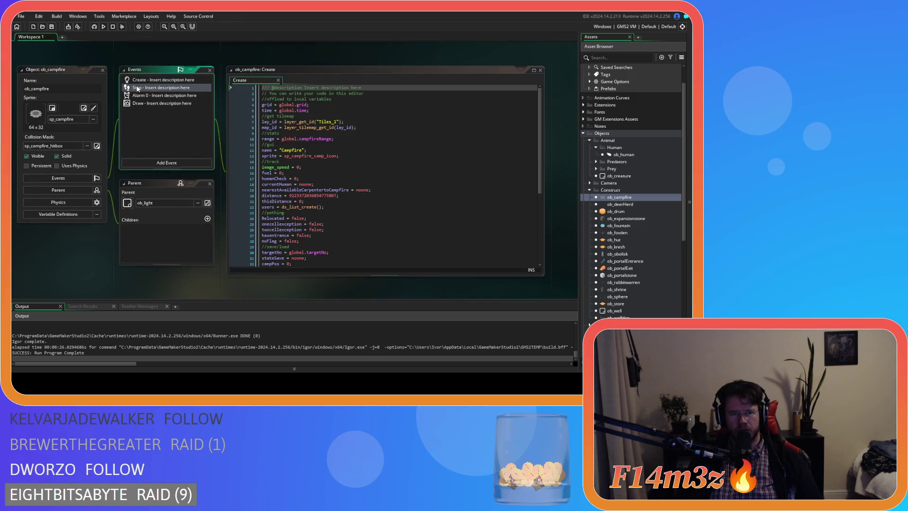
scroll(351, 174, "down", 10)
scroll(351, 174, "up", 10)
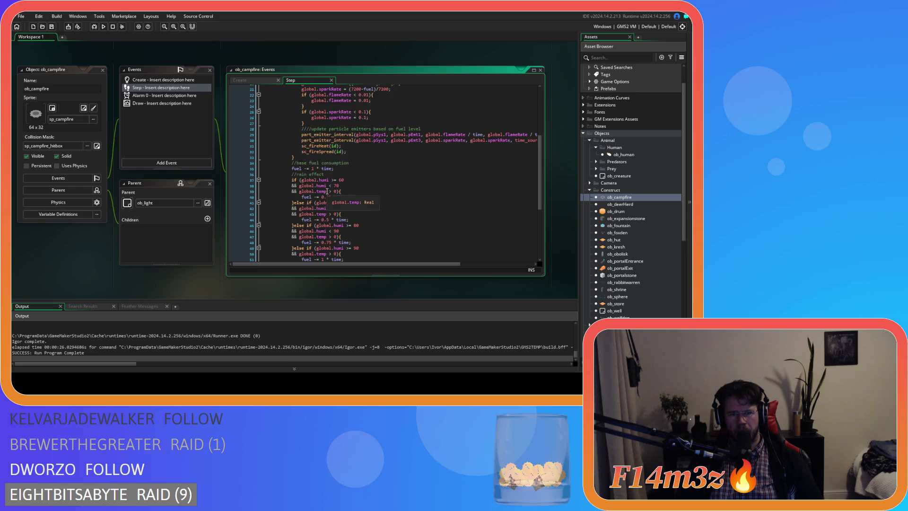
Tidy the time block's brace and indentation, add follow(id); after it, and save.
left_click(320, 138)
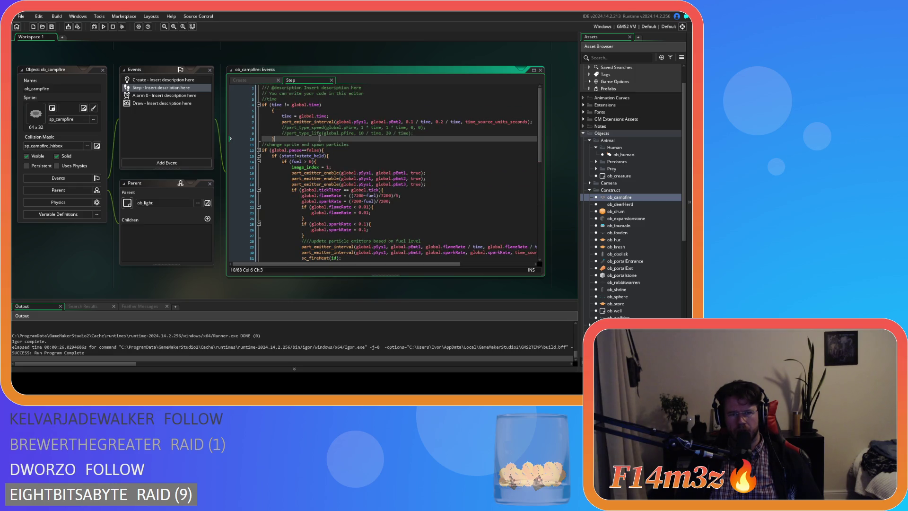
left_click(272, 110)
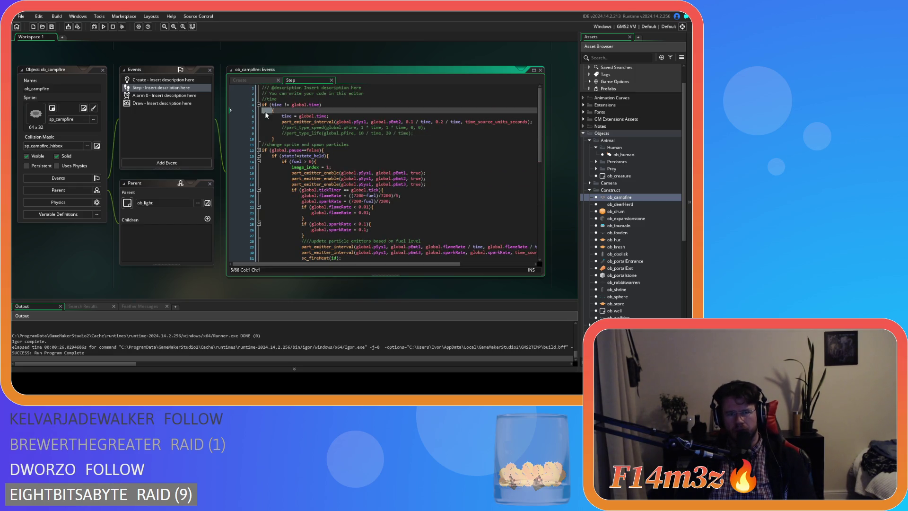
key("BackSpace")
key("BackSpace")
left_click(290, 132)
key("shift+Up")
key("shift+Up")
key("shift+Up")
key("shift+Tab")
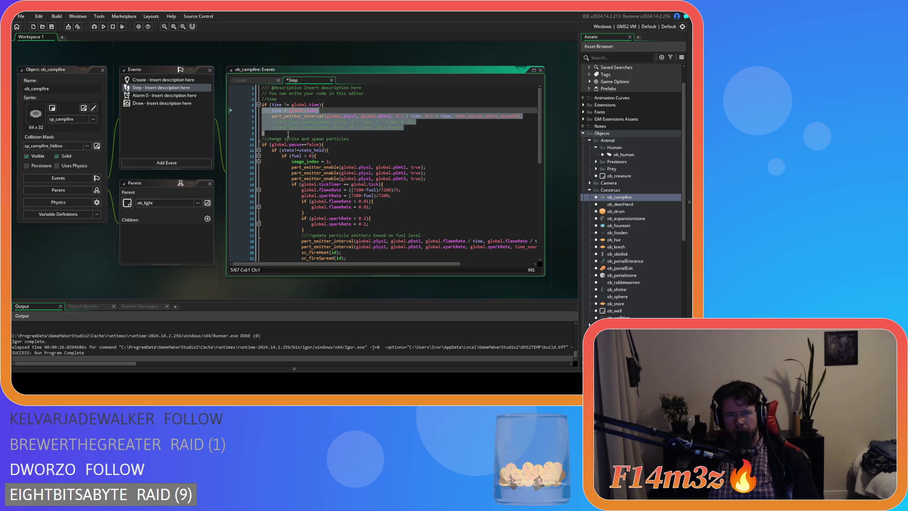
left_click(301, 134)
key("Return")
type("follow(id);")
key("ctrl+s")
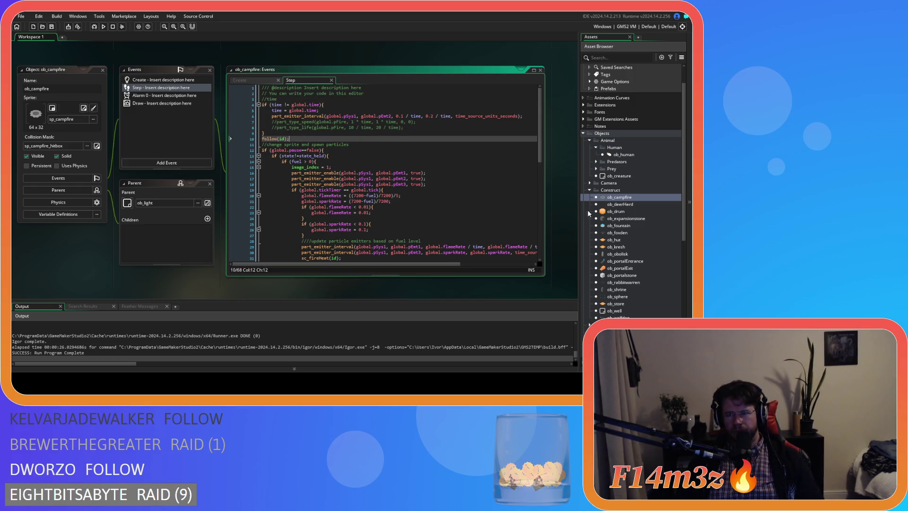
Replace ob_drum's old Begin Step code with follow(id).
double_click(628, 212)
double_click(142, 117)
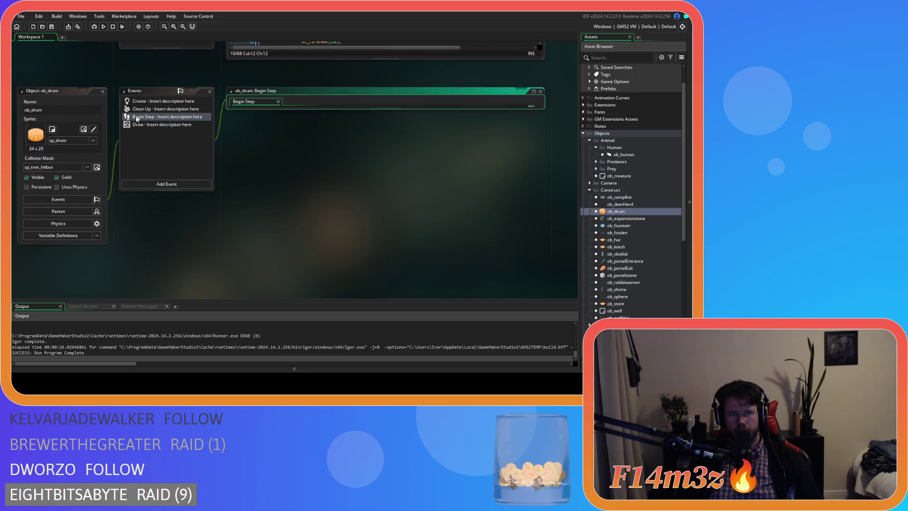
mouse_move(279, 245)
left_mouse_down()
mouse_move(257, 174)
mouse_move(225, 121)
left_mouse_up()
key("ctrl+v")
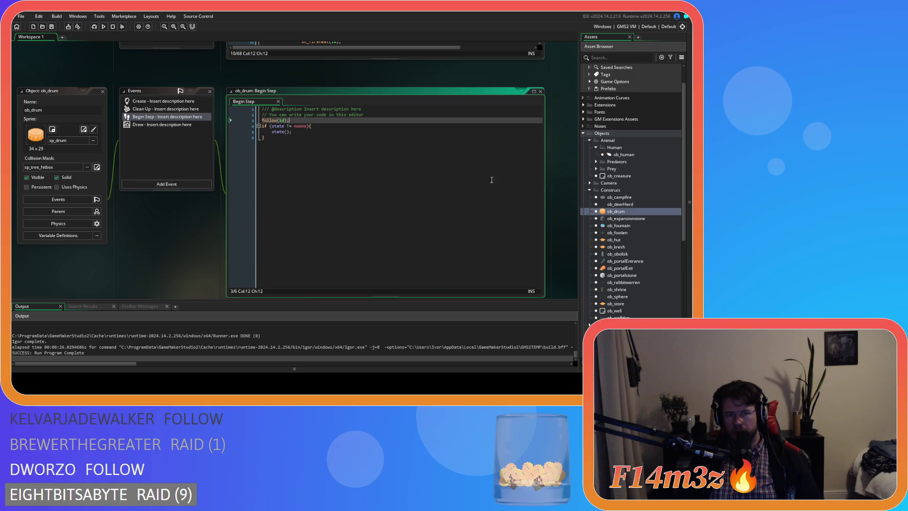
double_click(626, 239)
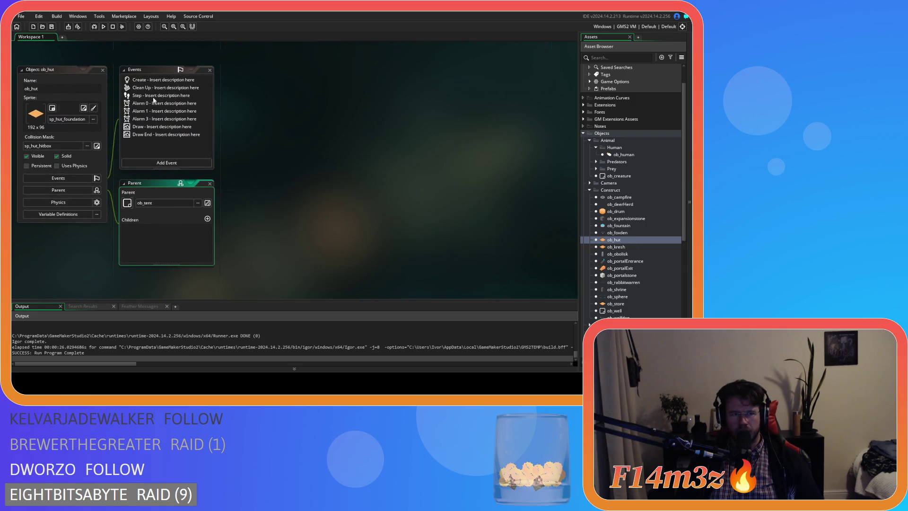
Open ob_hut's Step code and select the mouse block on lines 11–21.
double_click(156, 96)
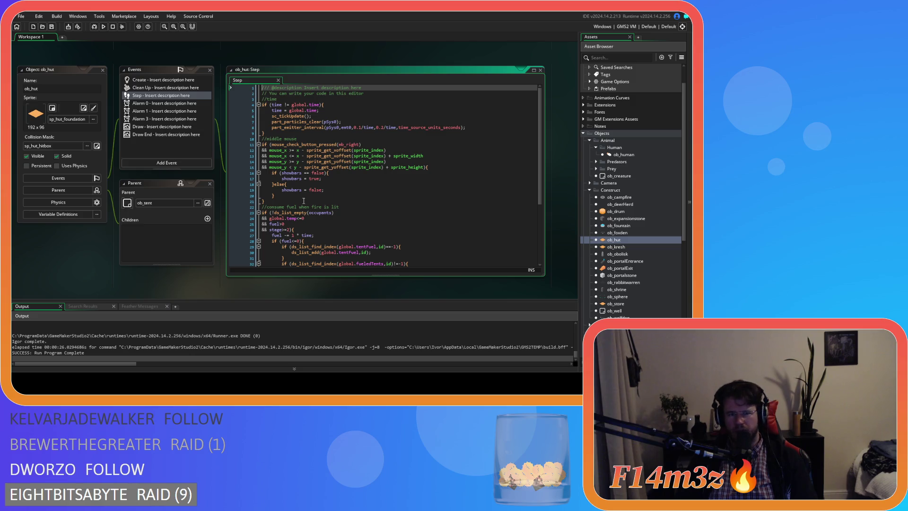
left_click_drag(296, 205, 254, 145)
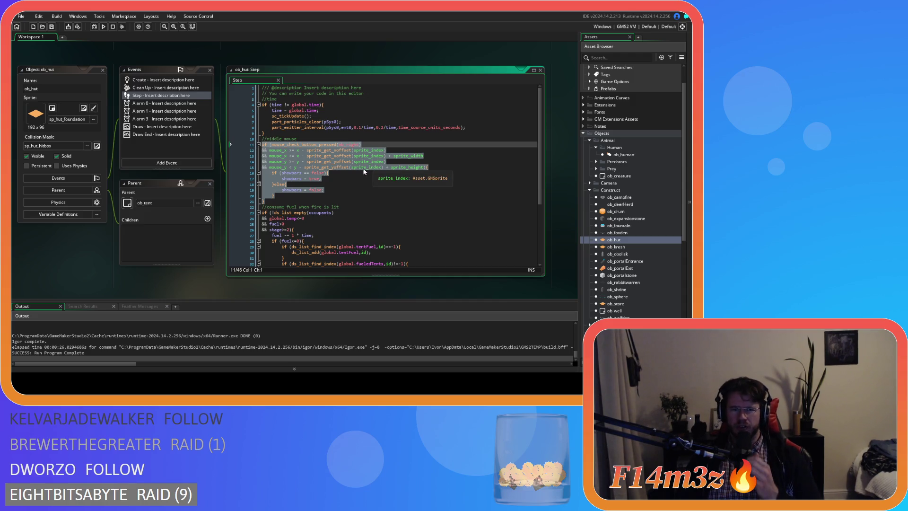
scroll(648, 203, "down", 3)
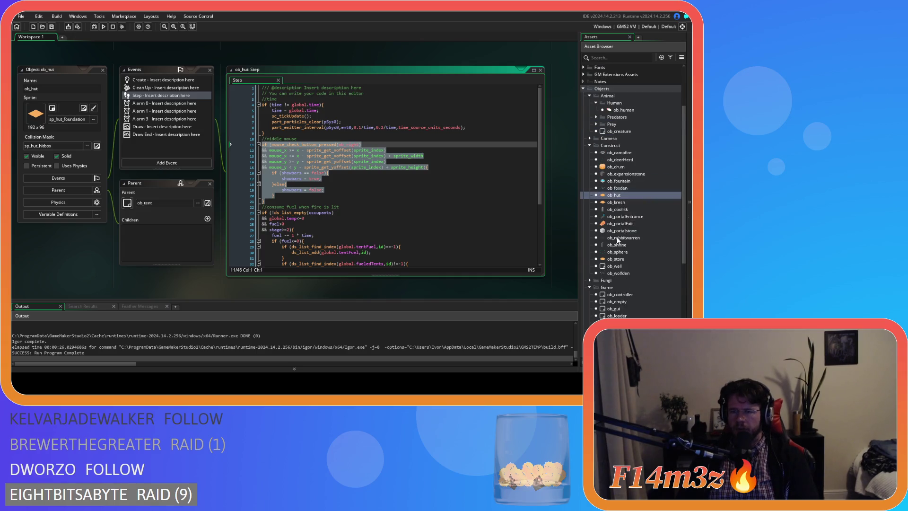
scroll(617, 240, "down", 1)
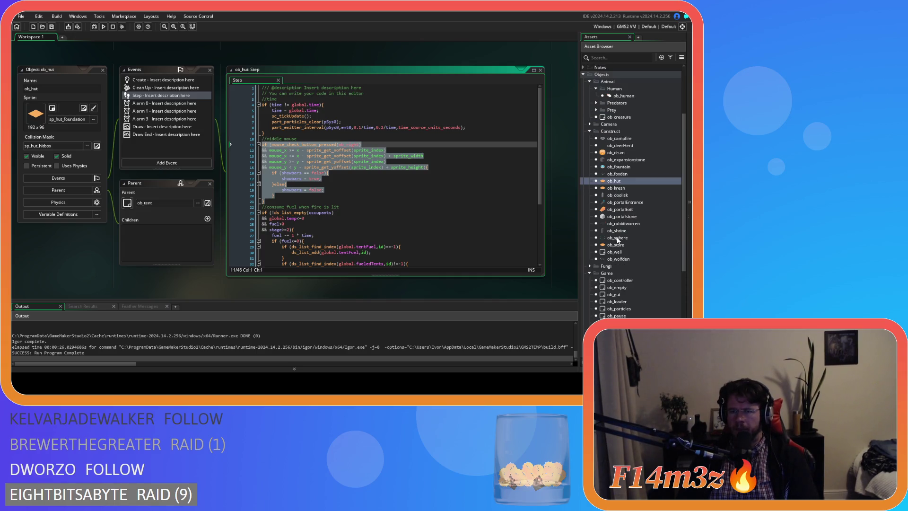
Look up the showBars function definition from ob_human.
left_click(615, 97)
double_click(644, 96)
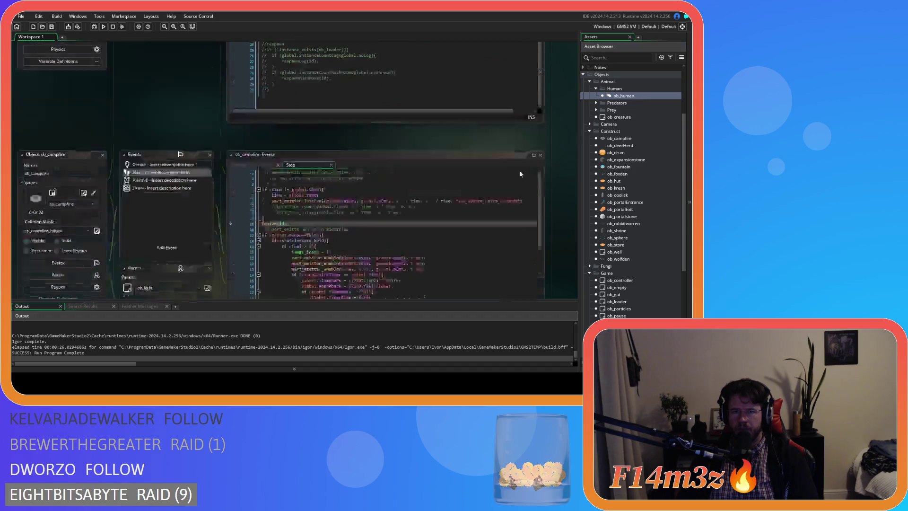
middle_click(278, 155)
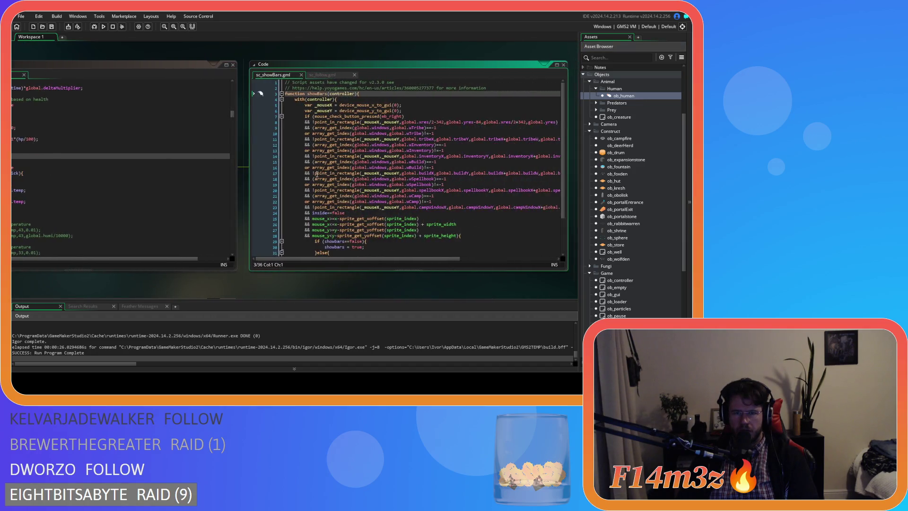
scroll(399, 210, "up", 1)
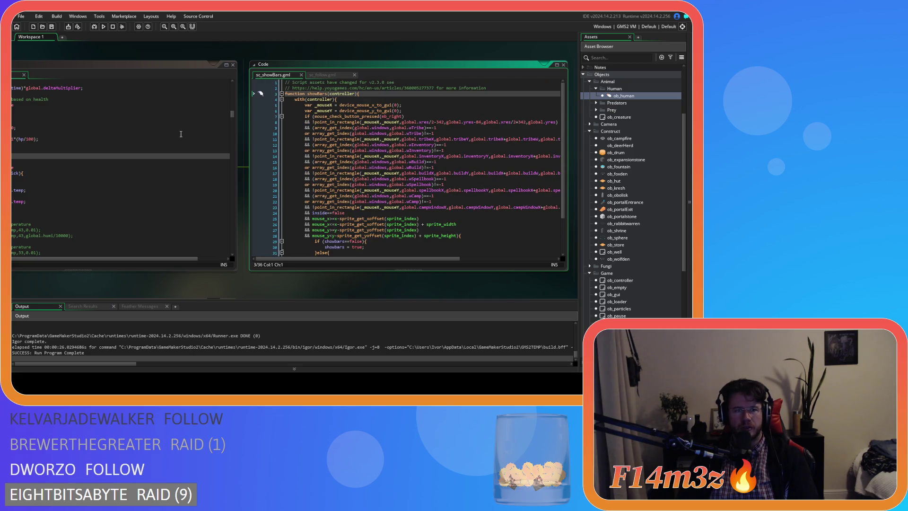
scroll(624, 142, "down", 2)
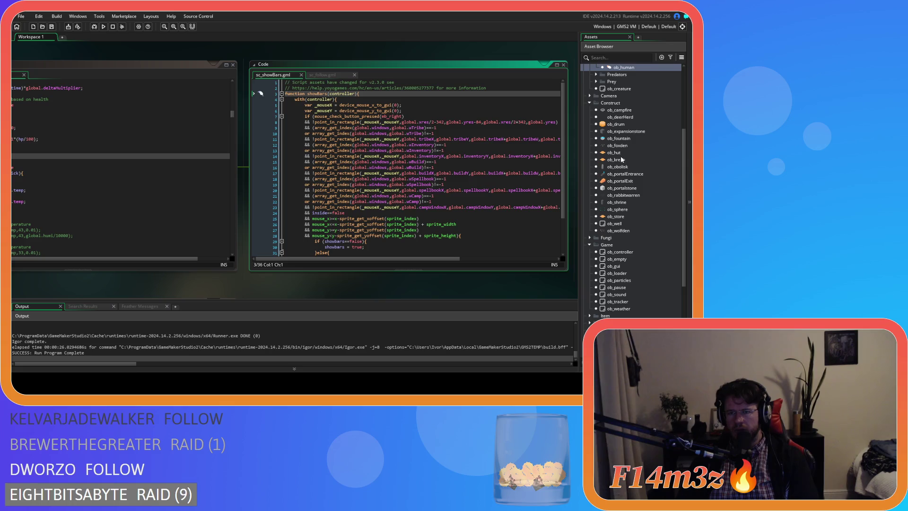
Replace ob_hut's mouse block with showBars(id); and follow(id); and copy those lines.
left_click(620, 153)
double_click(620, 153)
left_click_drag(272, 195, 255, 135)
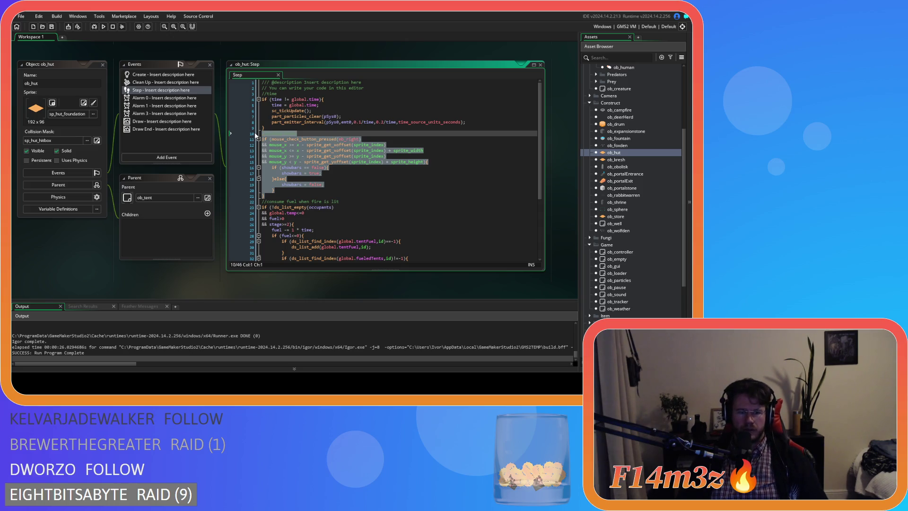
type("showB")
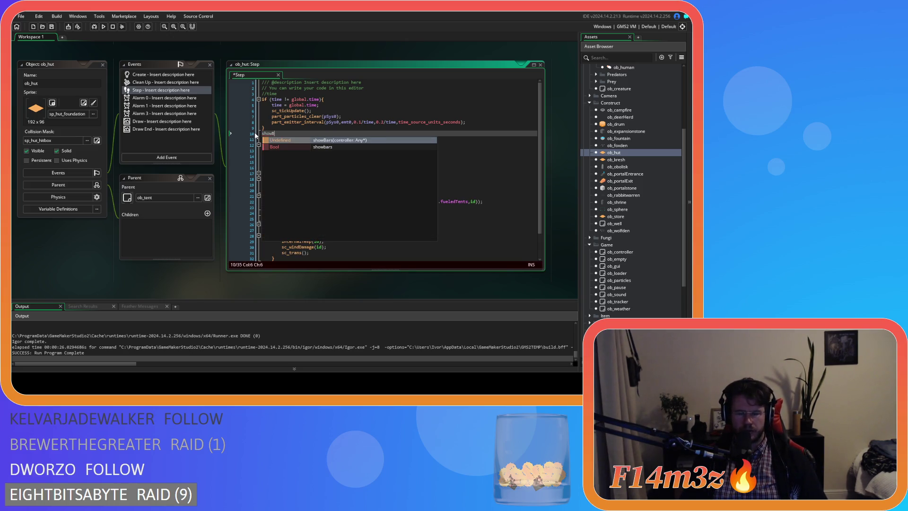
type("ars(id)")
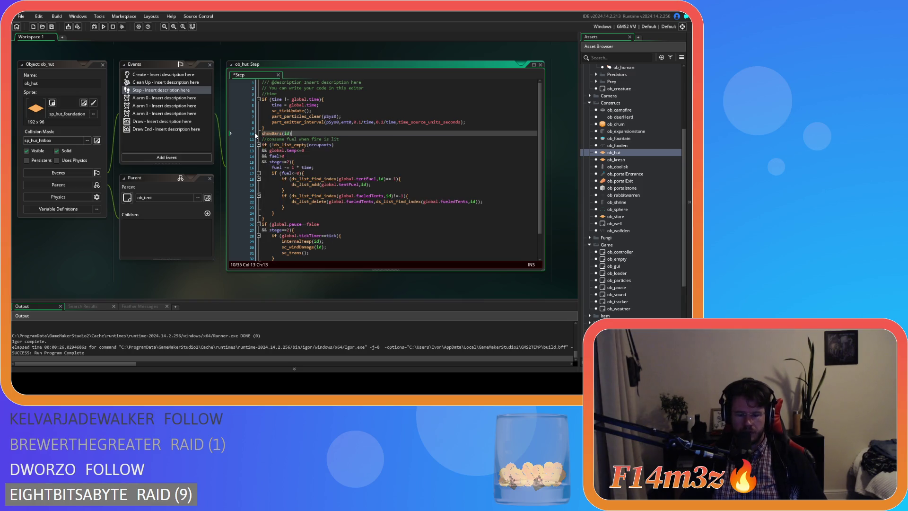
type(";")
key("Return")
type("follow(id);")
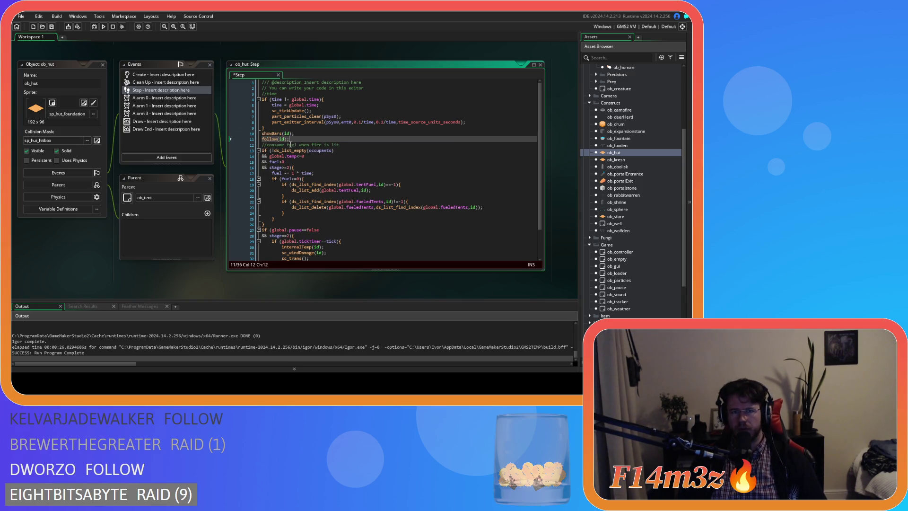
left_click_drag(290, 139, 242, 134)
key("ctrl+c")
Paste showBars(id) and follow(id) over ob_kresh's Step mouse-handling block.
double_click(616, 159)
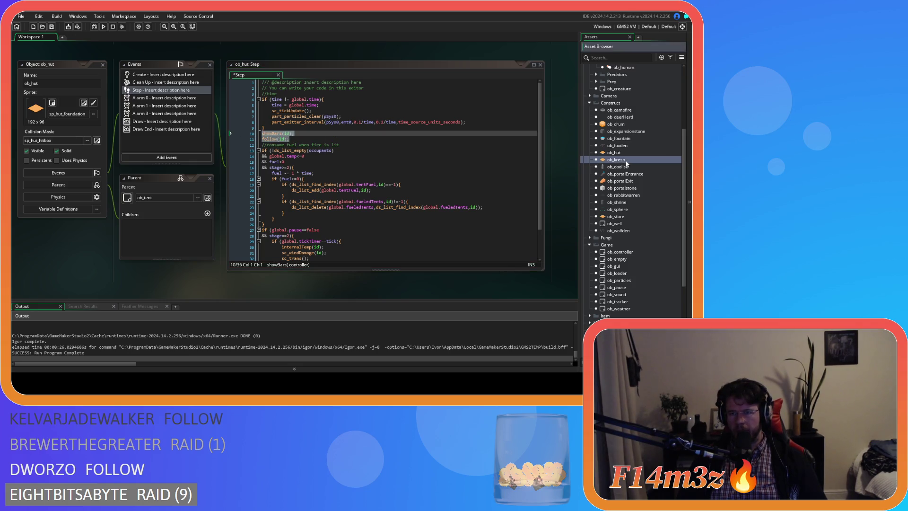
left_click(142, 89)
left_click(137, 95)
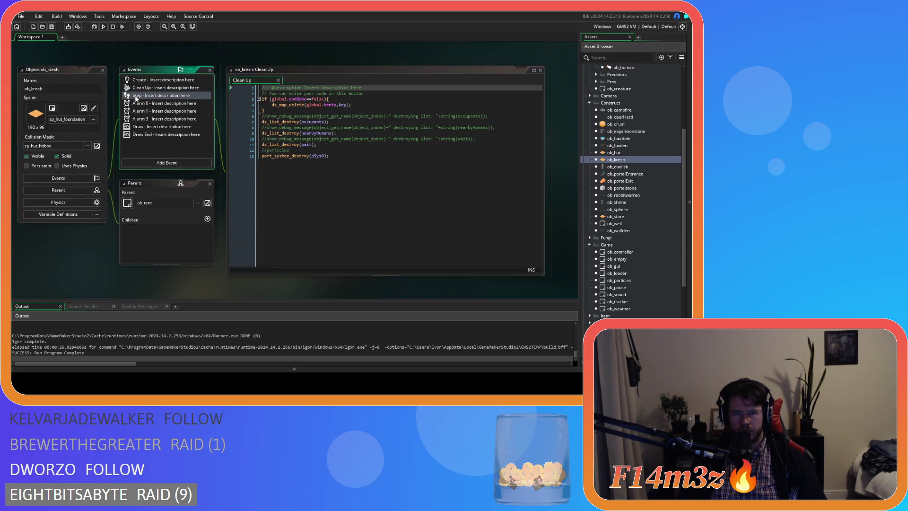
mouse_move(287, 198)
left_mouse_down()
mouse_move(246, 177)
mouse_move(214, 136)
left_mouse_up()
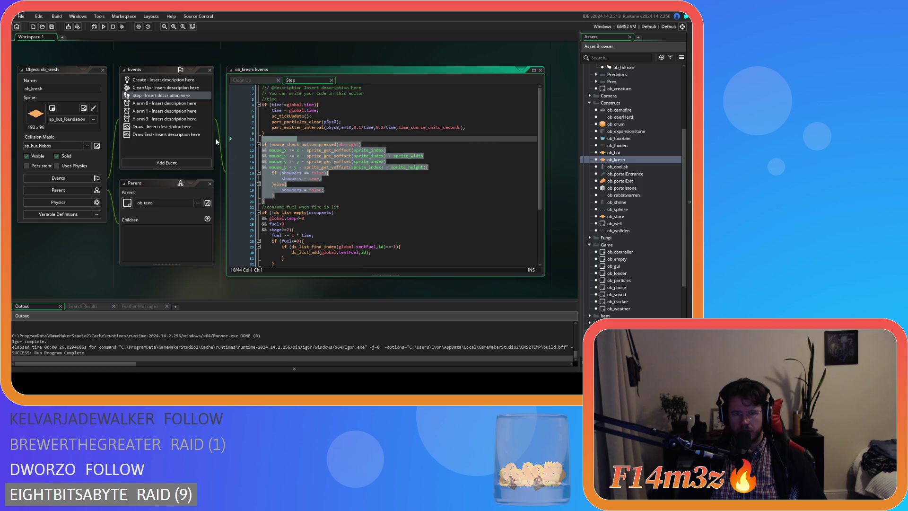
key("ctrl+v")
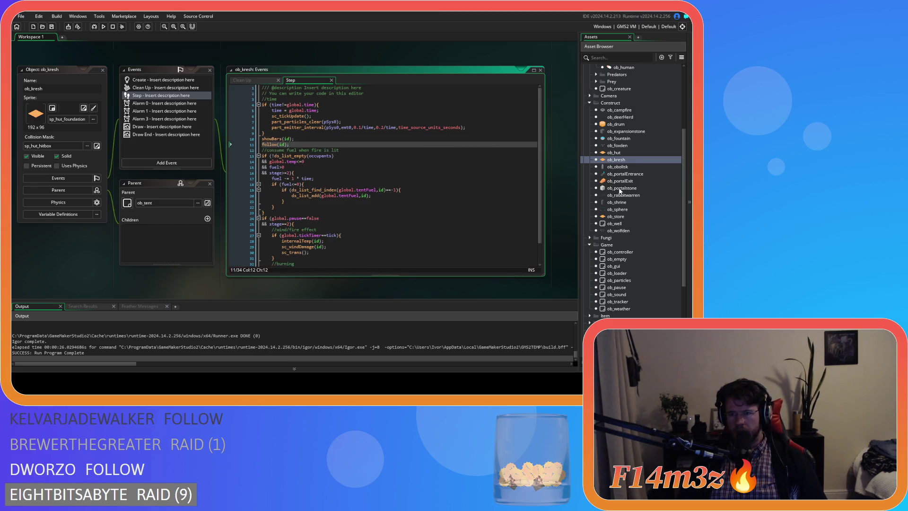
double_click(634, 167)
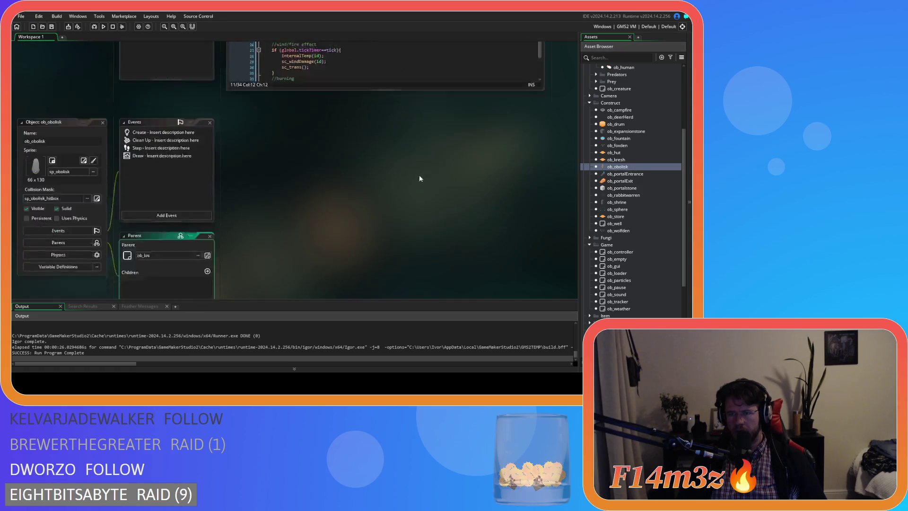
Open ob_obolisk's Step event code.
double_click(144, 80)
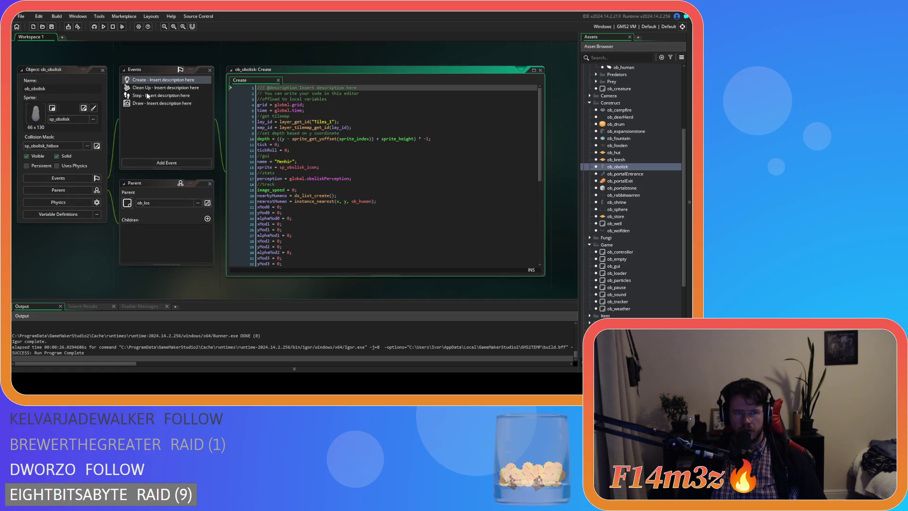
double_click(147, 95)
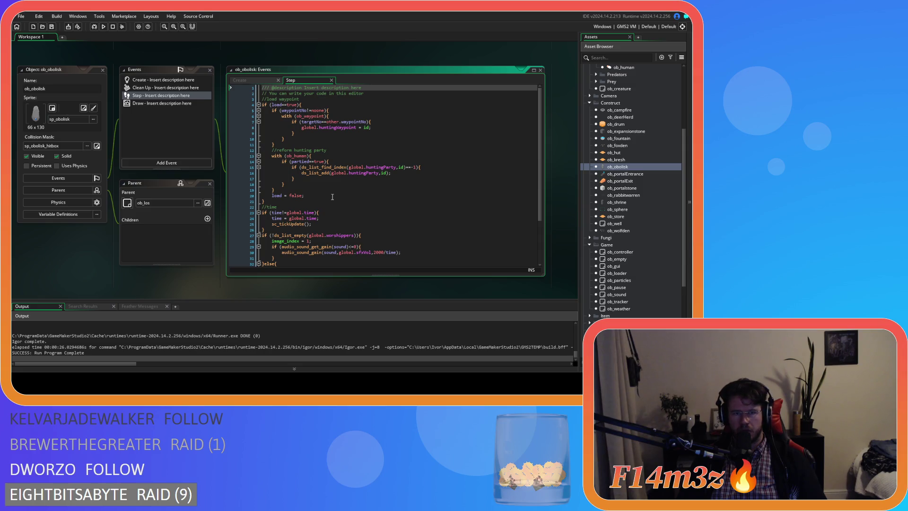
scroll(332, 197, "down", 4)
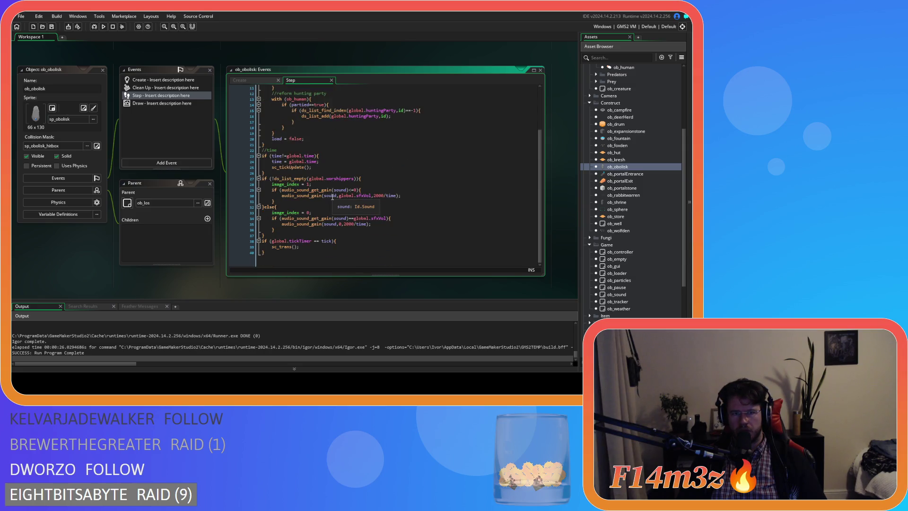
scroll(332, 197, "up", 4)
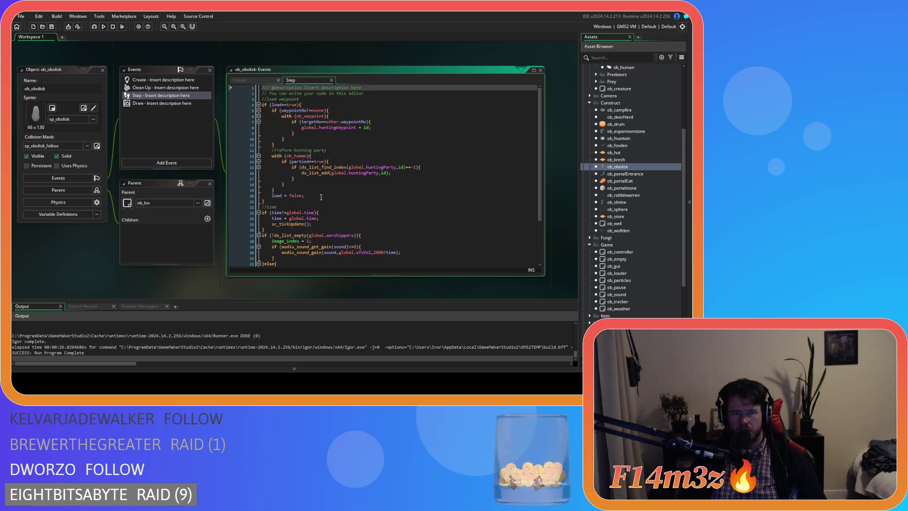
After the time-update block, paste showBars(id); follow(id); plus a //swap sprite/sound comment, and save.
left_click(282, 200)
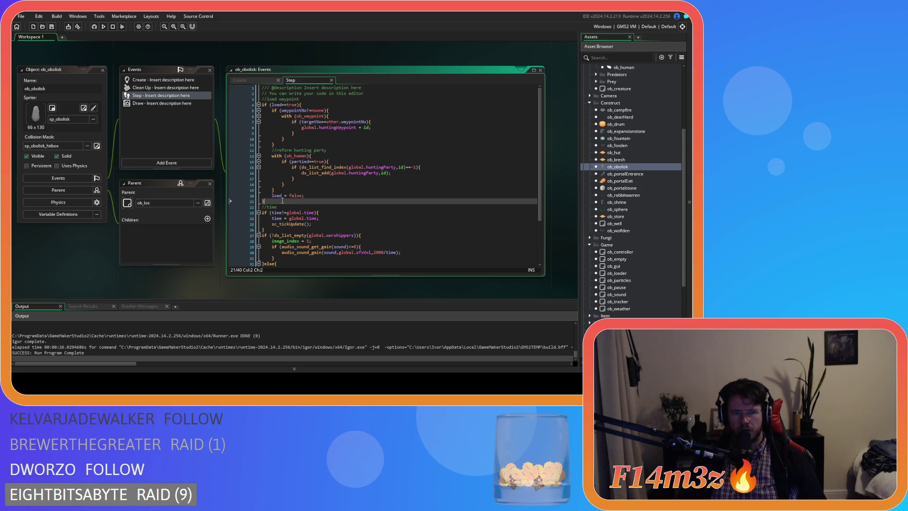
scroll(282, 200, "down", 4)
left_click(275, 167)
left_click(294, 171)
key("Return")
key("ctrl+v")
type("//s")
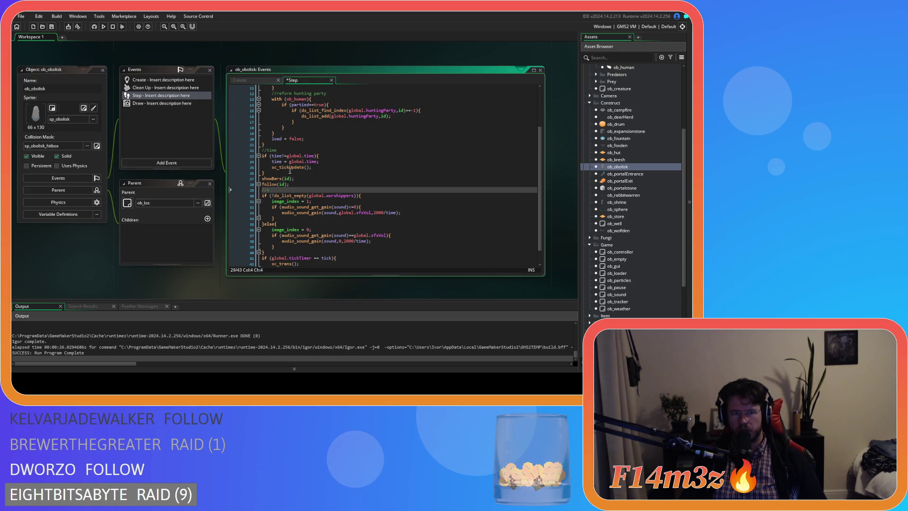
type("pawswap sprite/")
type("sound")
key("ctrl+s")
left_click(340, 178)
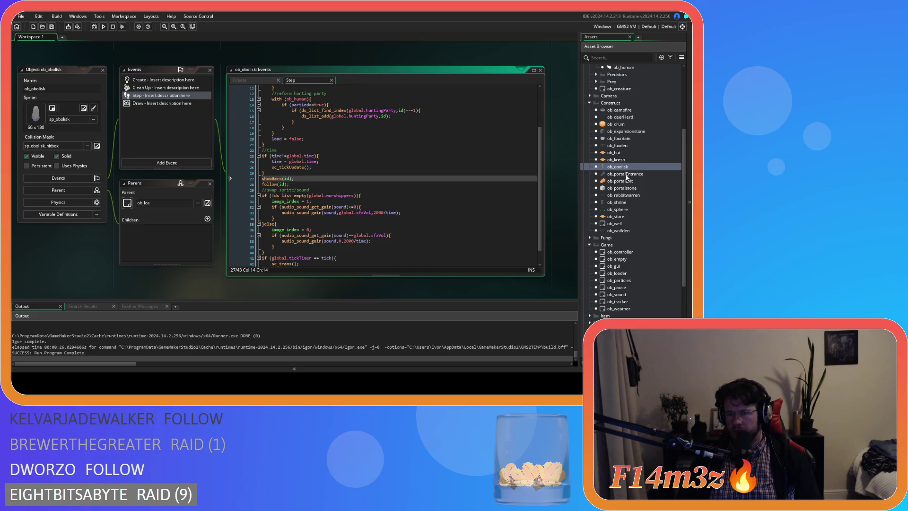
left_click(621, 217)
double_click(620, 217)
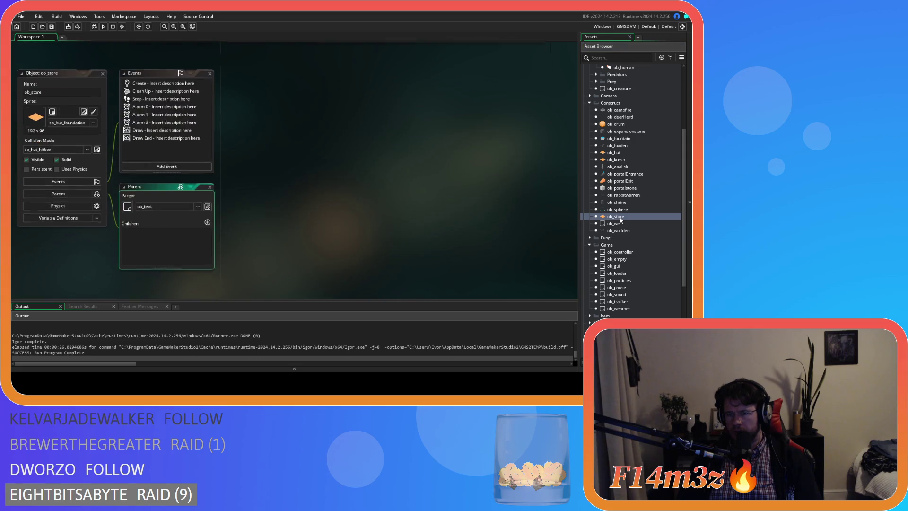
Replace ob_store's Step mouse block with showBars and follow calls, then test-run the game.
double_click(147, 95)
left_click_drag(278, 186, 245, 127)
key("ctrl+v")
key("F5")
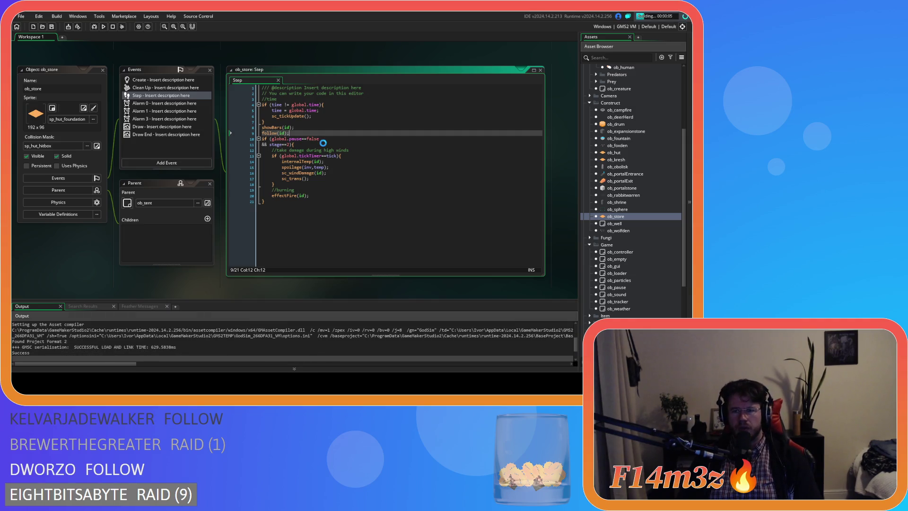
left_click(112, 27)
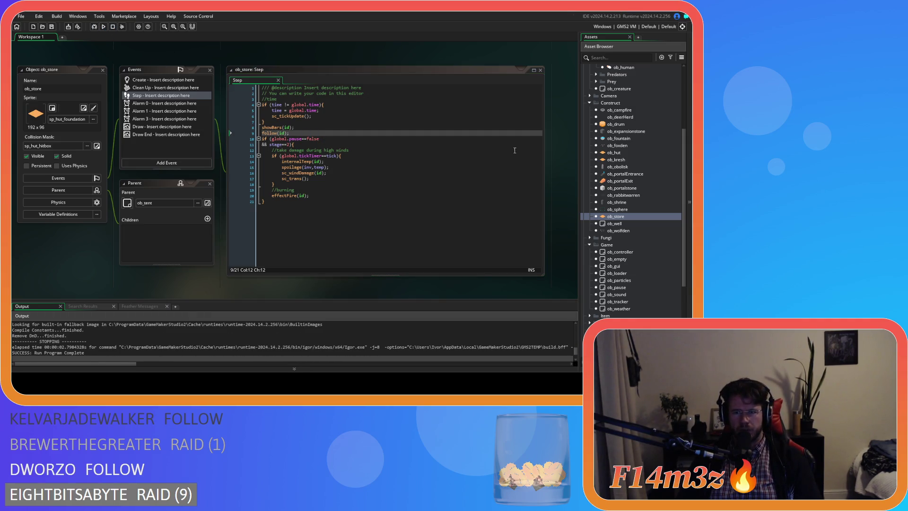
Delete the showBars(id) line from ob_obolisk's Step code and run the game again.
double_click(620, 167)
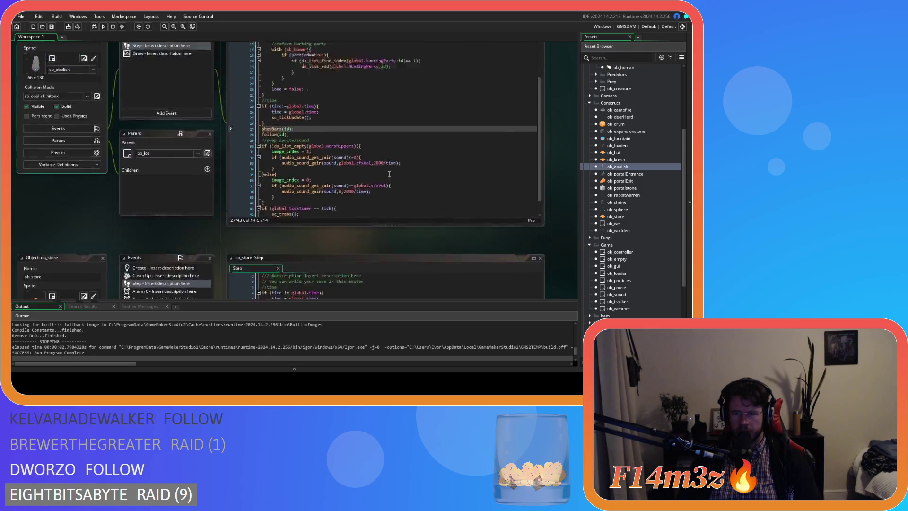
left_click_drag(295, 174, 262, 173)
key("BackSpace")
key("BackSpace")
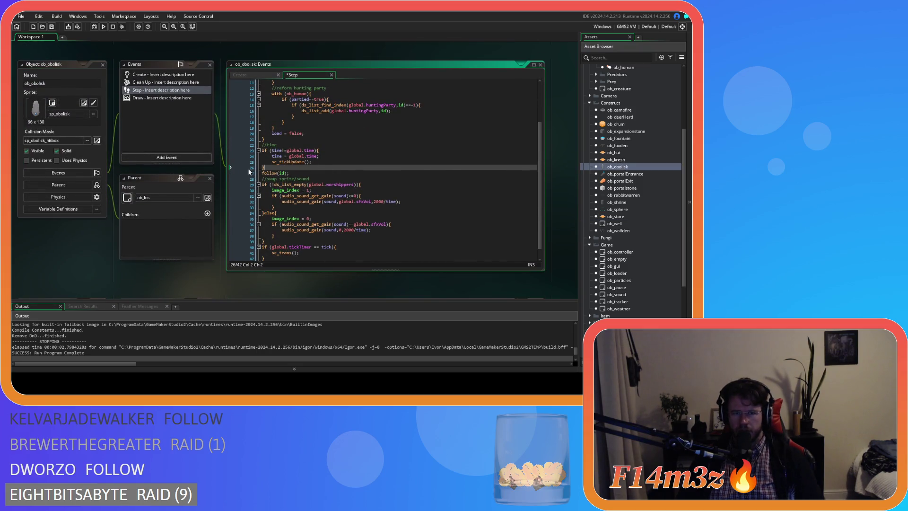
key("F5")
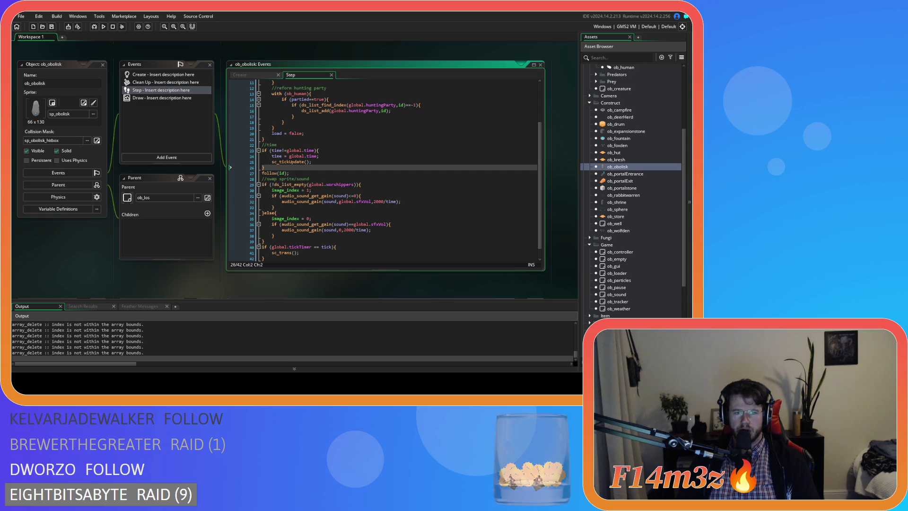
Review ob_obolisk's code after the failed run and jump to the sc_follow script.
left_click(355, 180)
left_click(323, 196)
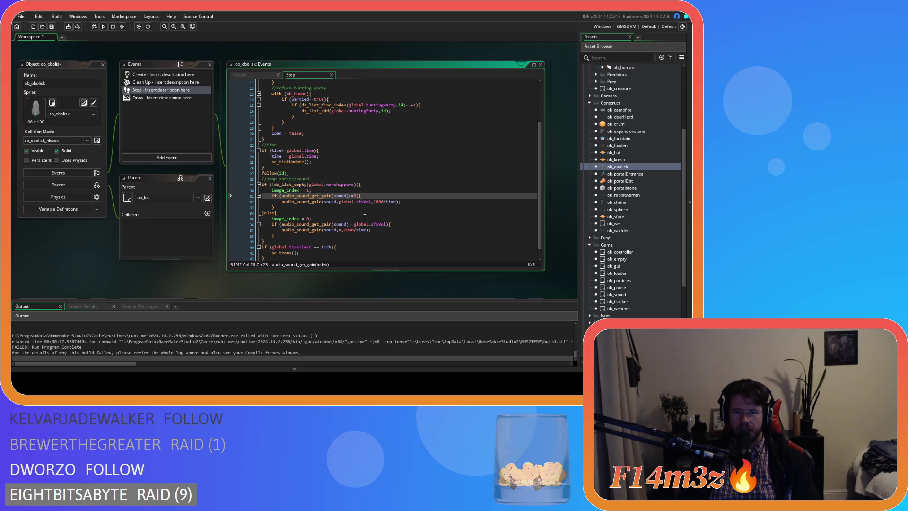
left_click(428, 214)
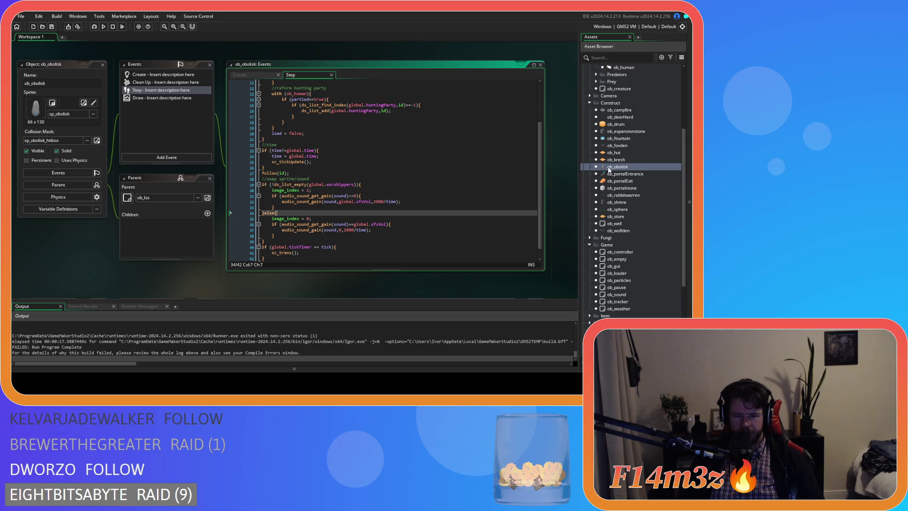
scroll(655, 176, "down", 5)
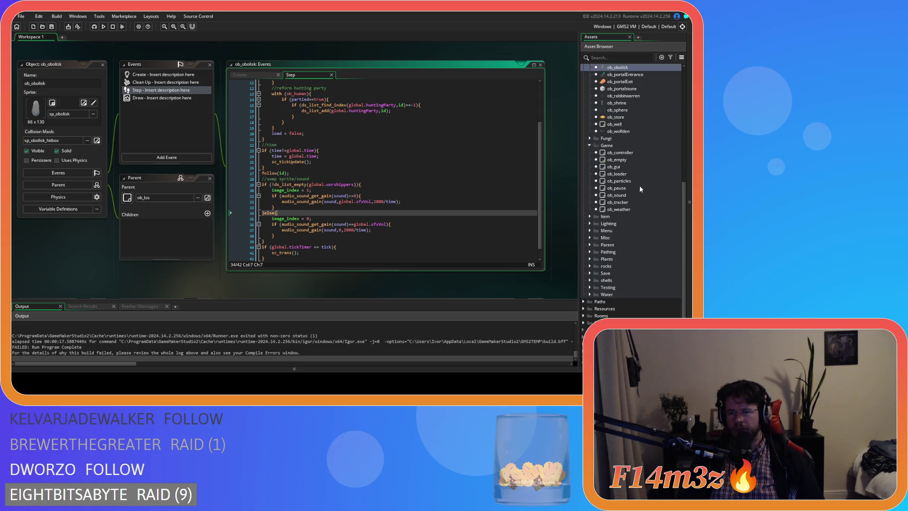
scroll(631, 195, "up", 3)
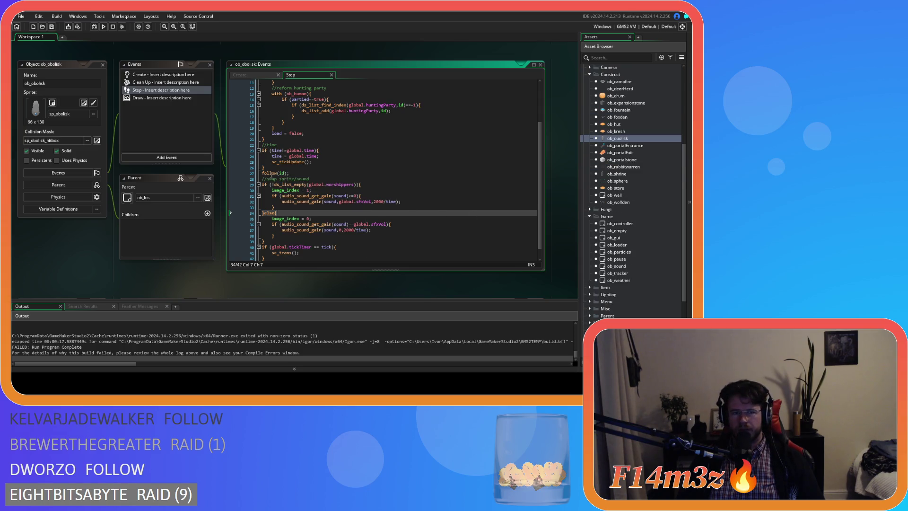
middle_click(270, 173)
scroll(466, 195, "down", 4)
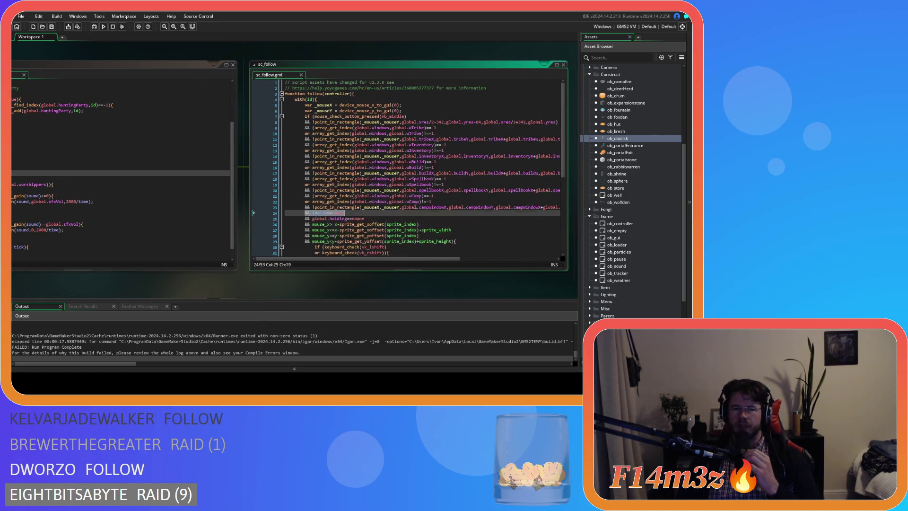
scroll(414, 205, "up", 4)
scroll(415, 205, "down", 2)
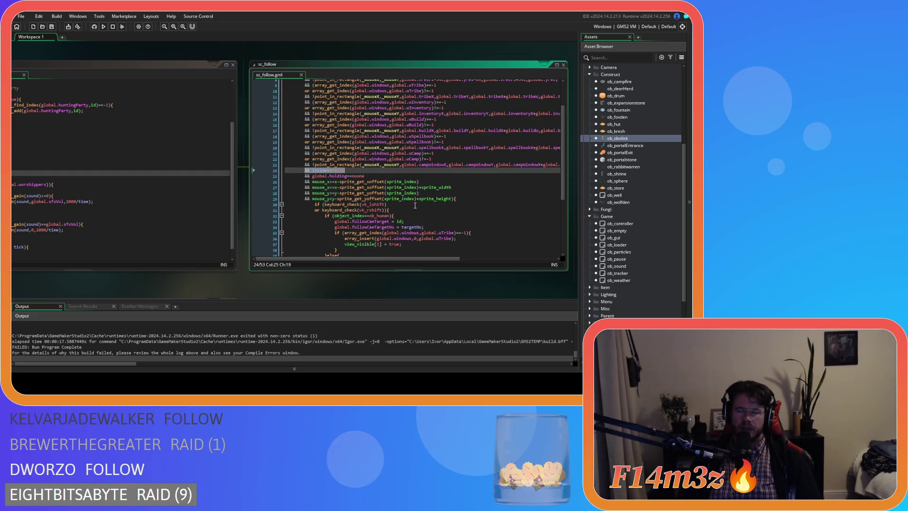
scroll(414, 205, "down", 4)
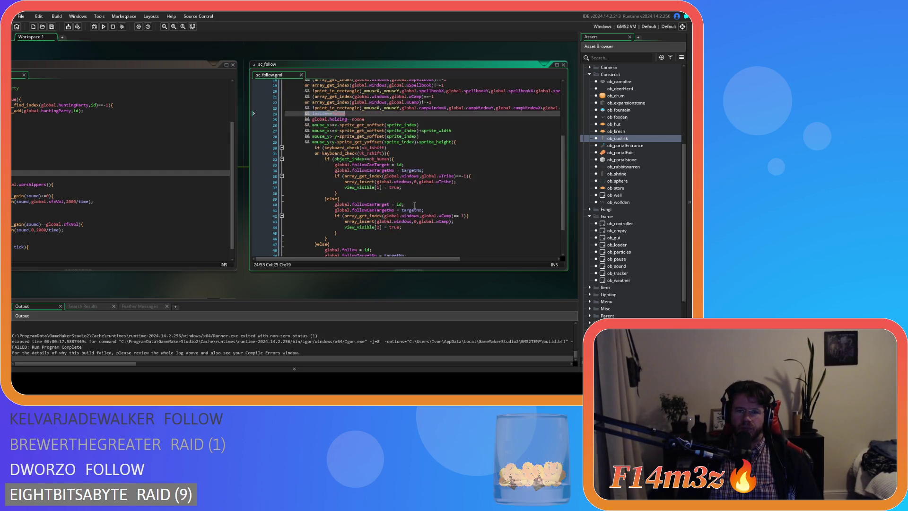
scroll(307, 159, "up", 3)
left_click(308, 158)
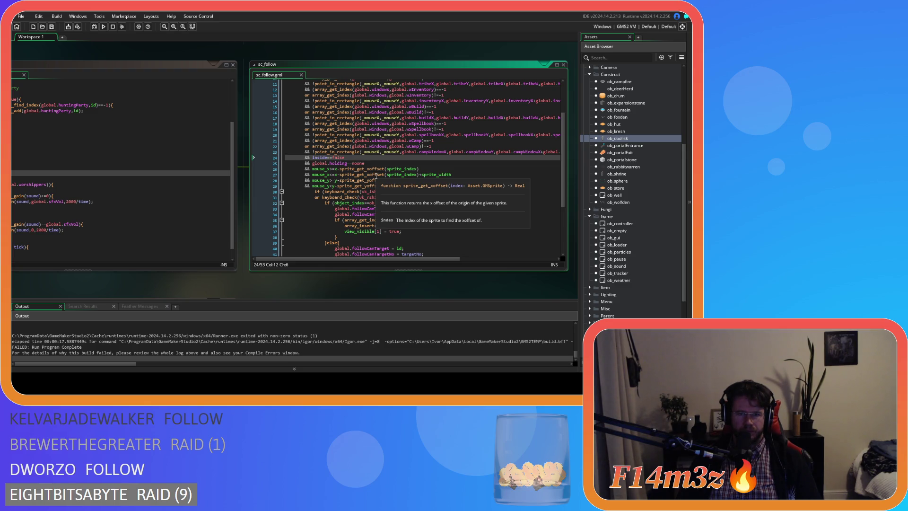
scroll(466, 182, "down", 1)
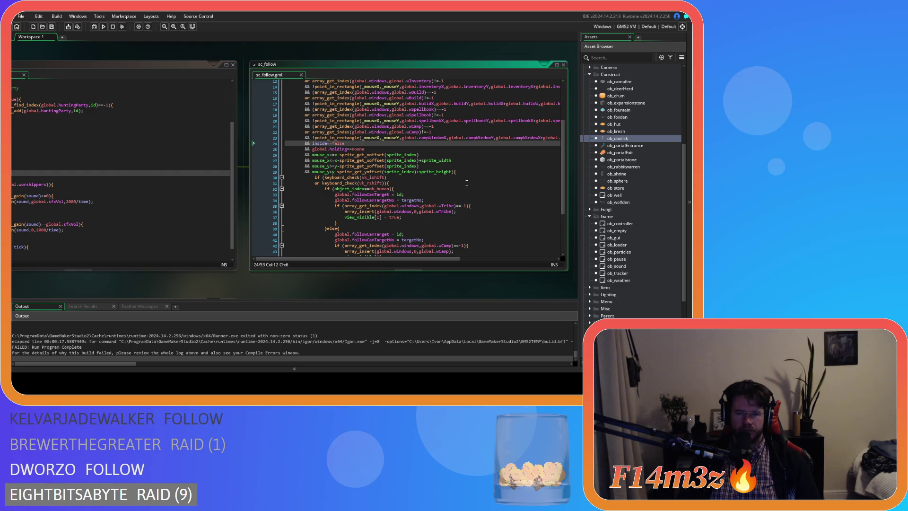
scroll(466, 183, "down", 3)
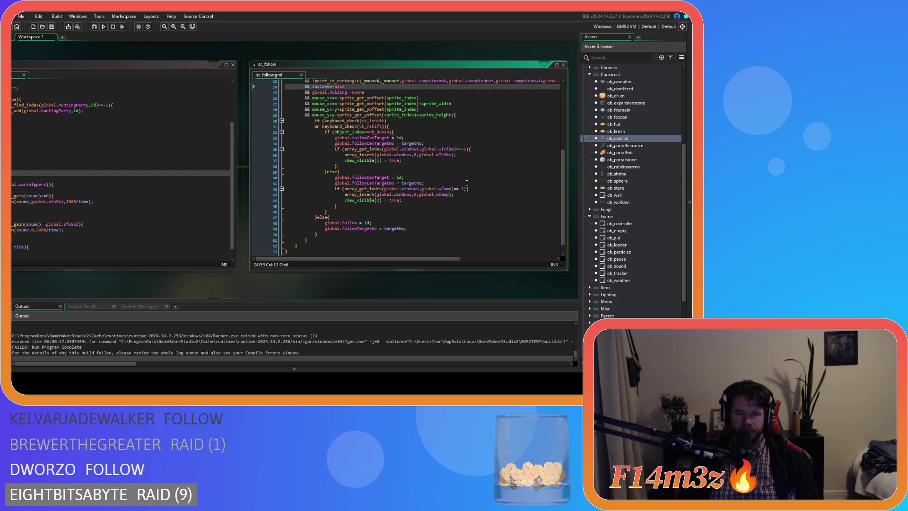
scroll(467, 183, "up", 3)
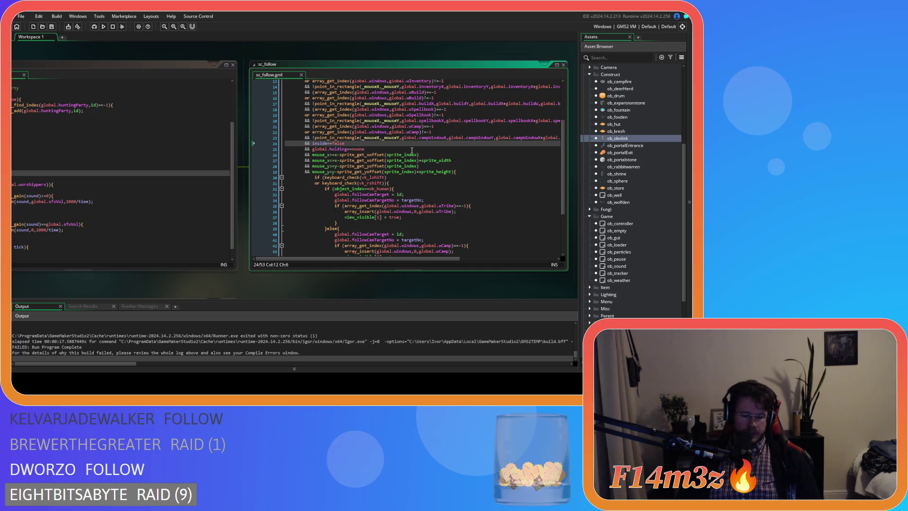
Wrap inside==false in parentheses on its own line, preceded by '&&'.
type("(")
left_click(361, 143)
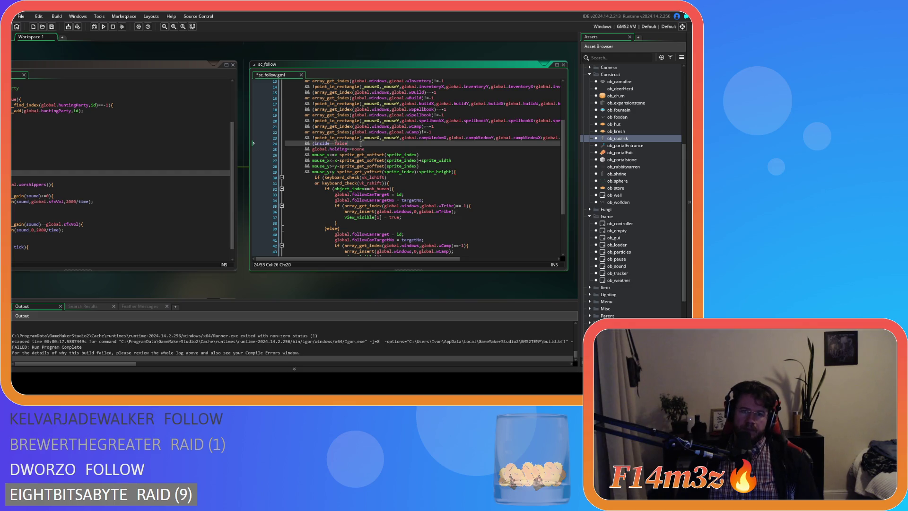
type(")")
left_click(314, 144)
key("Return")
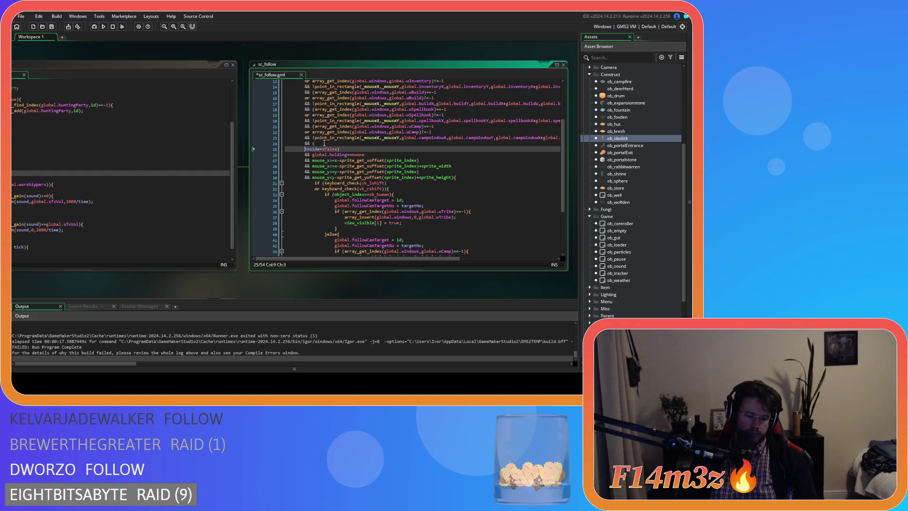
type("&&")
Begin an object_get_parent( call on the opening-parenthesis line via autocomplete.
left_click(324, 142)
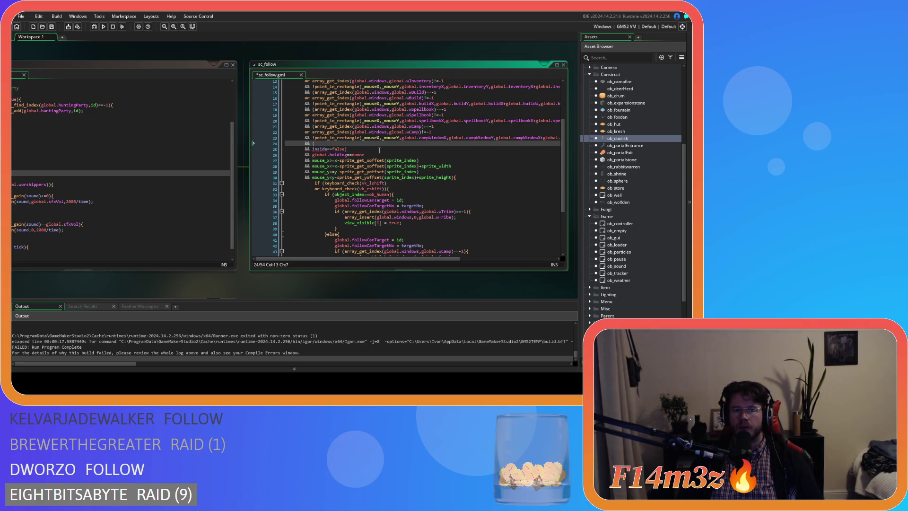
type("abject_get_parent")
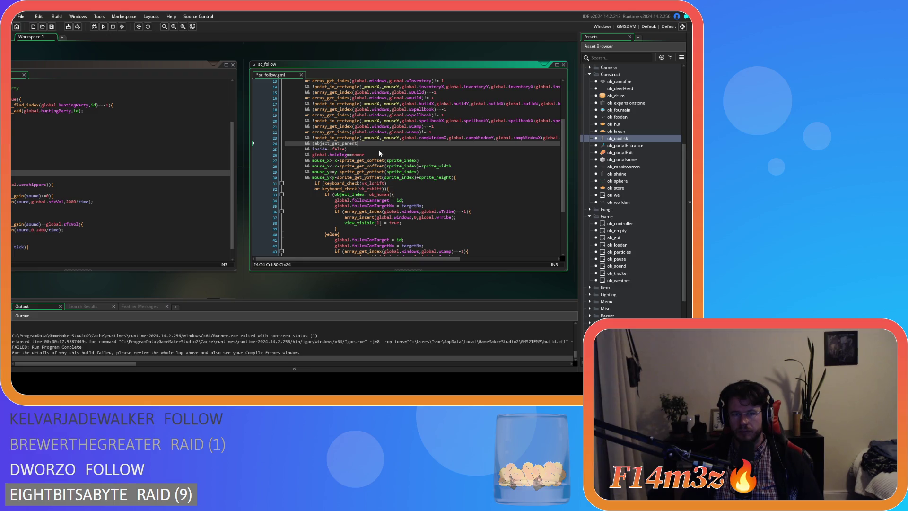
key("BackSpace")
key("BackSpace")
key("BackSpace")
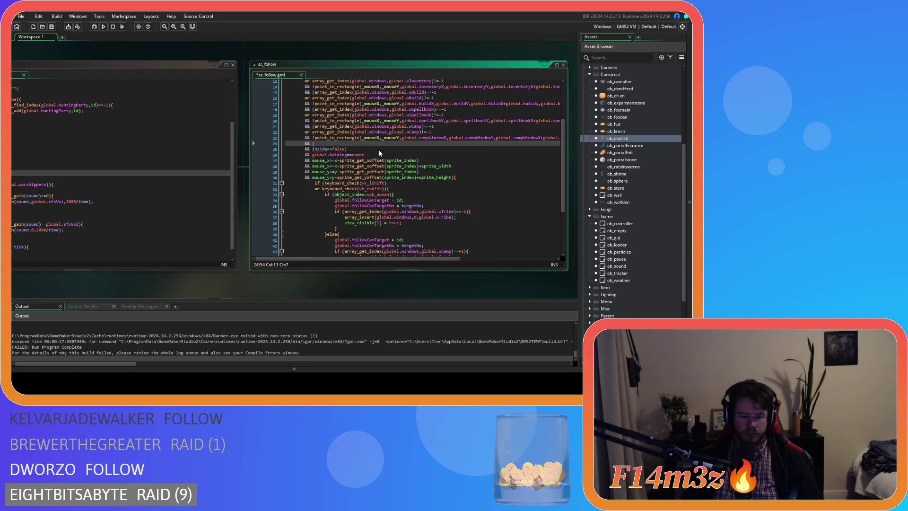
type("object_get")
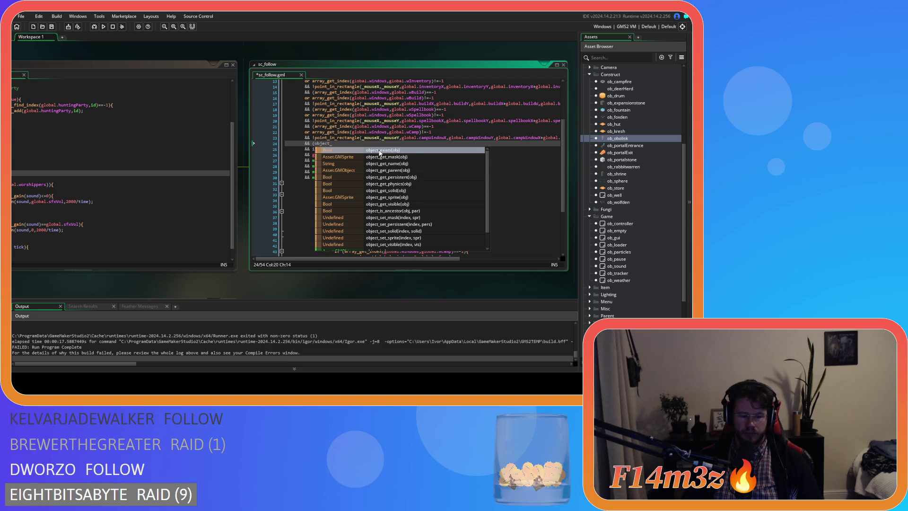
type("_par")
key("Return")
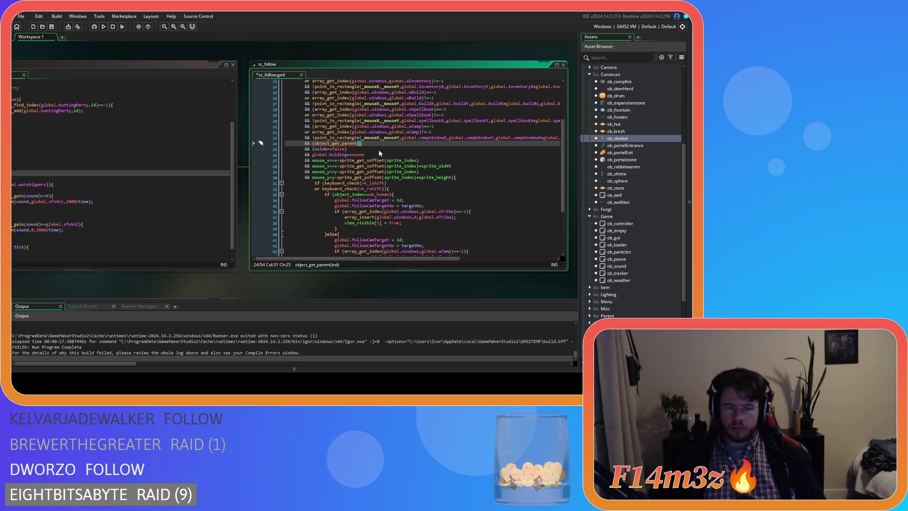
Complete the check as object_get_parent(object_index)==ob_creature and start an 'or' on the next line.
left_click(362, 144)
key("Left")
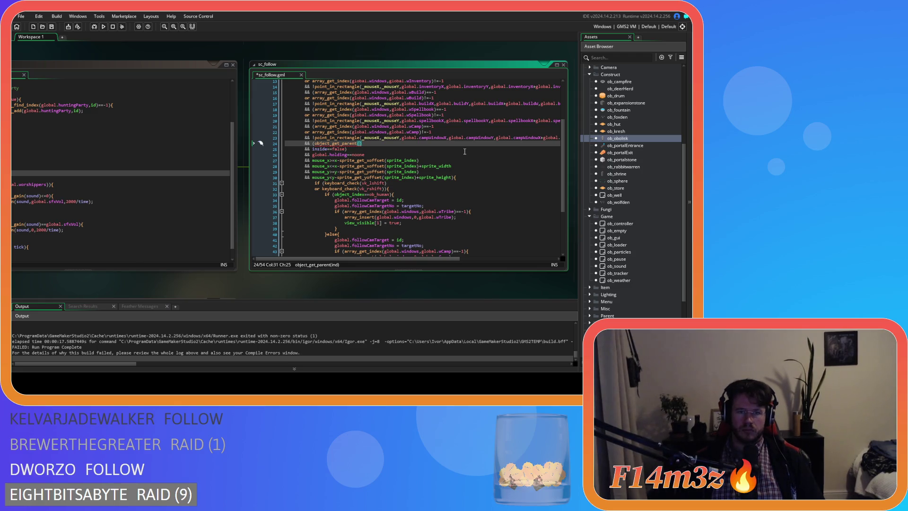
type("object_")
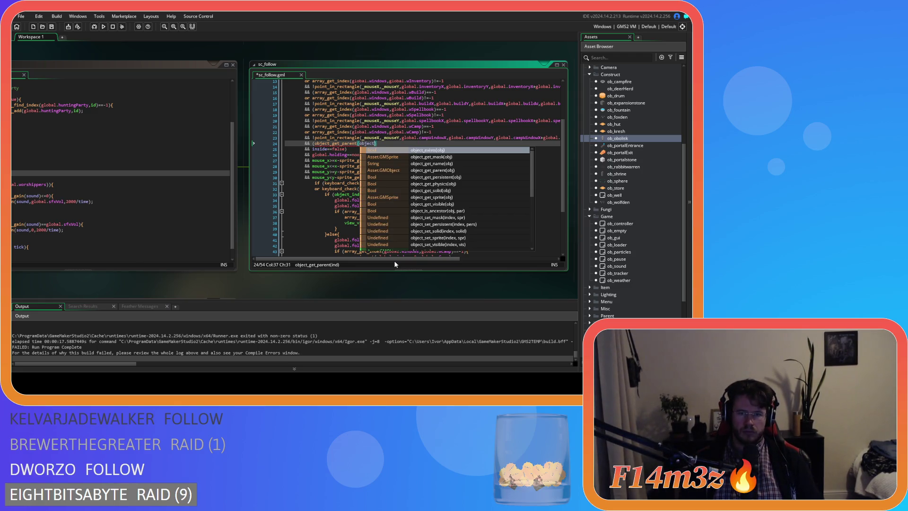
type("index")
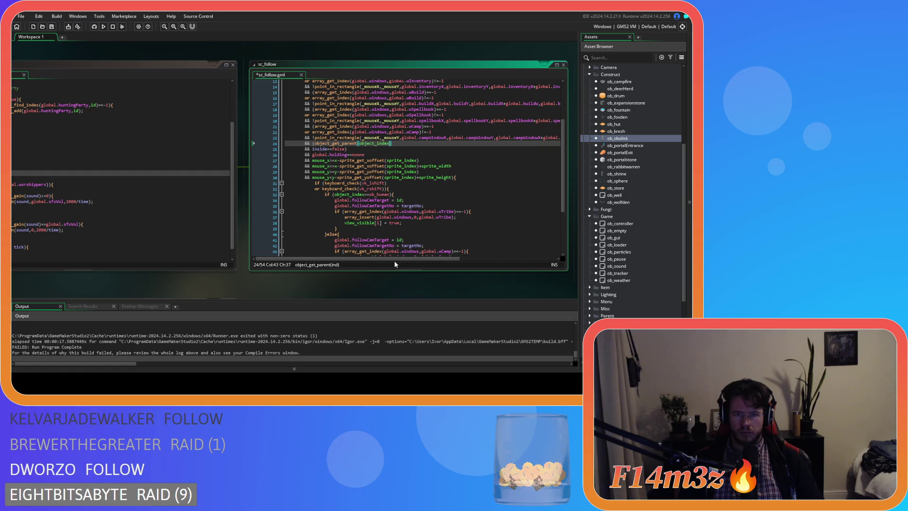
type(")=")
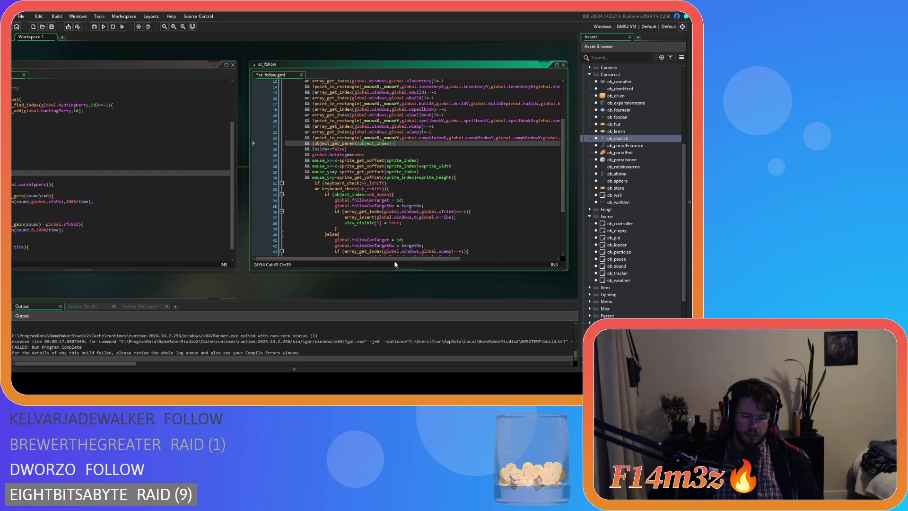
type("=o")
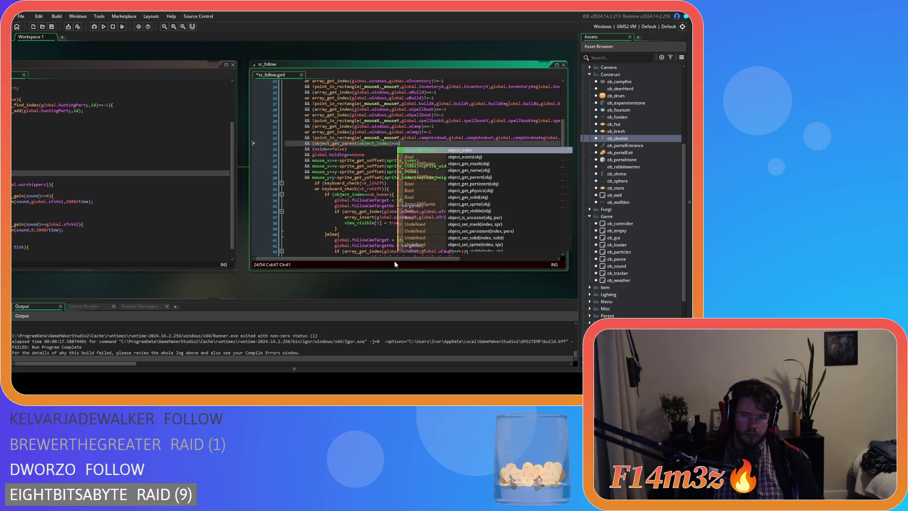
type("b_")
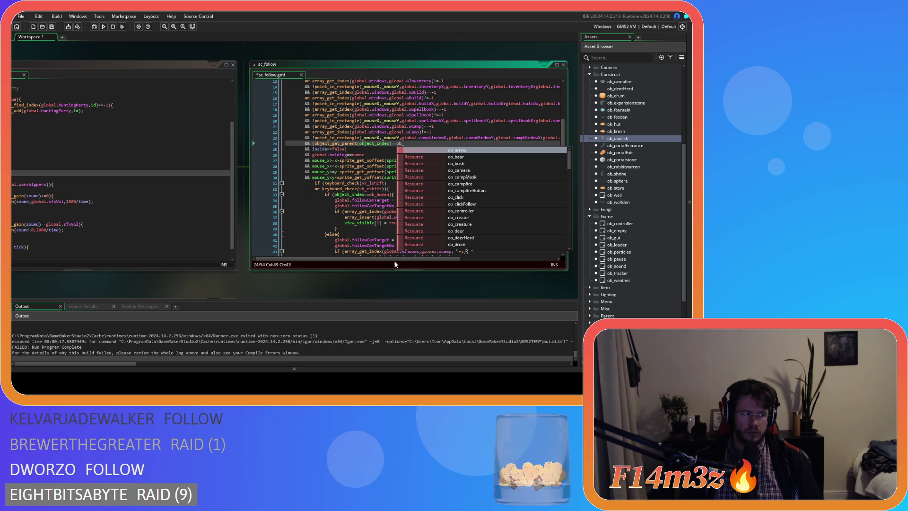
type("cr")
key("Down")
key("Return")
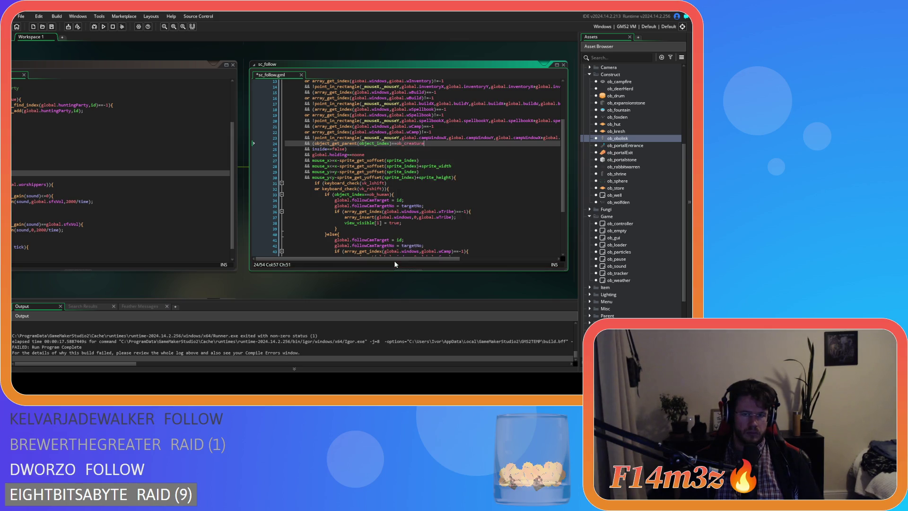
key("Return")
type("or")
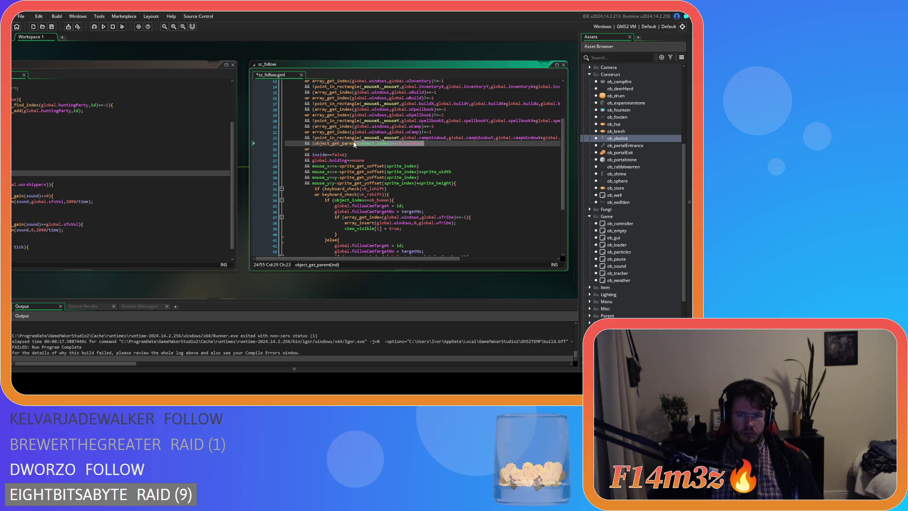
Add 'or' parent checks for ob_predator and ob_prey by pasting and editing the ob_creature check.
type("object_get_parent(object_index)==ob_creature")
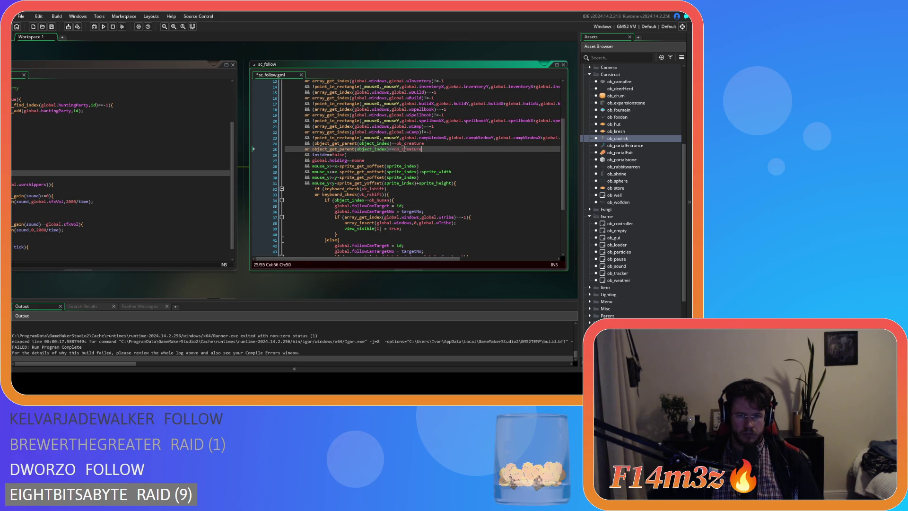
left_click(410, 150)
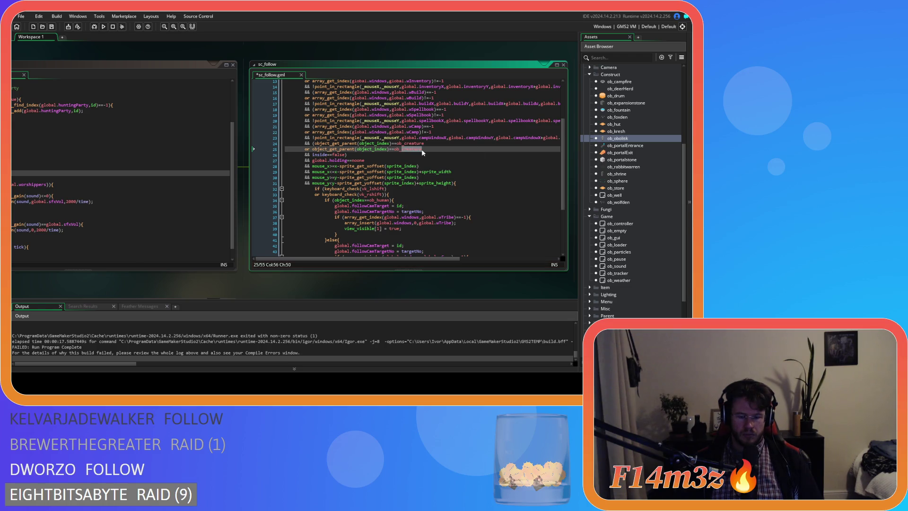
type("preda")
key("Return")
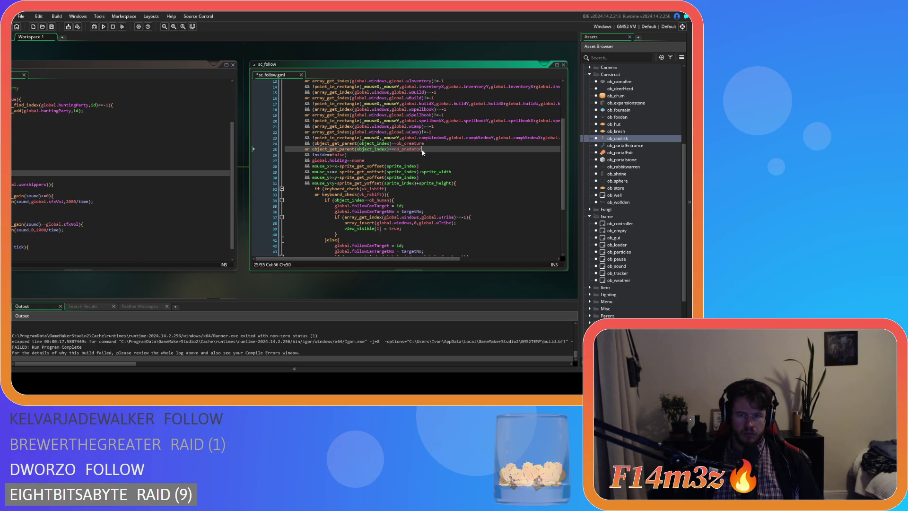
key("Return")
type("or")
type("object_get_parent(object_index)==ob_creature")
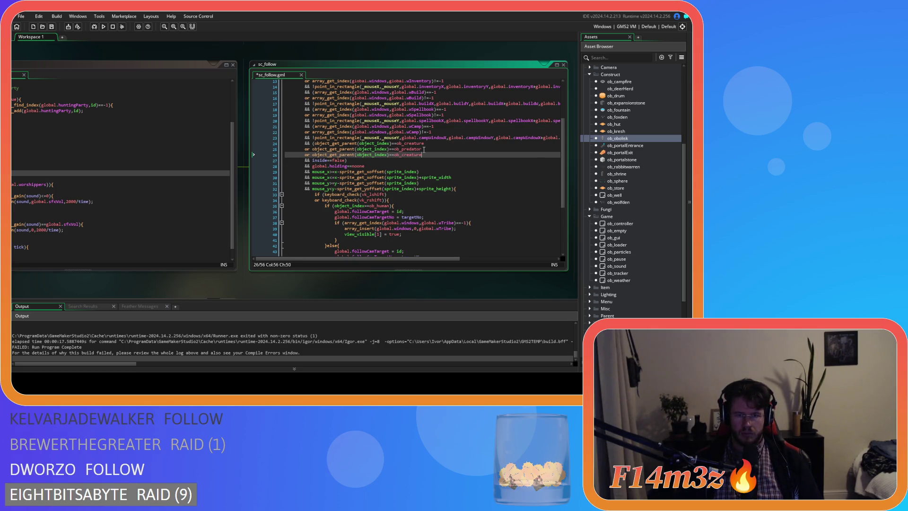
key("BackSpace")
key("BackSpace")
key("BackSpace")
type("prey")
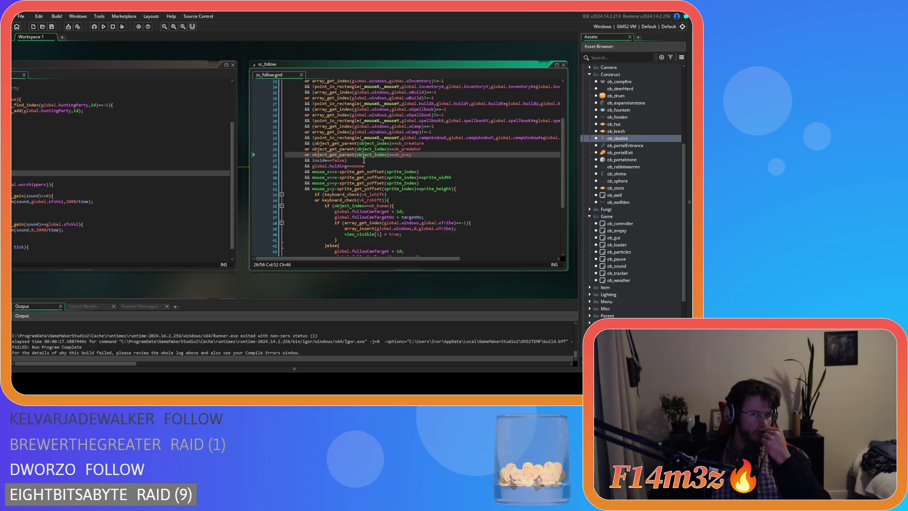
Enclose the three parent checks in parentheses and verify the bracket matching.
left_click(313, 143)
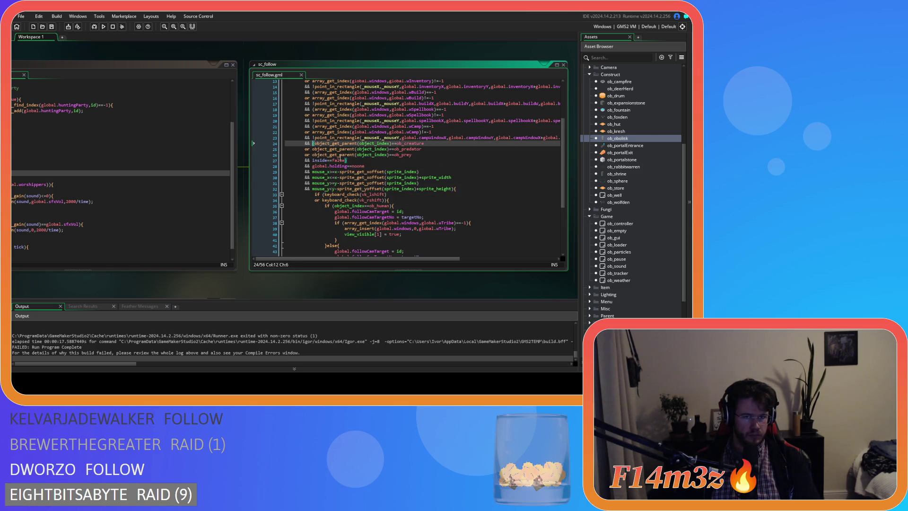
type("((")
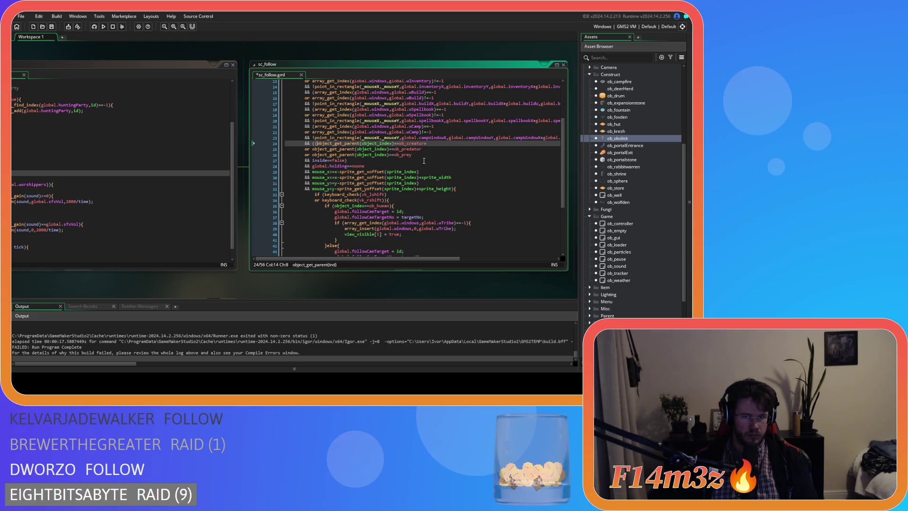
left_click(424, 155)
type(")")
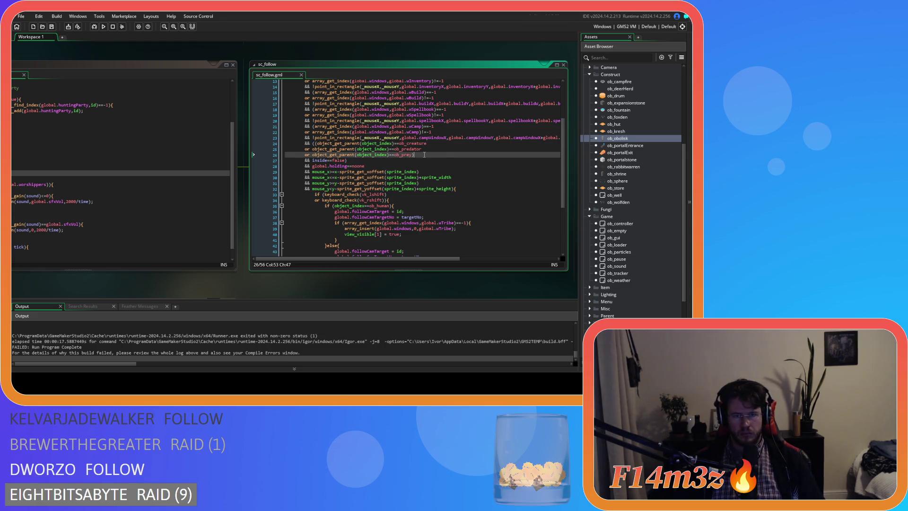
left_click(361, 159)
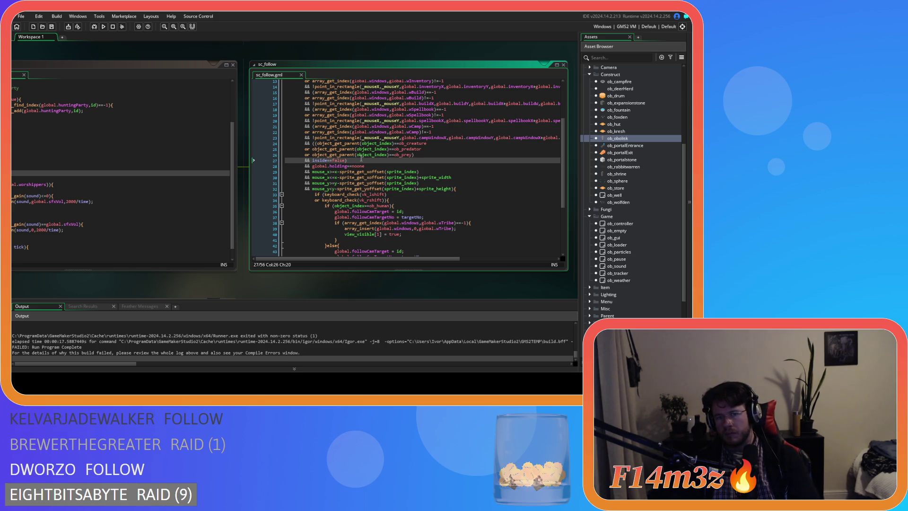
key("Left")
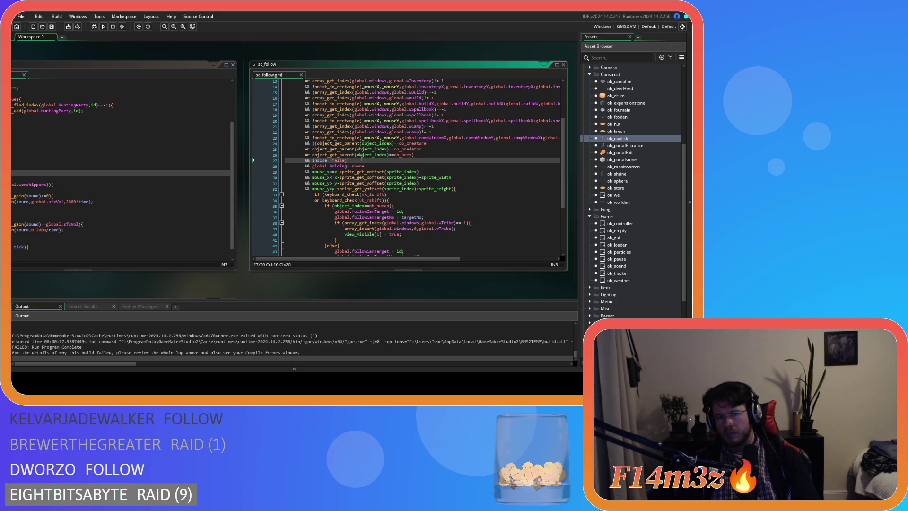